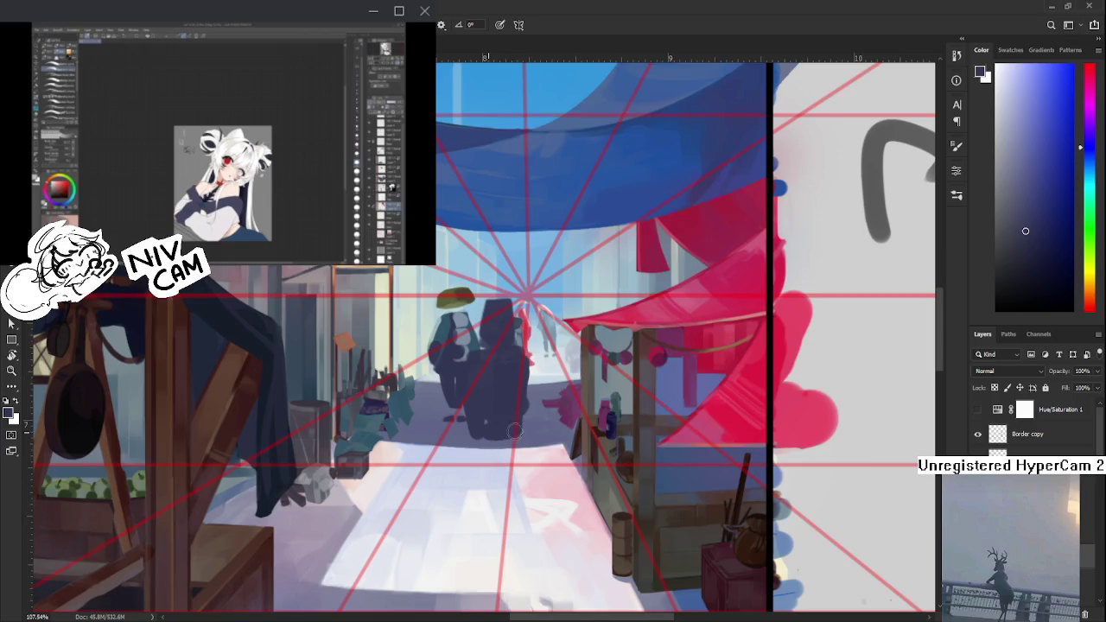
# - Free Transform the dark hooded figure, scaling it narrower and shorter
pyautogui.hotkey('ctrl', 't')
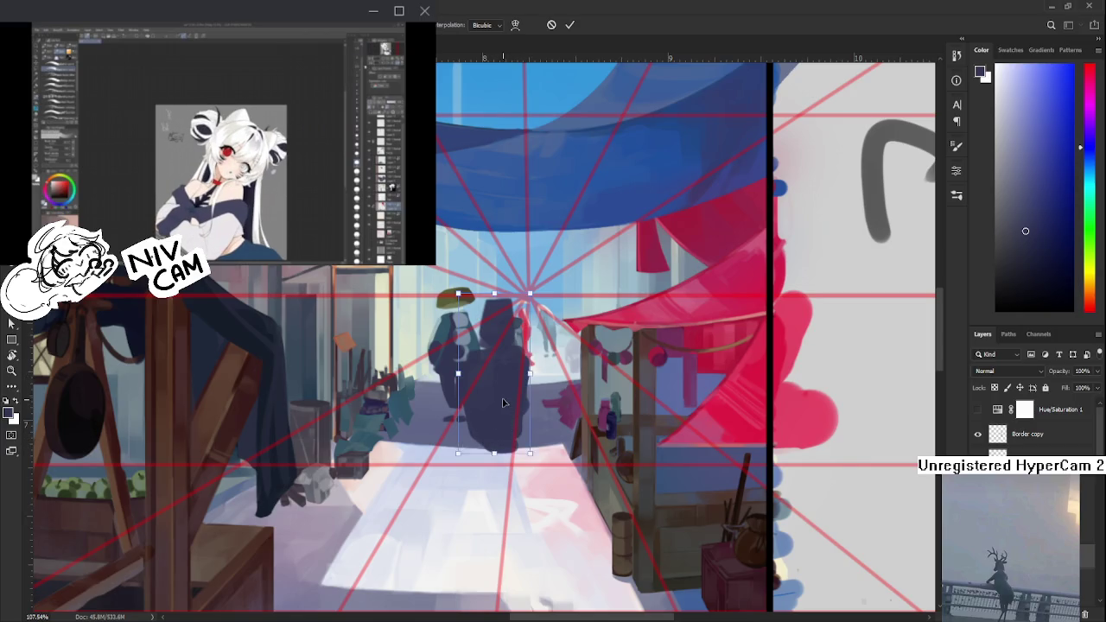
pyautogui.moveTo(564, 306); pyautogui.dragTo(550, 334)
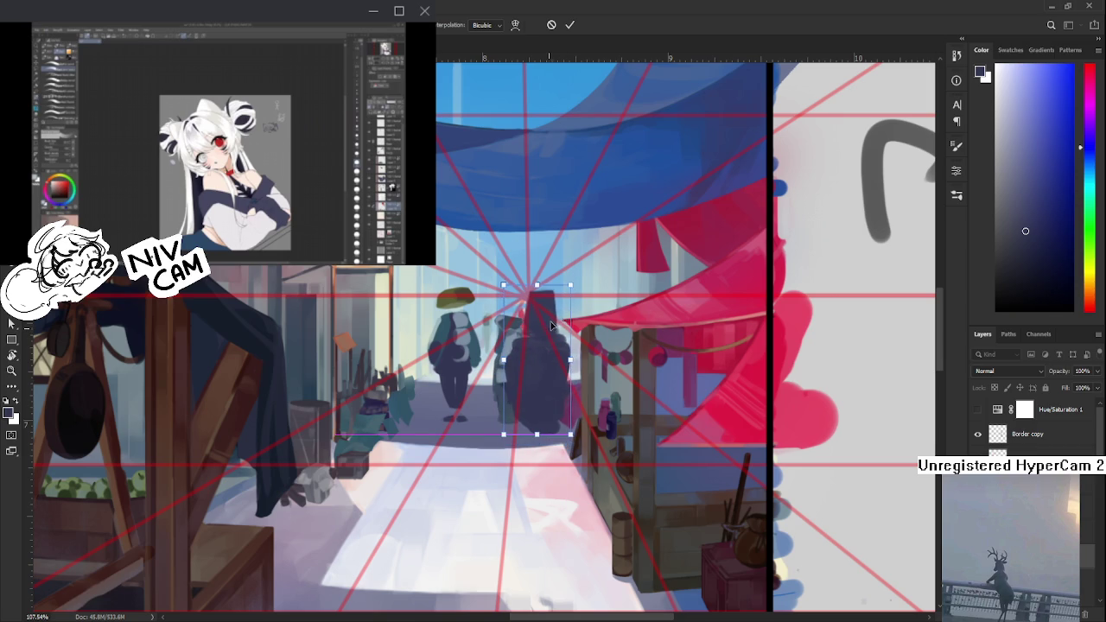
pyautogui.moveTo(543, 389)
pyautogui.mouseDown()
pyautogui.moveTo(542, 342)
pyautogui.moveTo(556, 340)
pyautogui.mouseUp()
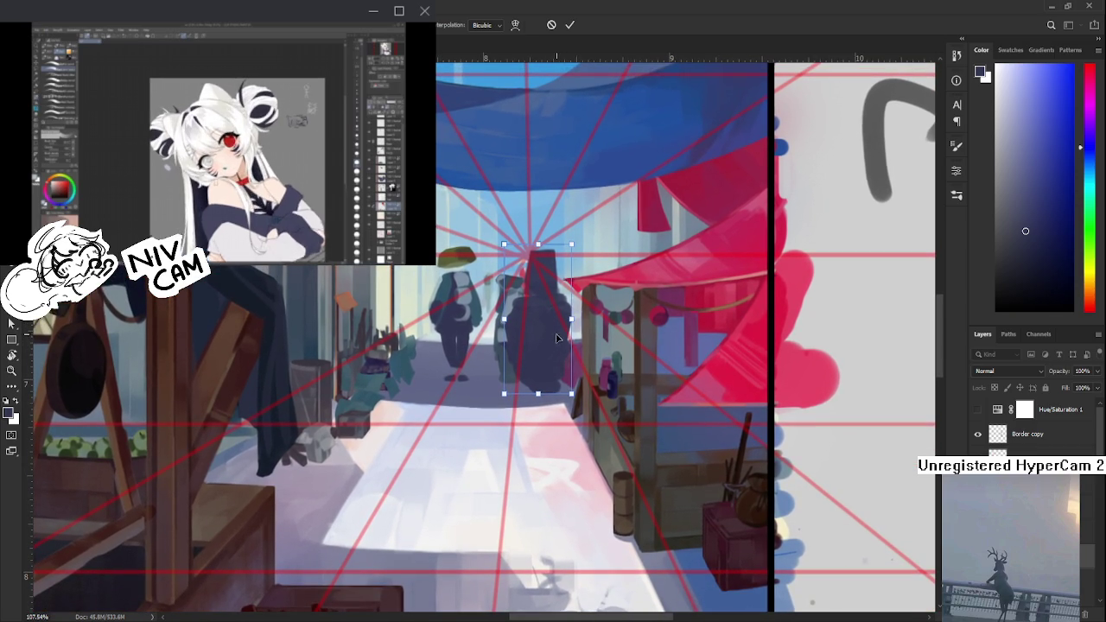
pyautogui.moveTo(571, 246); pyautogui.dragTo(562, 259)
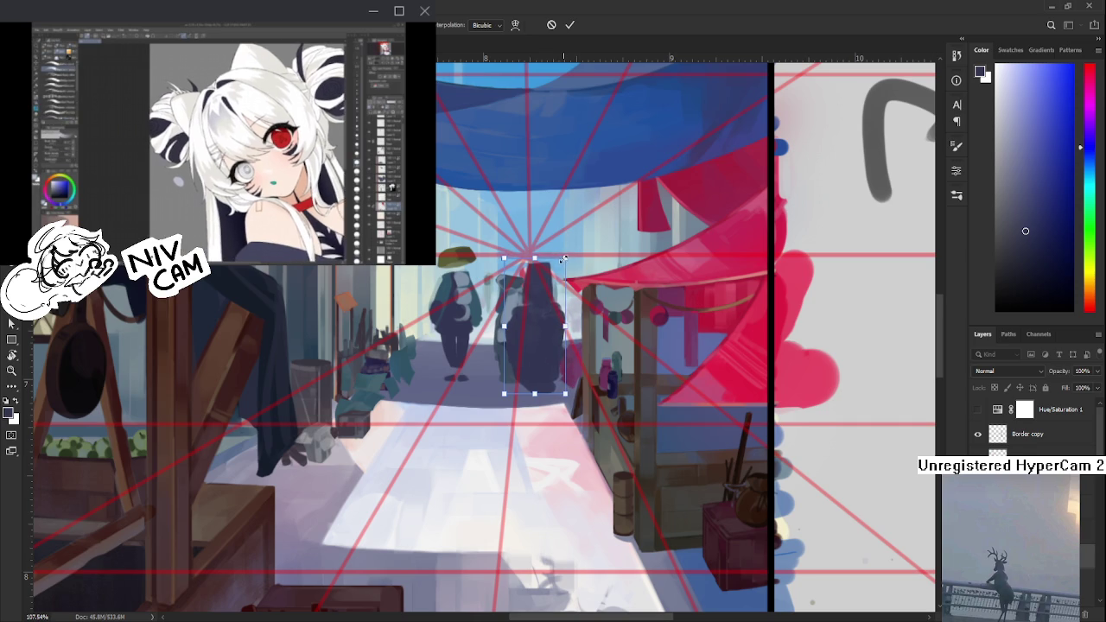
pyautogui.moveTo(563, 259); pyautogui.dragTo(520, 403)
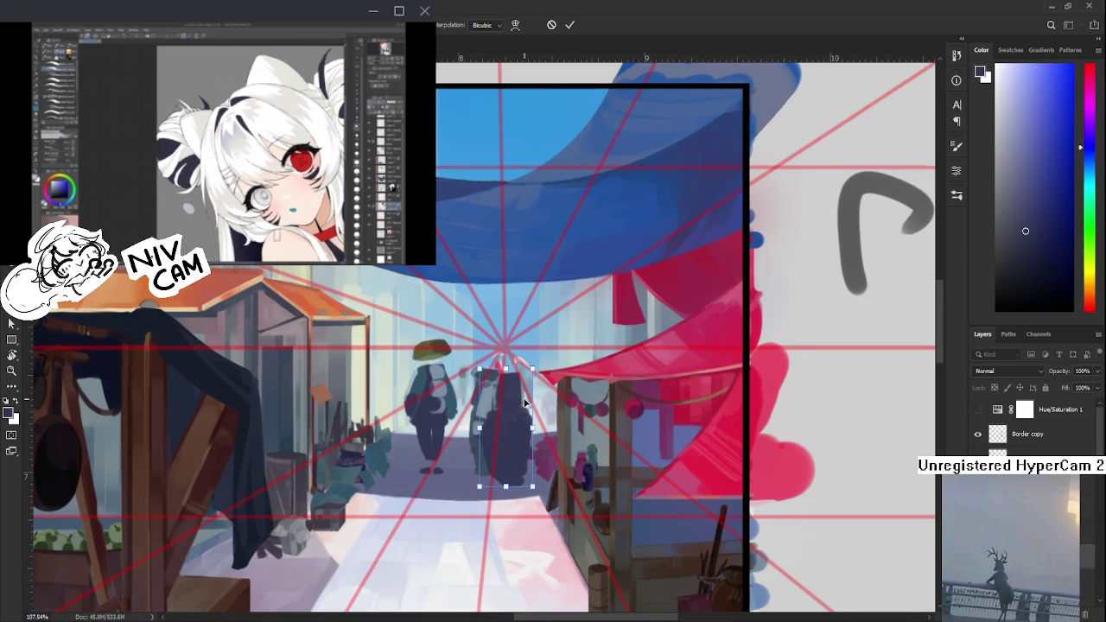
pyautogui.scroll(-3, 520, 403)
pyautogui.scroll(3, 514, 404)
pyautogui.scroll(2, 506, 405)
pyautogui.moveTo(506, 405); pyautogui.dragTo(539, 390)
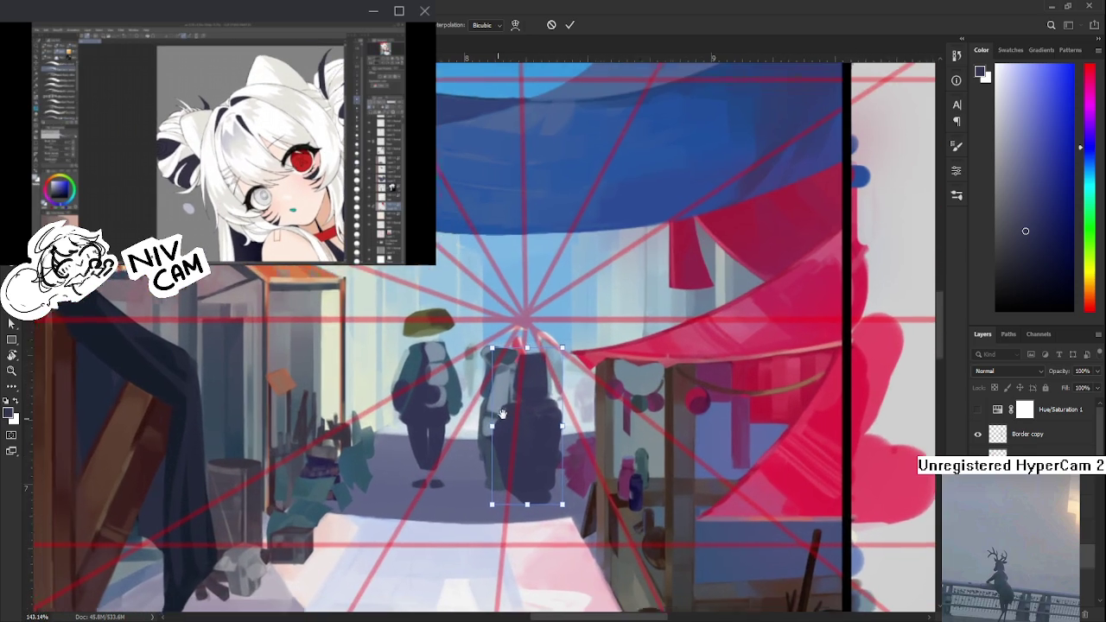
# - Shrink the dark figure further, nudge it up and right, and commit
pyautogui.scroll(-2, 578, 412)
pyautogui.scroll(-2, 570, 406)
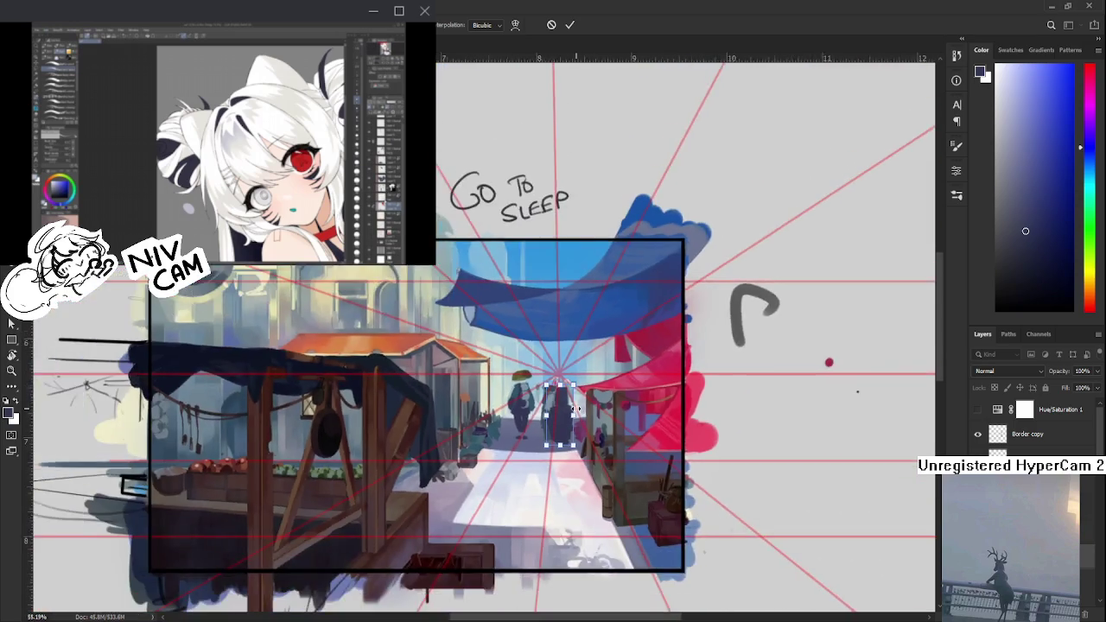
pyautogui.scroll(2, 557, 399)
pyautogui.scroll(1, 549, 393)
pyautogui.moveTo(572, 360); pyautogui.dragTo(571, 365)
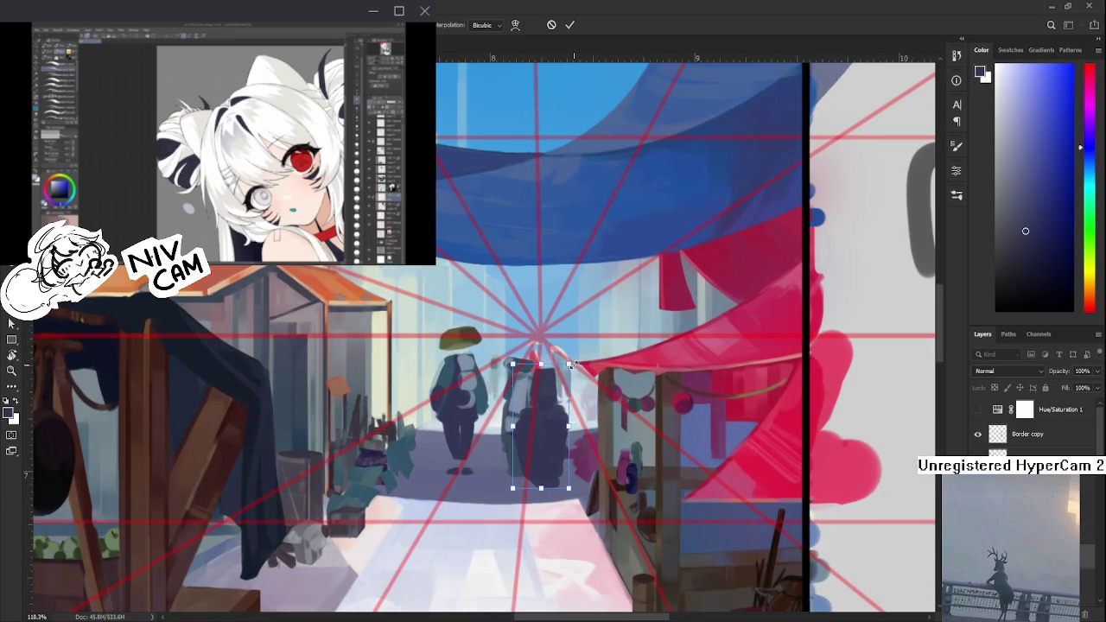
pyautogui.moveTo(549, 418)
pyautogui.mouseDown()
pyautogui.moveTo(560, 410)
pyautogui.moveTo(569, 442)
pyautogui.mouseUp()
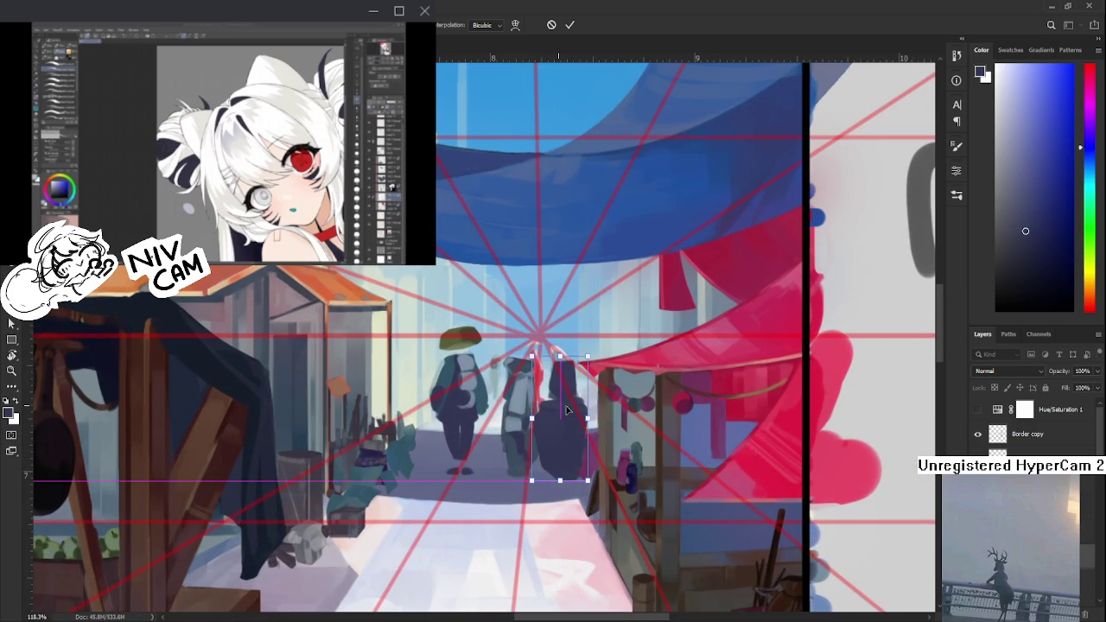
pyautogui.moveTo(588, 357); pyautogui.dragTo(579, 390)
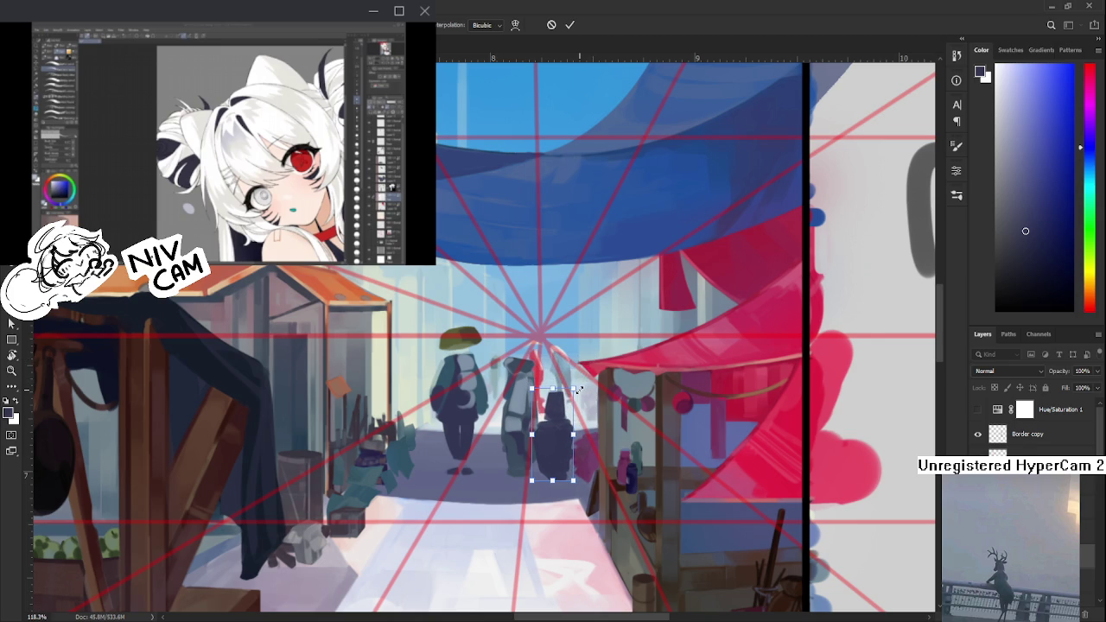
pyautogui.scroll(-3, 547, 428)
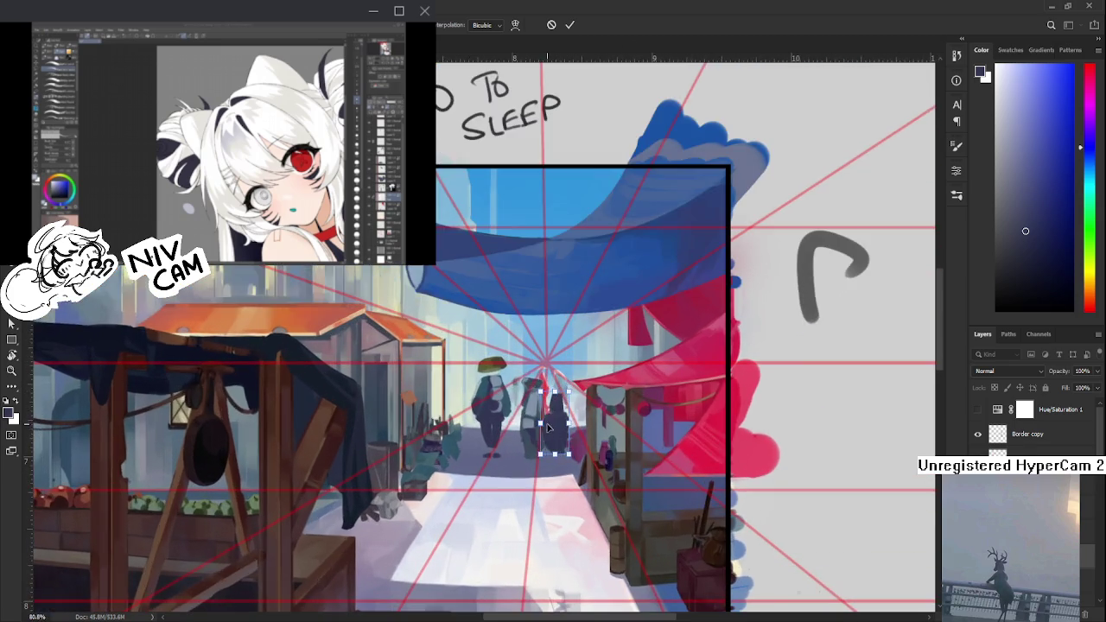
pyautogui.press('Return')
# - Pan and zoom across the whole painting to check the smaller figure
pyautogui.scroll(2, 547, 428)
pyautogui.scroll(2, 547, 415)
pyautogui.scroll(-3, 549, 380)
pyautogui.scroll(-2, 550, 354)
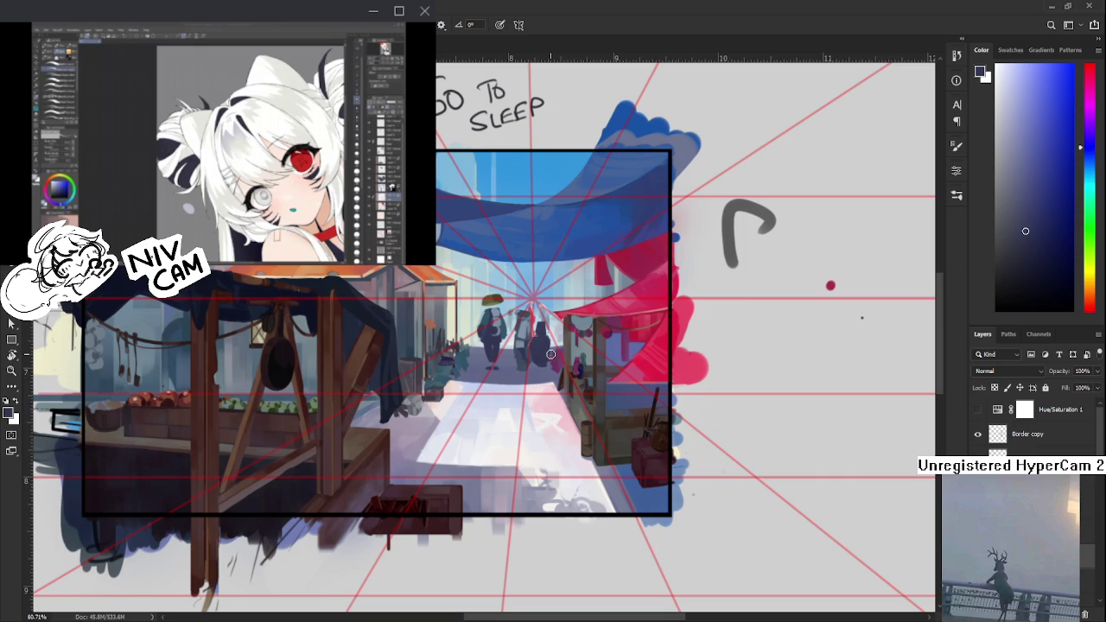
pyautogui.moveTo(551, 355); pyautogui.dragTo(555, 381)
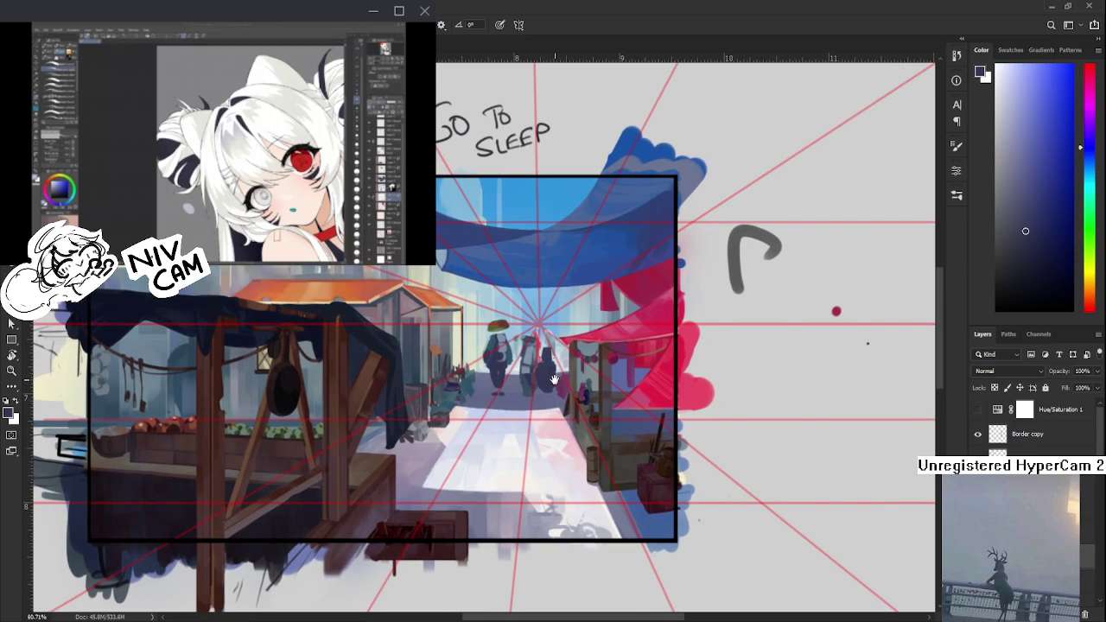
pyautogui.moveTo(555, 381); pyautogui.dragTo(545, 387)
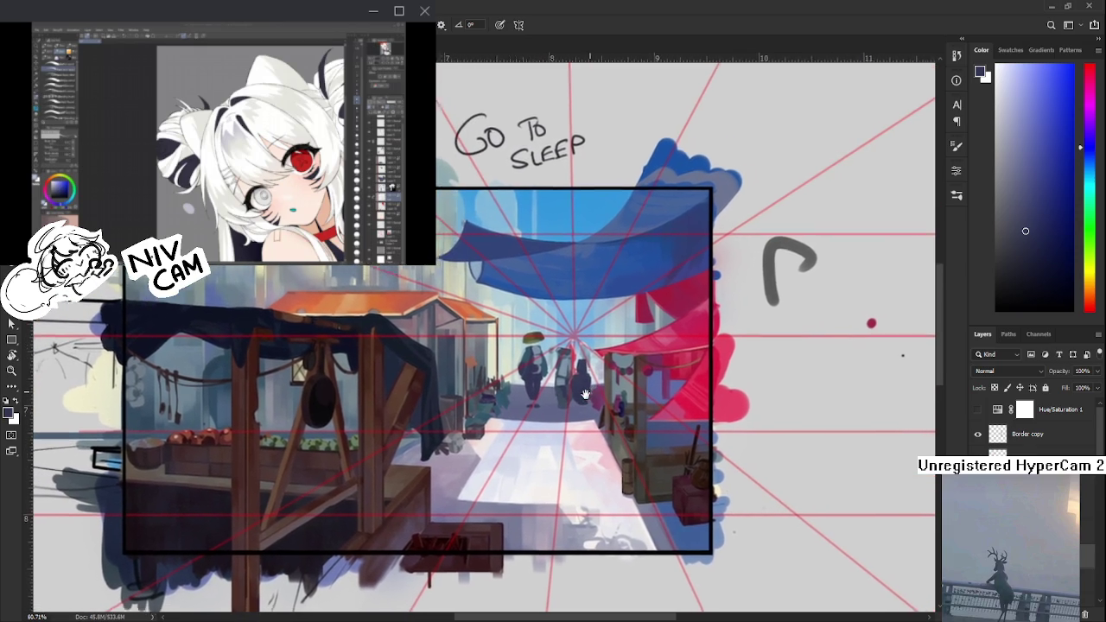
pyautogui.scroll(2, 546, 394)
pyautogui.scroll(2, 546, 415)
pyautogui.moveTo(546, 419); pyautogui.dragTo(535, 418)
pyautogui.scroll(-2, 1029, 423)
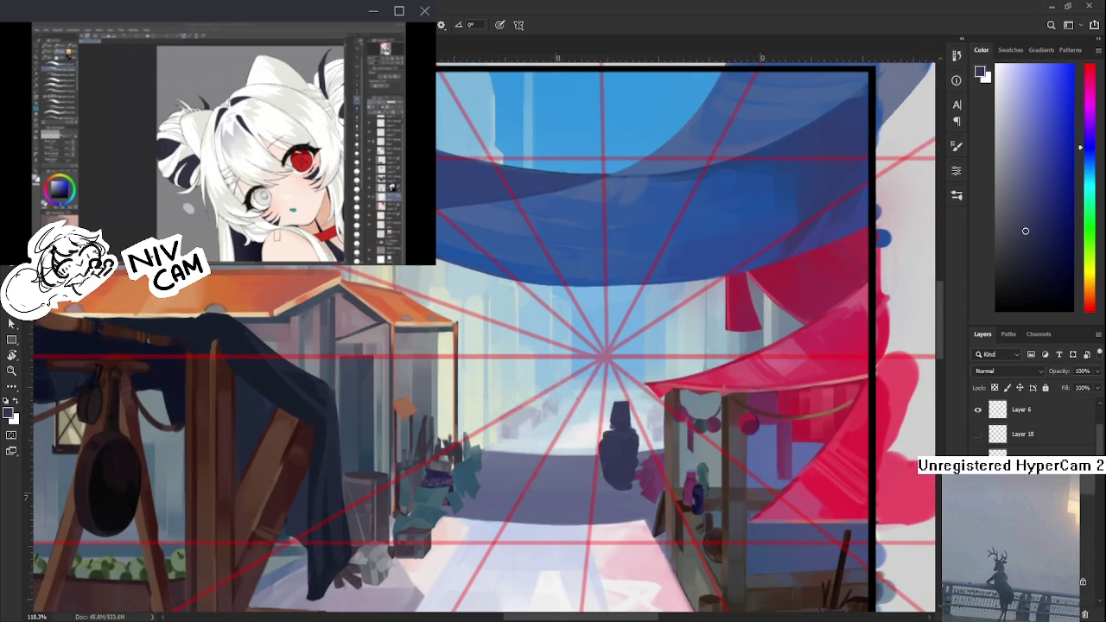
# - Lasso-select the green-hatted walker and apply a Free Transform resize to it
pyautogui.press('l')
pyautogui.moveTo(524, 309)
pyautogui.mouseDown()
pyautogui.moveTo(560, 449)
pyautogui.moveTo(519, 316)
pyautogui.moveTo(547, 356)
pyautogui.moveTo(563, 352)
pyautogui.mouseUp()
pyautogui.hotkey('ctrl', 't')
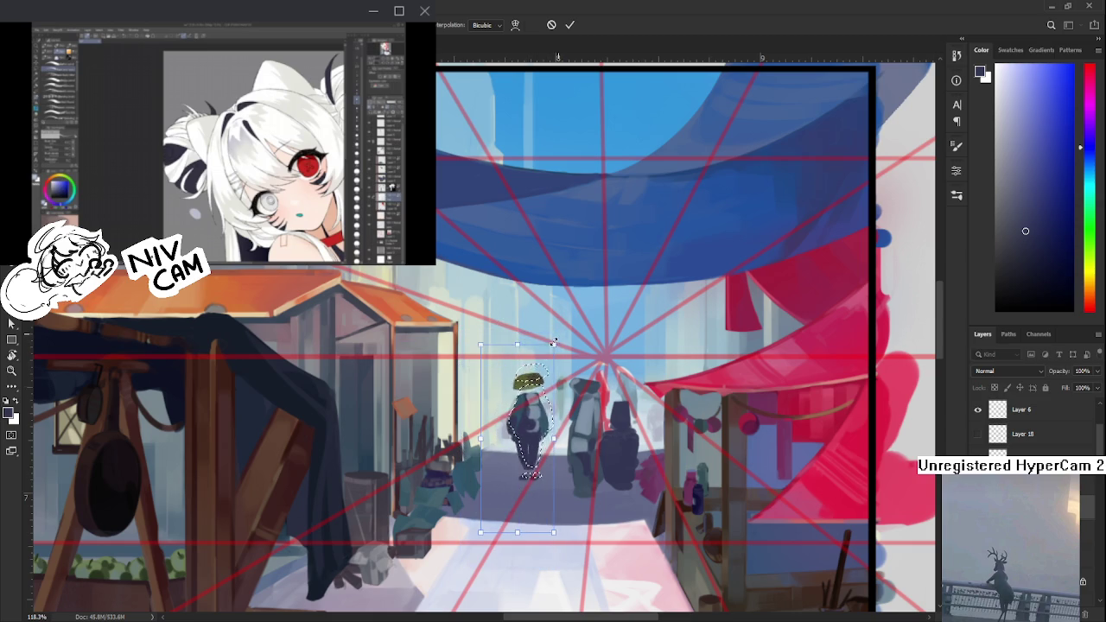
pyautogui.press('Return')
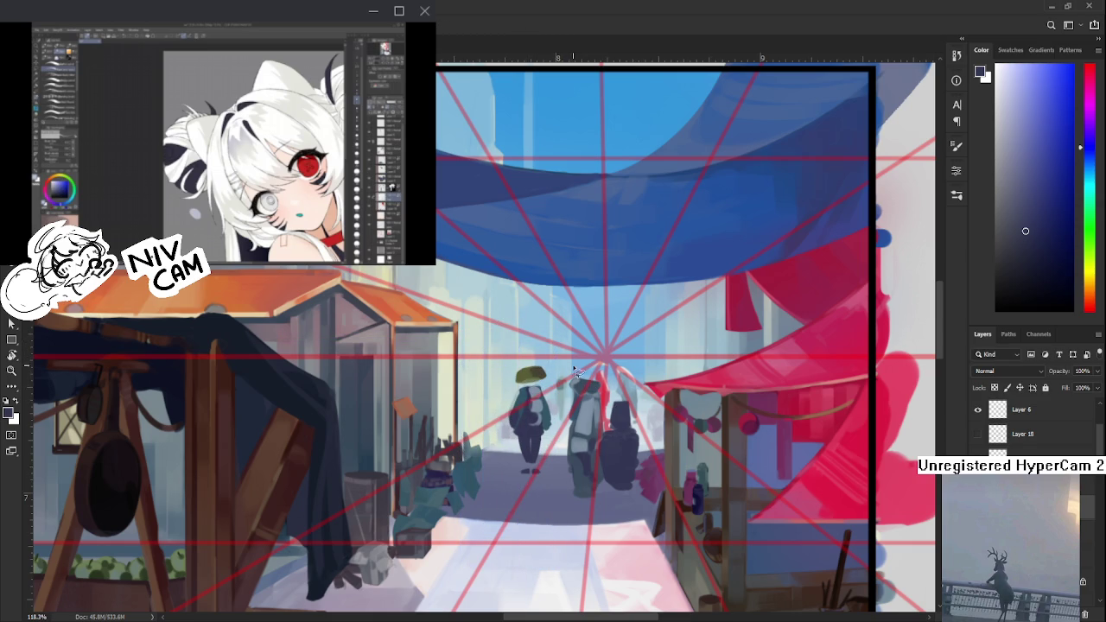
# - Lasso the middle figures and move them up and slightly left along the street
pyautogui.moveTo(570, 377)
pyautogui.mouseDown()
pyautogui.moveTo(554, 381)
pyautogui.moveTo(555, 405)
pyautogui.mouseUp()
pyautogui.hotkey('ctrl', 't')
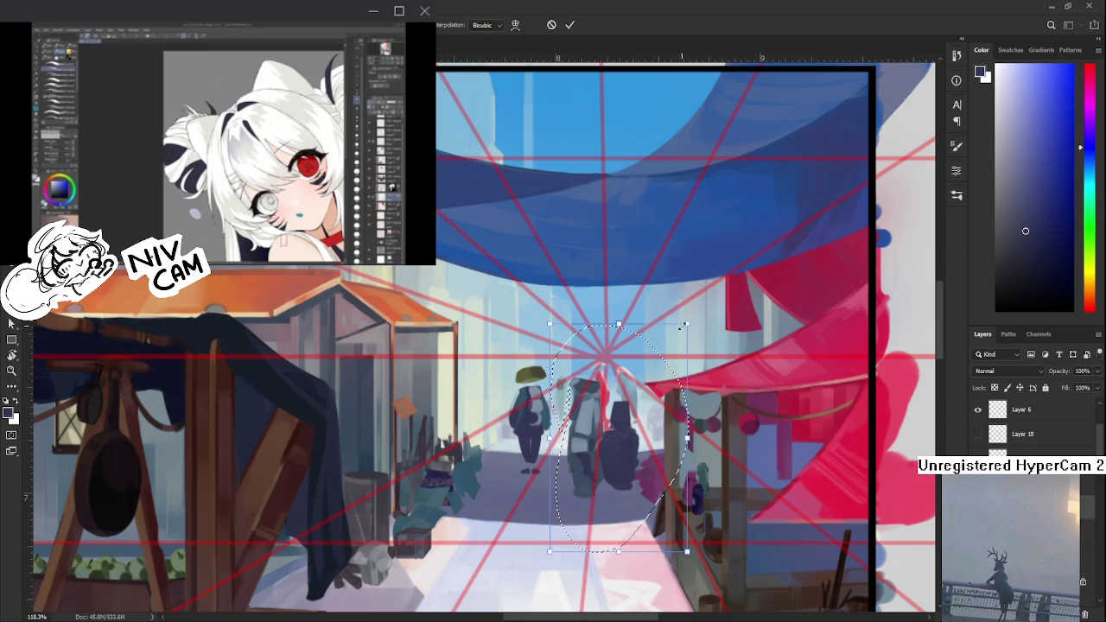
pyautogui.moveTo(657, 363)
pyautogui.mouseDown()
pyautogui.moveTo(633, 374)
pyautogui.moveTo(628, 363)
pyautogui.mouseUp()
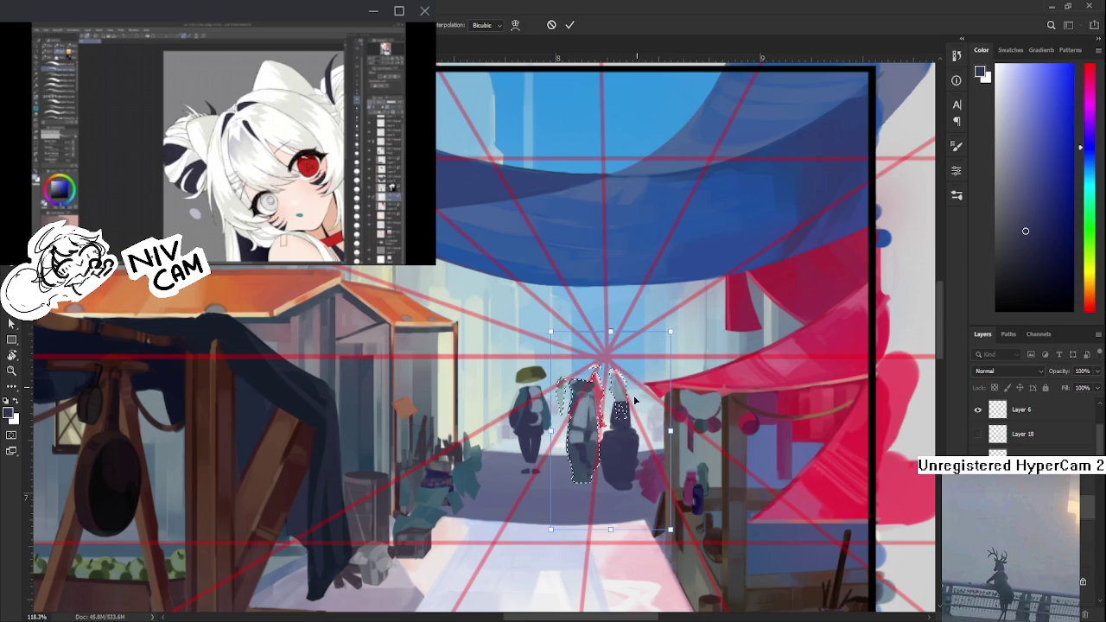
pyautogui.press('Return')
pyautogui.moveTo(628, 474); pyautogui.dragTo(587, 461)
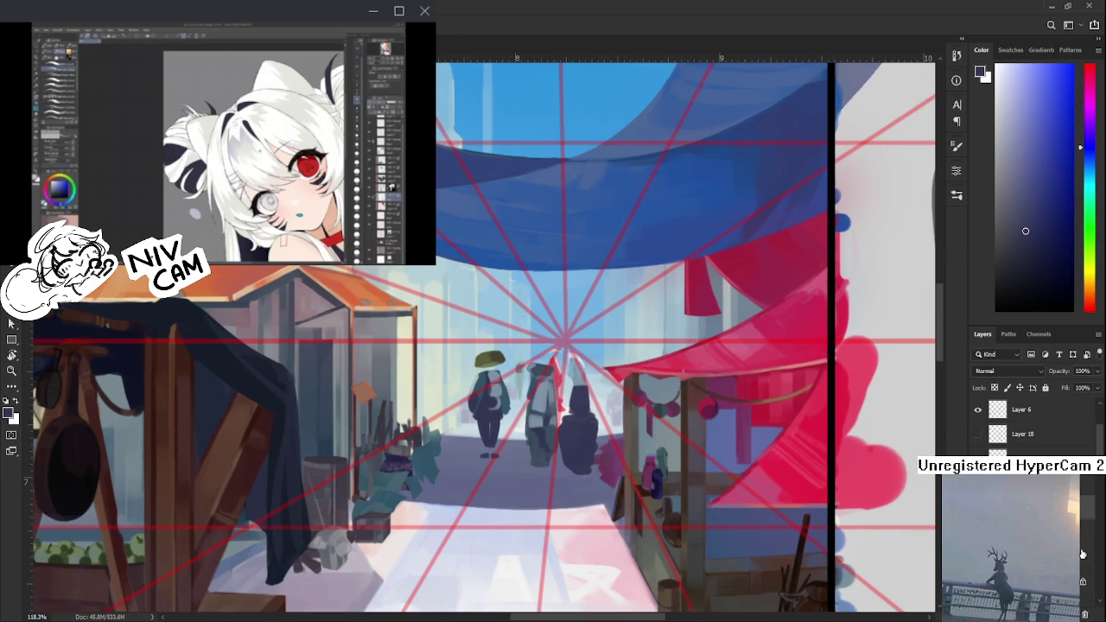
pyautogui.hotkey('ctrl', 't')
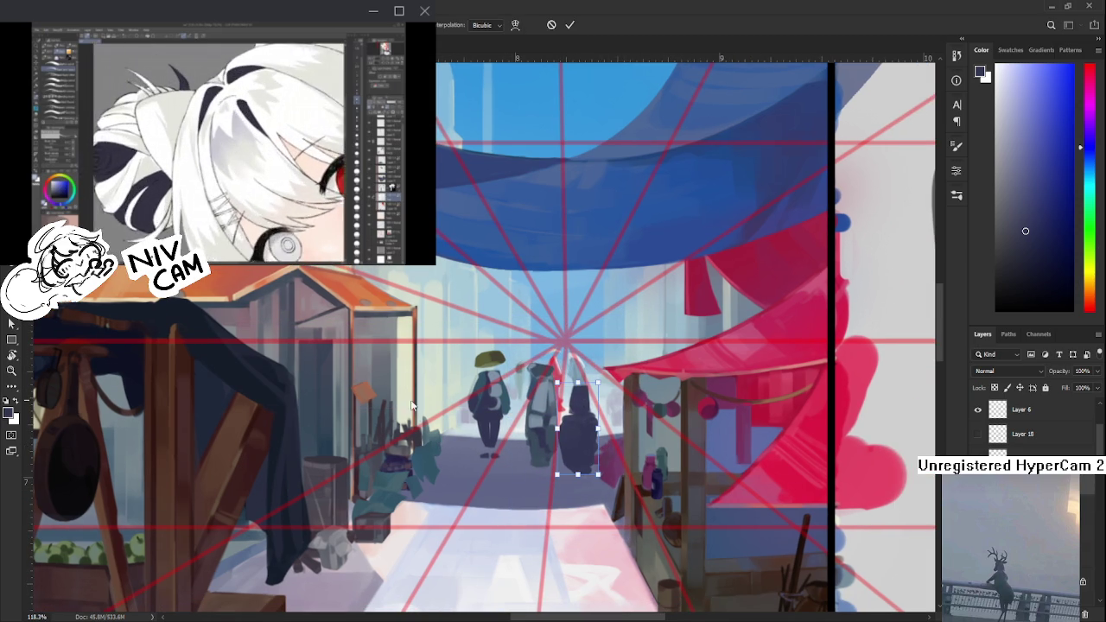
# - Resize the dark hooded figure, move it up-left, and commit the transform
pyautogui.moveTo(556, 474); pyautogui.dragTo(577, 451)
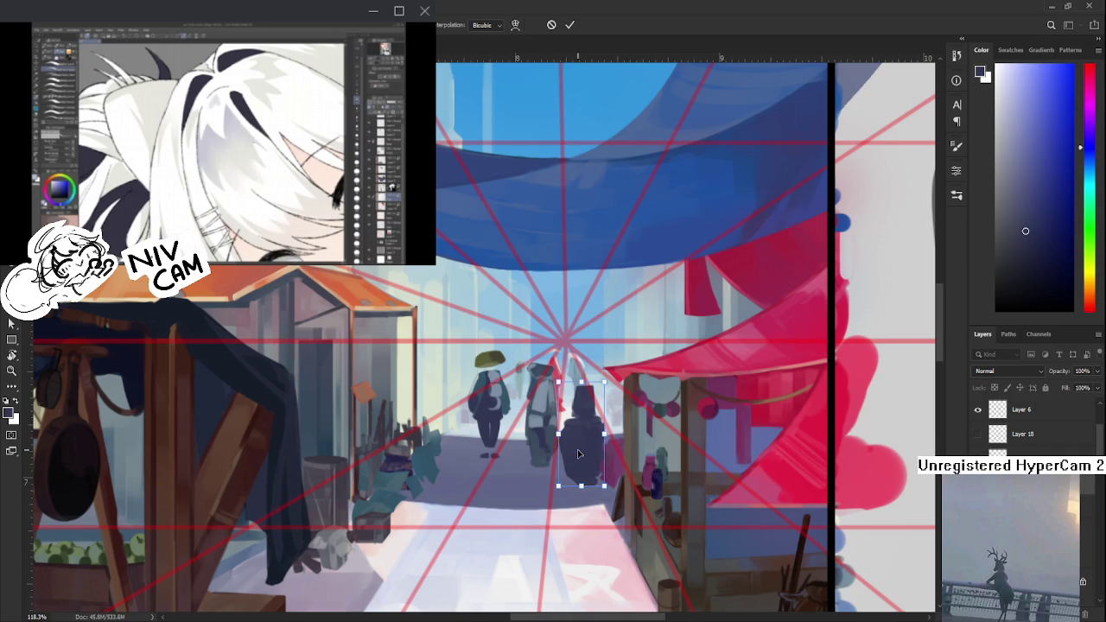
pyautogui.moveTo(555, 407); pyautogui.dragTo(529, 411)
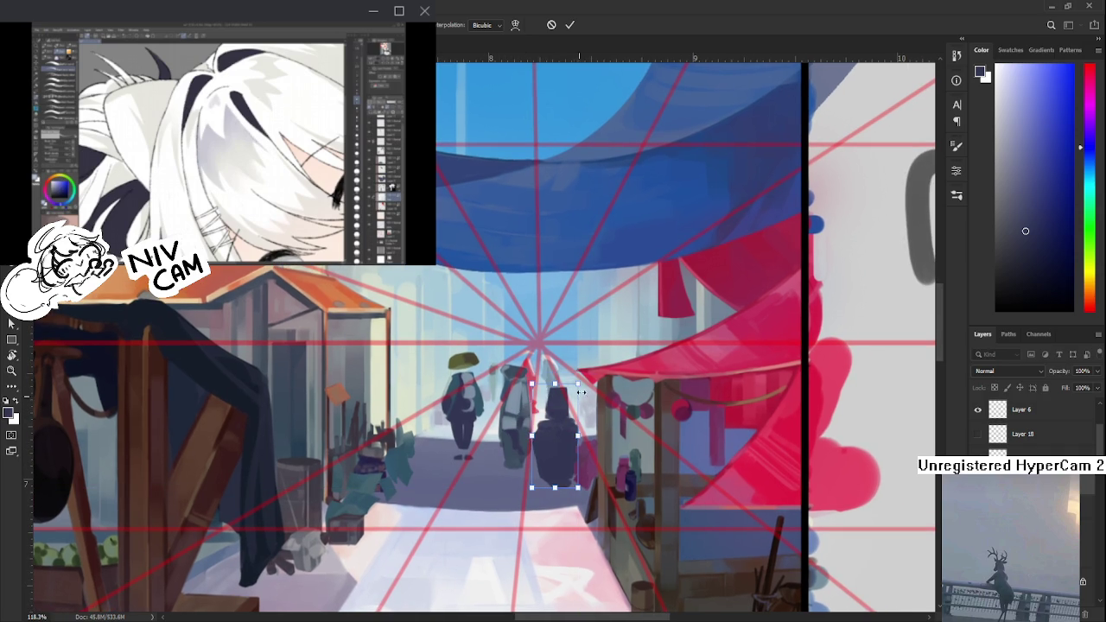
pyautogui.moveTo(578, 385); pyautogui.dragTo(576, 388)
pyautogui.moveTo(554, 440)
pyautogui.mouseDown()
pyautogui.moveTo(536, 419)
pyautogui.moveTo(546, 427)
pyautogui.mouseUp()
pyautogui.moveTo(571, 381); pyautogui.dragTo(557, 382)
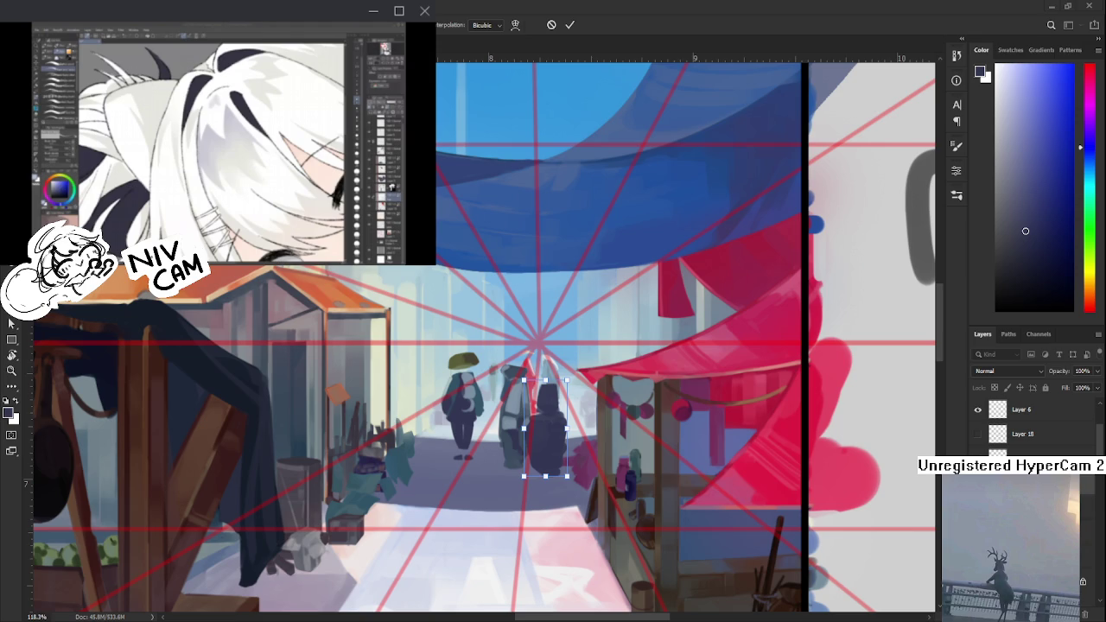
pyautogui.press('Return')
# - Transform the dark figure again, shortening it and shifting it up-right
pyautogui.scroll(-2, 565, 432)
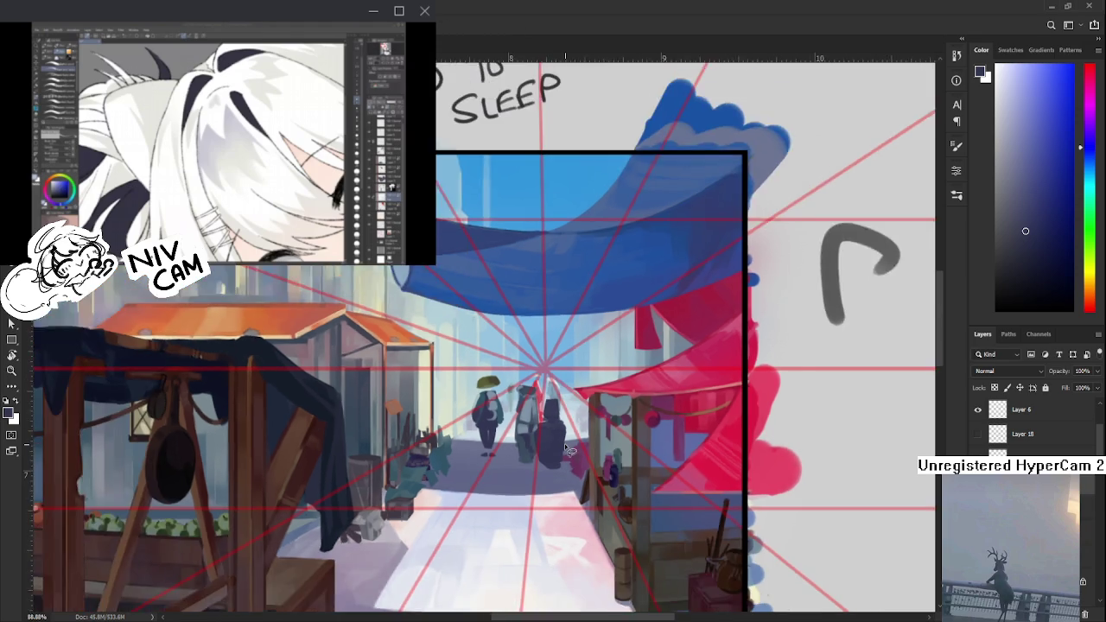
pyautogui.scroll(3, 564, 432)
pyautogui.hotkey('ctrl', 't')
pyautogui.moveTo(562, 424); pyautogui.dragTo(543, 424)
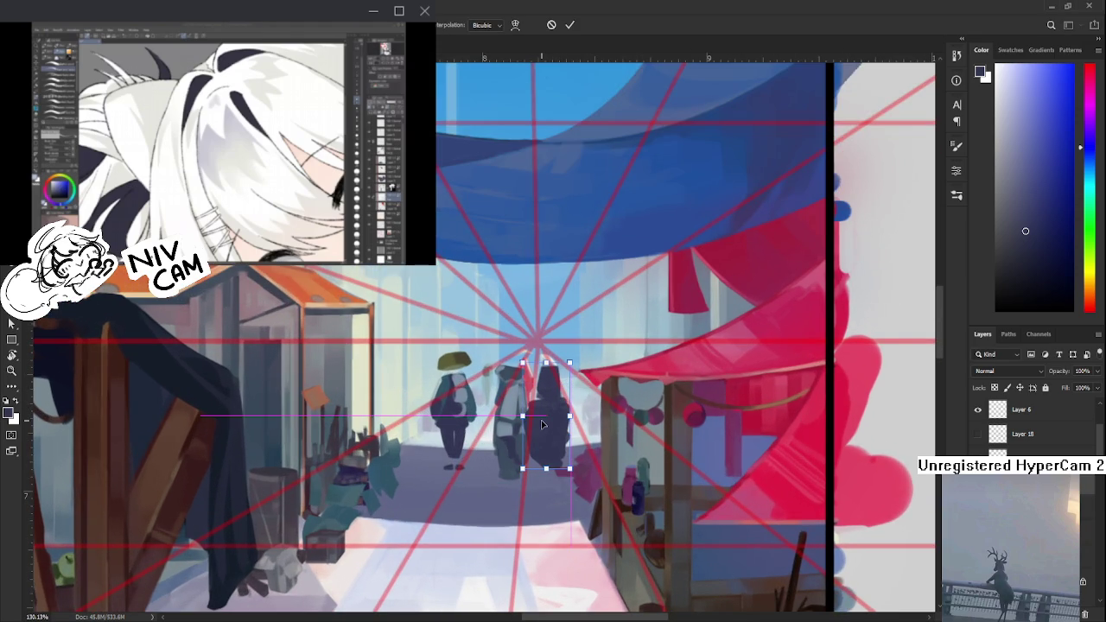
pyautogui.moveTo(569, 361); pyautogui.dragTo(564, 377)
pyautogui.moveTo(547, 429); pyautogui.dragTo(555, 411)
pyautogui.press('Return')
# - Brush in the hooded figure's legs extending down toward the street
pyautogui.scroll(-5, 571, 432)
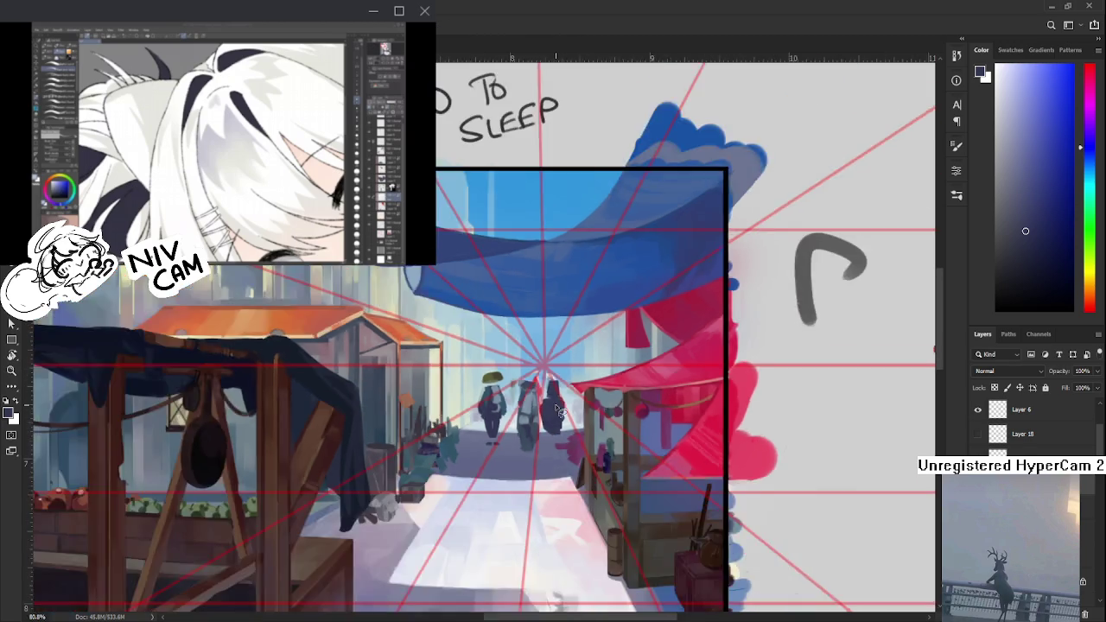
pyautogui.scroll(-3, 584, 447)
pyautogui.scroll(3, 585, 447)
pyautogui.scroll(2, 584, 447)
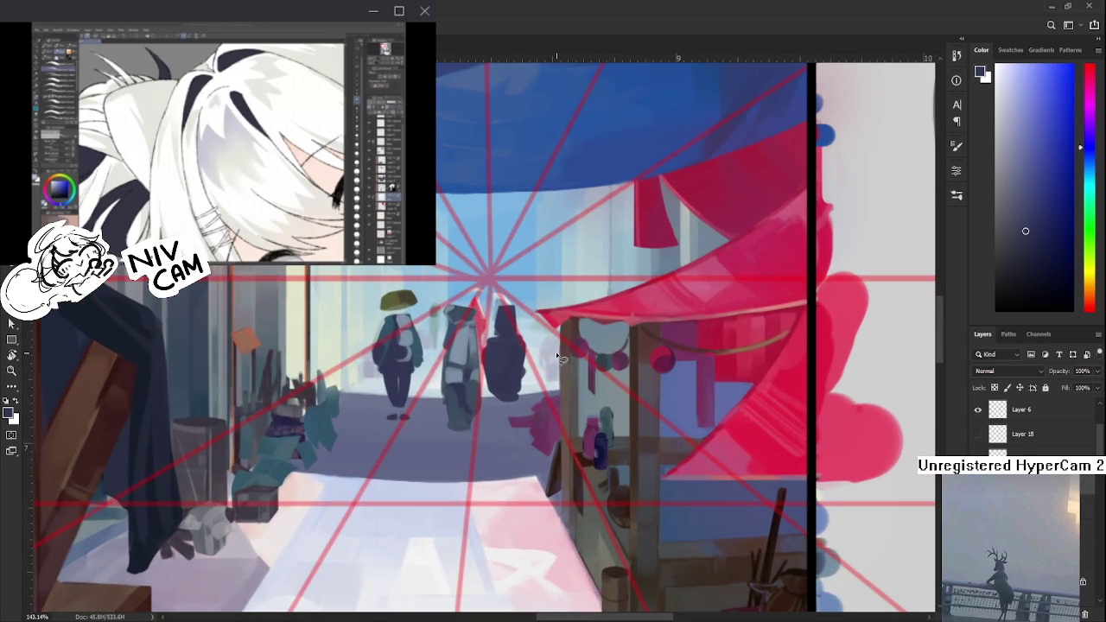
pyautogui.press('b')
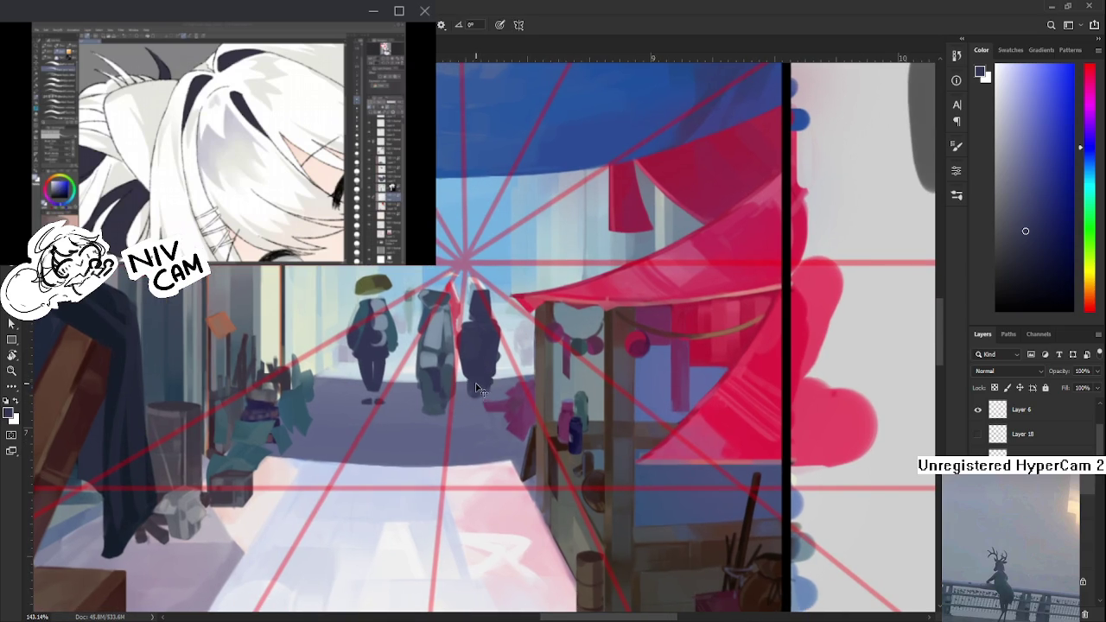
pyautogui.moveTo(462, 418)
pyautogui.mouseDown()
pyautogui.moveTo(481, 394)
pyautogui.moveTo(460, 414)
pyautogui.moveTo(491, 406)
pyautogui.moveTo(482, 410)
pyautogui.mouseUp()
pyautogui.press('e')
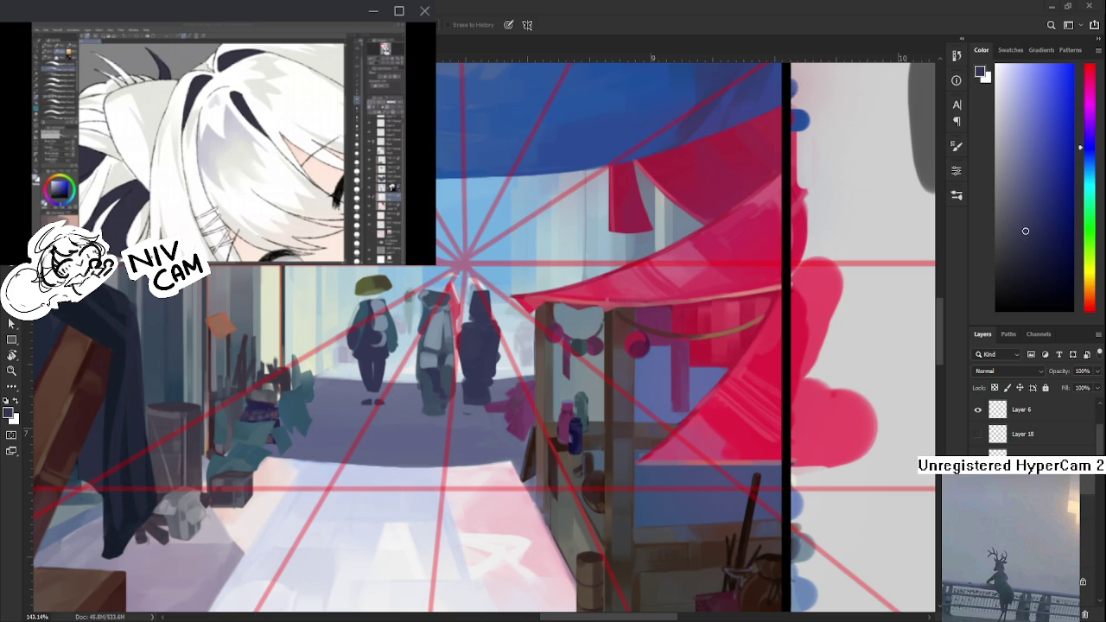
# - Zoom to about 157% on the three figures walking toward the vanishing point
pyautogui.scroll(-3, 613, 572)
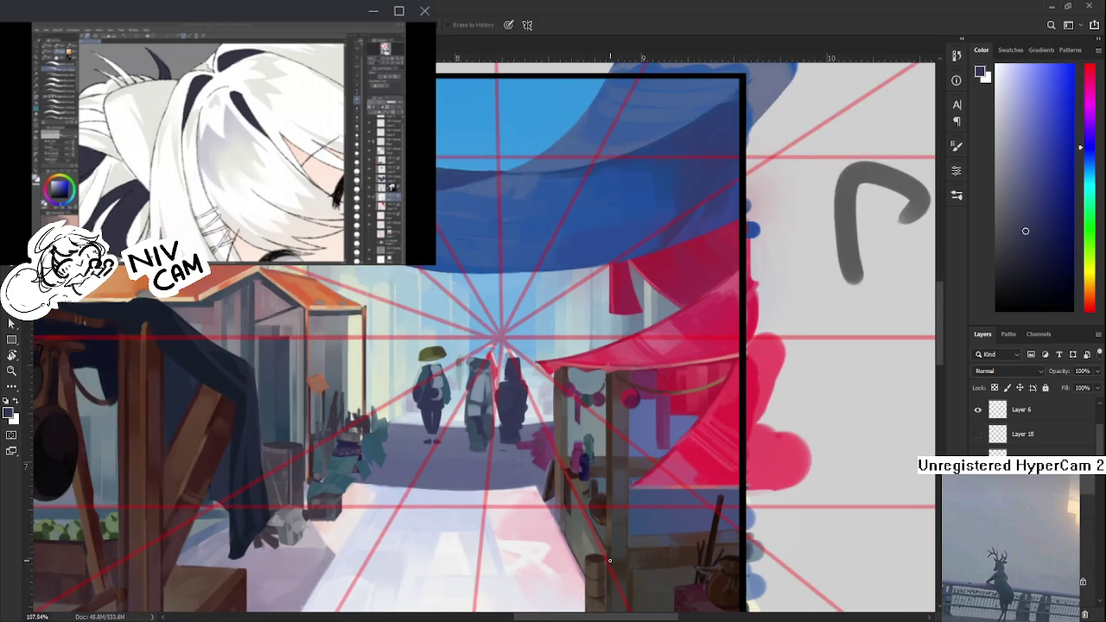
pyautogui.scroll(2, 586, 538)
pyautogui.scroll(-1, 586, 537)
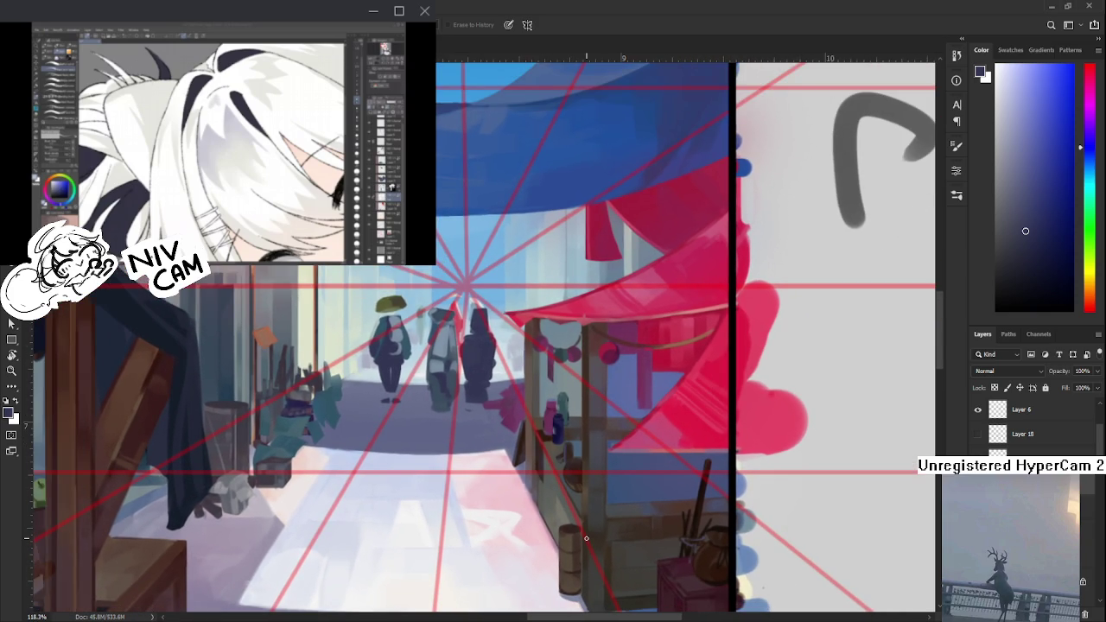
pyautogui.scroll(3, 518, 432)
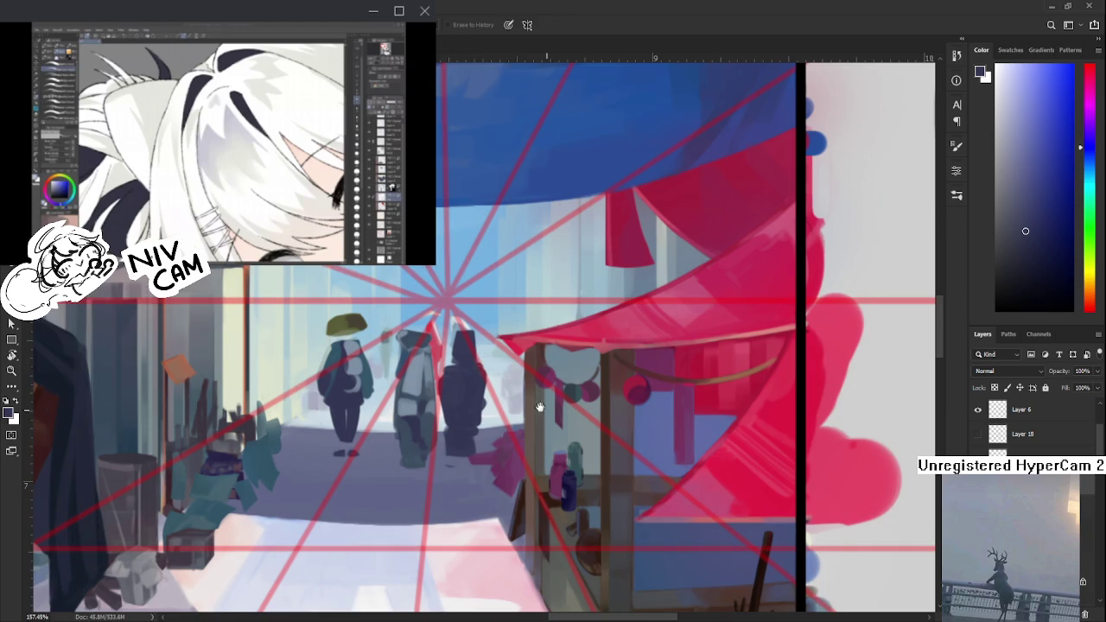
# - Paint the hooded figure's legs, alternating Brush and Erase to History on the edges
pyautogui.moveTo(540, 407)
pyautogui.mouseDown()
pyautogui.moveTo(440, 407)
pyautogui.moveTo(420, 438)
pyautogui.moveTo(456, 445)
pyautogui.moveTo(424, 489)
pyautogui.moveTo(435, 497)
pyautogui.mouseUp()
pyautogui.press('b')
pyautogui.press('e')
pyautogui.press('b')
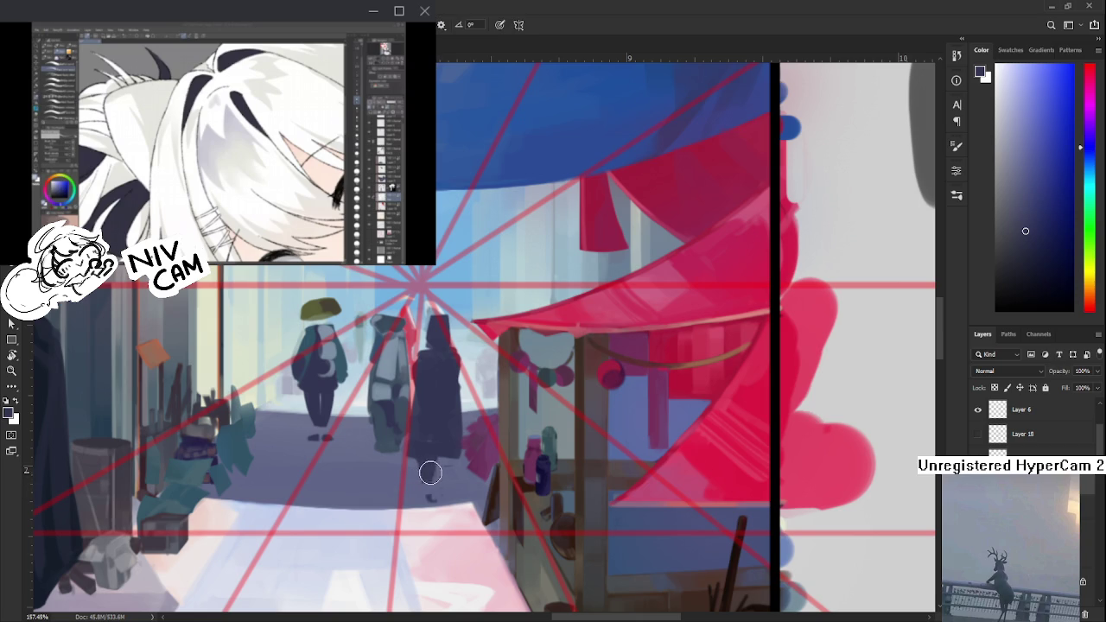
pyautogui.press('e')
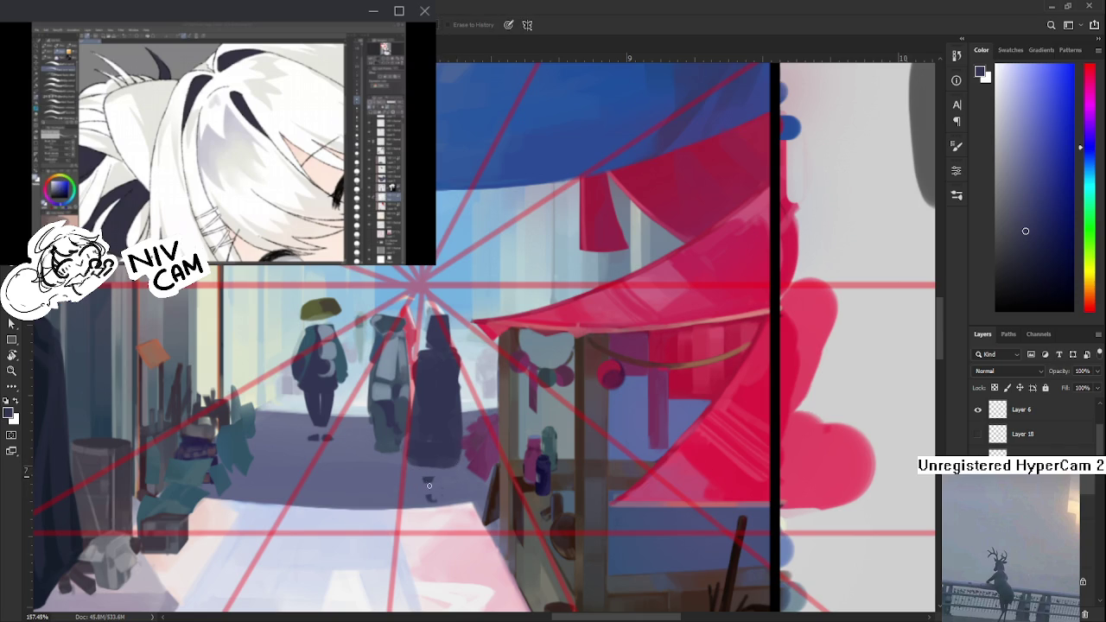
pyautogui.press('b')
pyautogui.press('e')
pyautogui.press('b')
pyautogui.press('e')
pyautogui.press('e')
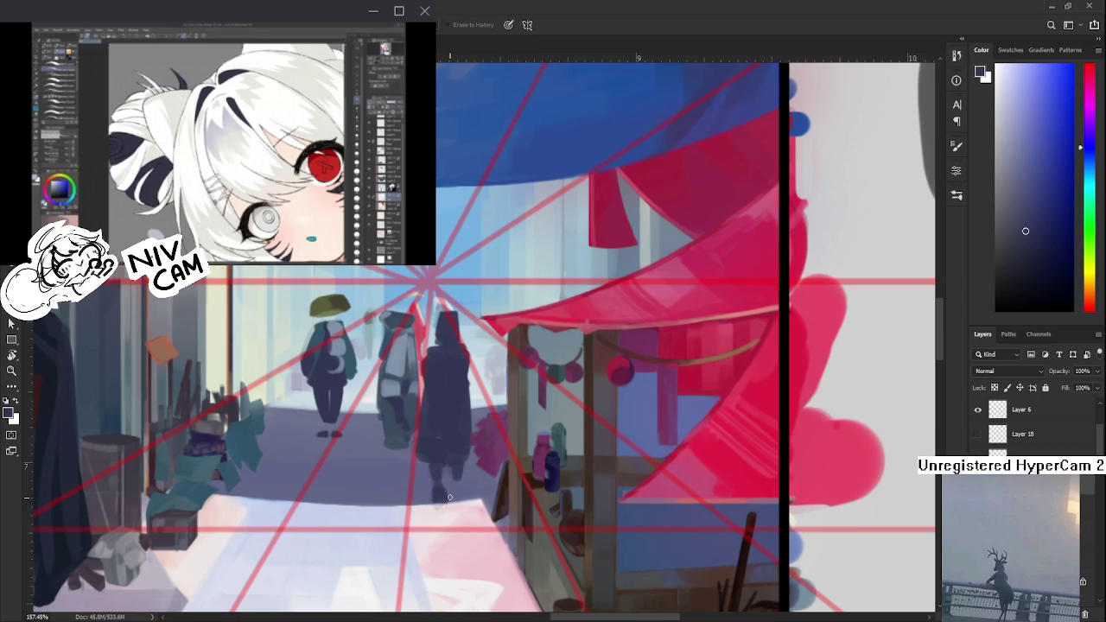
# - Finish the feet down to the street surface and tidy the lower edges
pyautogui.press('b')
pyautogui.press('e')
pyautogui.press('b')
pyautogui.press('e')
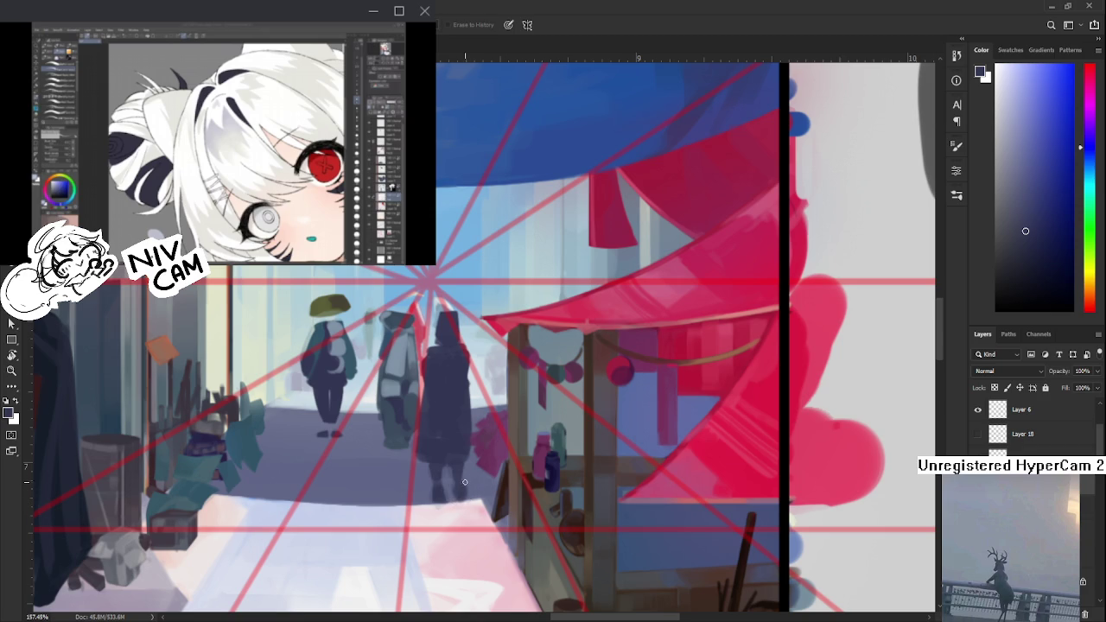
pyautogui.moveTo(470, 486); pyautogui.dragTo(443, 434)
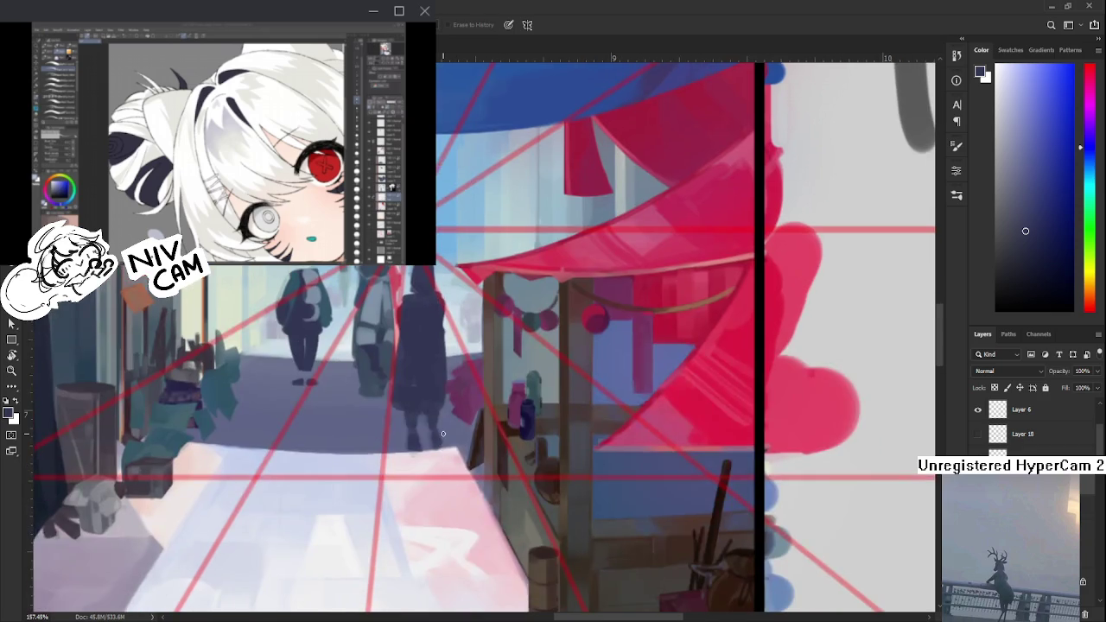
# - Zoom out to review the whole painting, then zoom back in on the figure
pyautogui.scroll(-5, 442, 434)
pyautogui.scroll(-2, 458, 397)
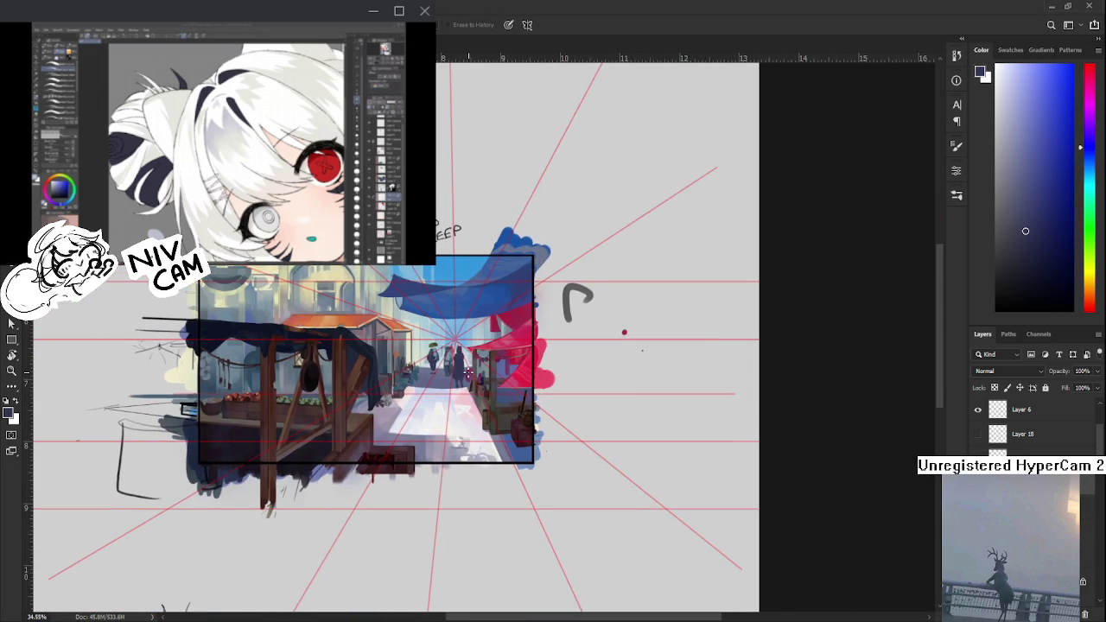
pyautogui.scroll(1, 468, 373)
pyautogui.scroll(2, 467, 372)
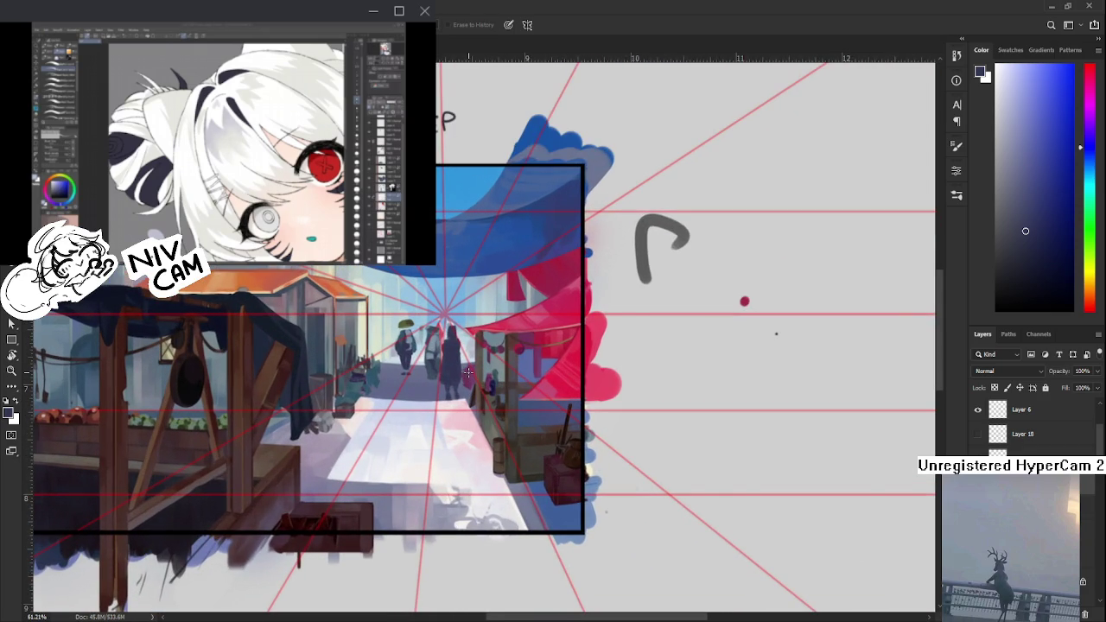
pyautogui.scroll(-1, 468, 373)
pyautogui.scroll(-1, 468, 373)
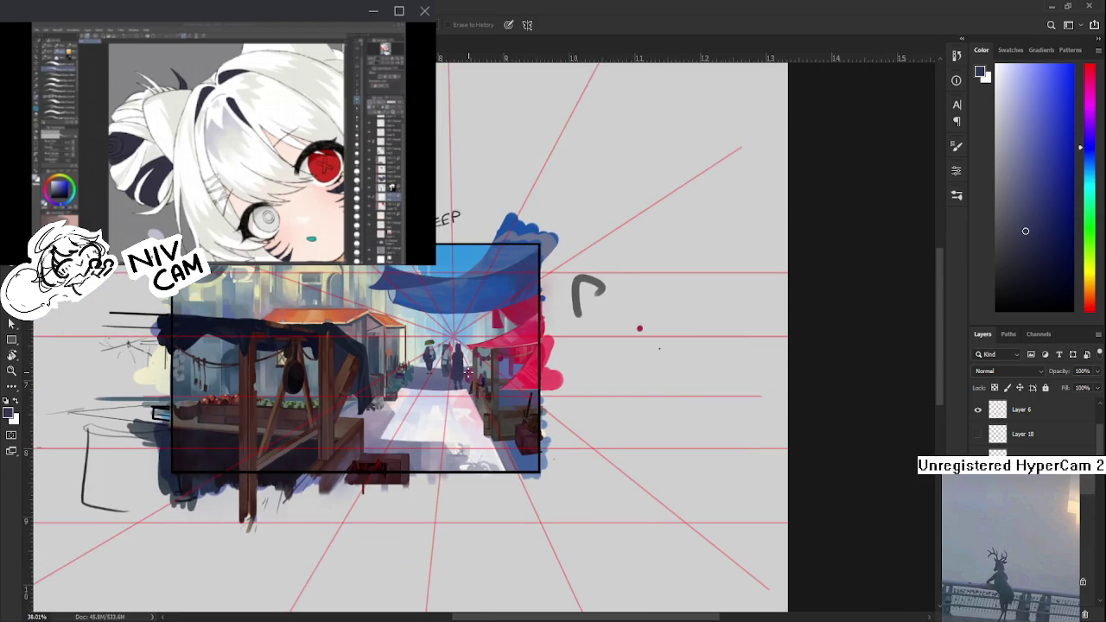
pyautogui.scroll(1, 468, 373)
pyautogui.scroll(1, 468, 373)
pyautogui.scroll(1, 468, 372)
pyautogui.scroll(1, 468, 373)
pyautogui.scroll(-1, 468, 373)
pyautogui.scroll(1, 451, 371)
pyautogui.scroll(1, 450, 372)
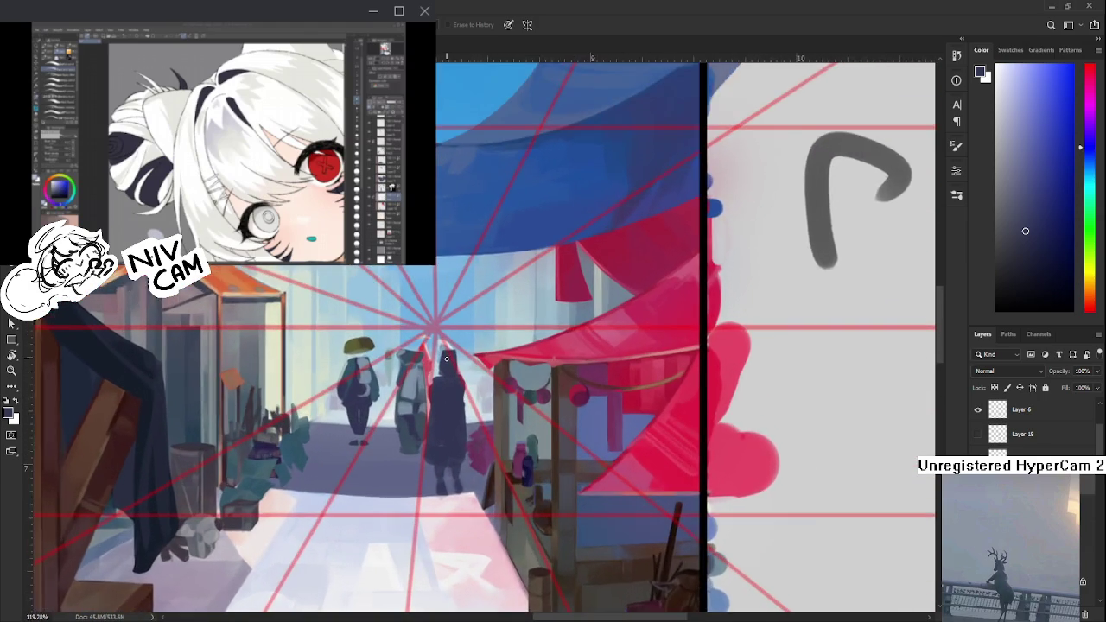
pyautogui.scroll(-1, 451, 371)
pyautogui.scroll(1, 452, 370)
# - Sample a magenta-purple from the red awning as the brush colour
pyautogui.press('b')
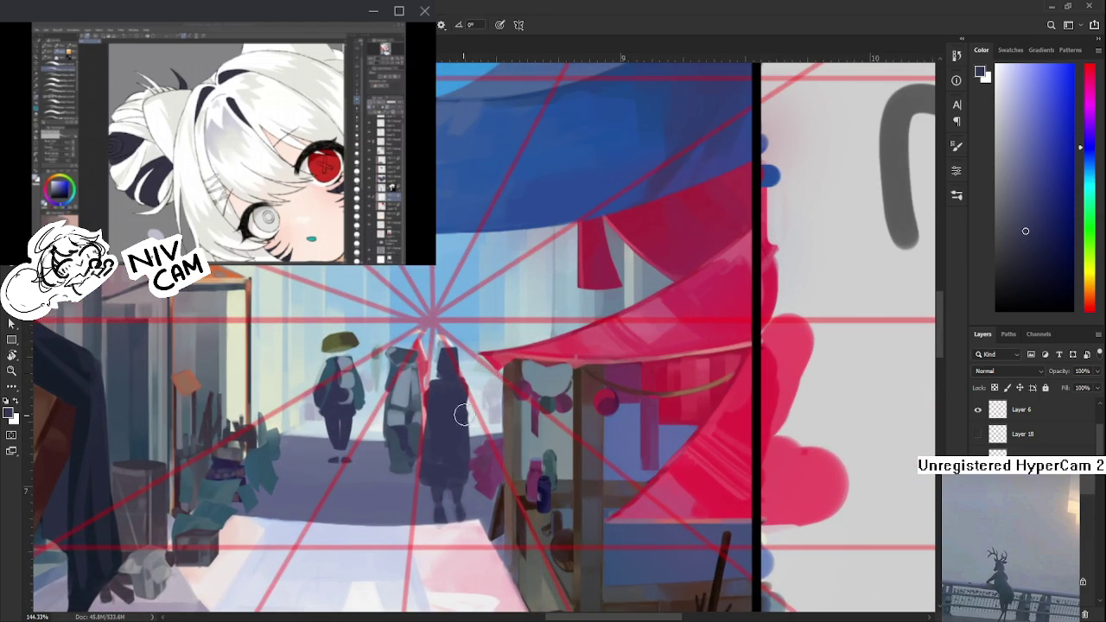
pyautogui.keyDown('alt'); pyautogui.click(516, 371); pyautogui.keyUp('alt')
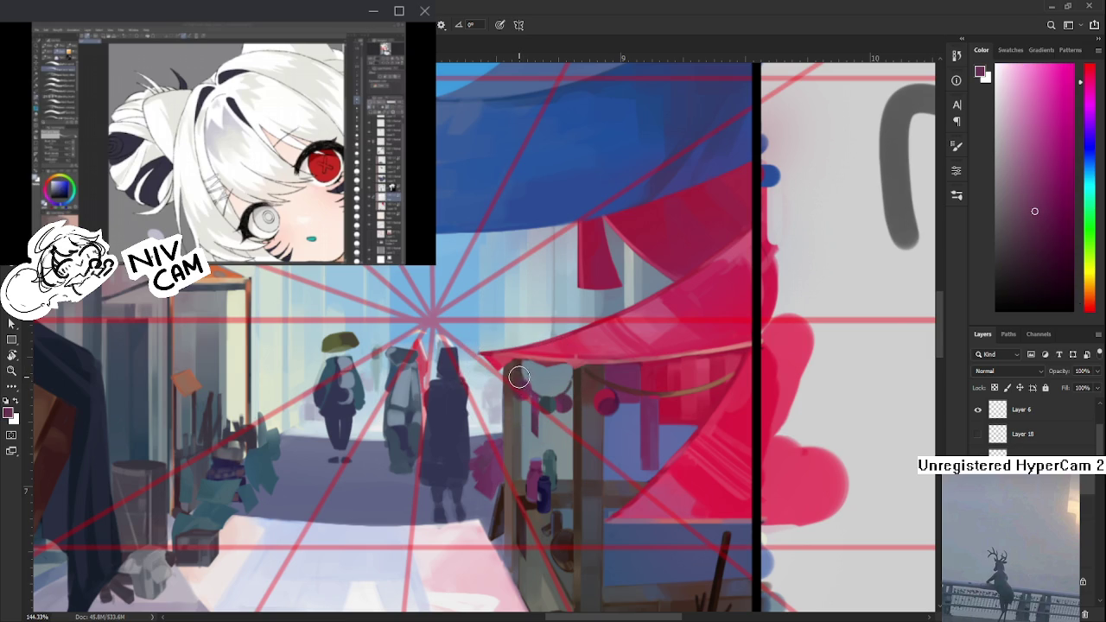
pyautogui.scroll(3, 519, 377)
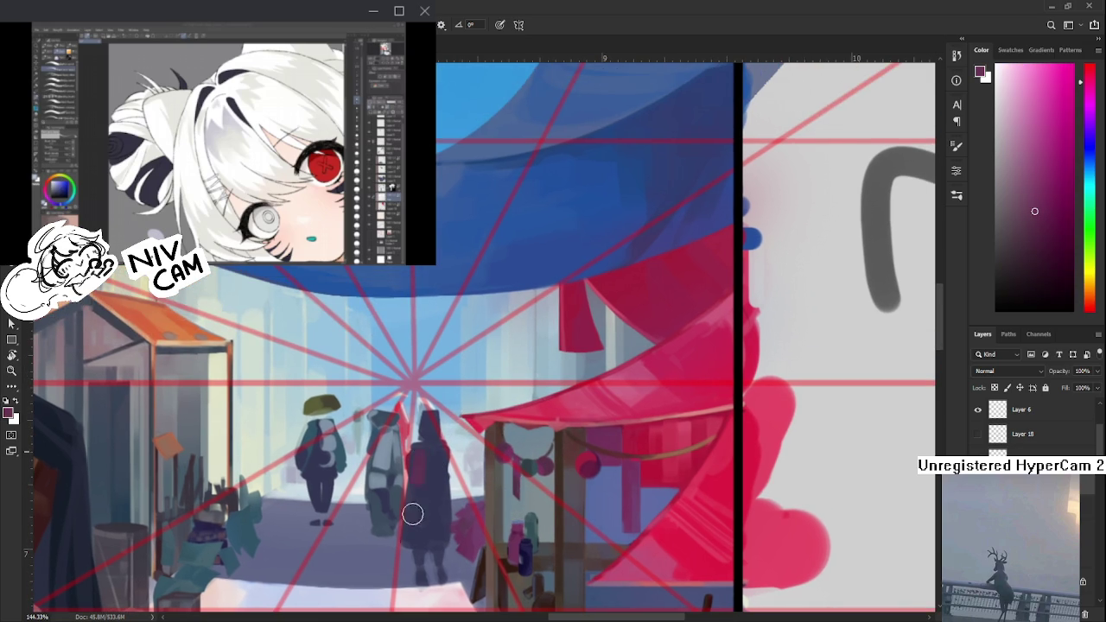
pyautogui.keyDown('alt'); pyautogui.click(419, 468); pyautogui.keyUp('alt')
# - Sample purples and magenta near the hooded figure and paint purple over its body
pyautogui.moveTo(416, 535); pyautogui.dragTo(437, 502)
pyautogui.keyDown('alt'); pyautogui.click(439, 476); pyautogui.keyUp('alt')
pyautogui.keyDown('alt'); pyautogui.click(438, 491); pyautogui.keyUp('alt')
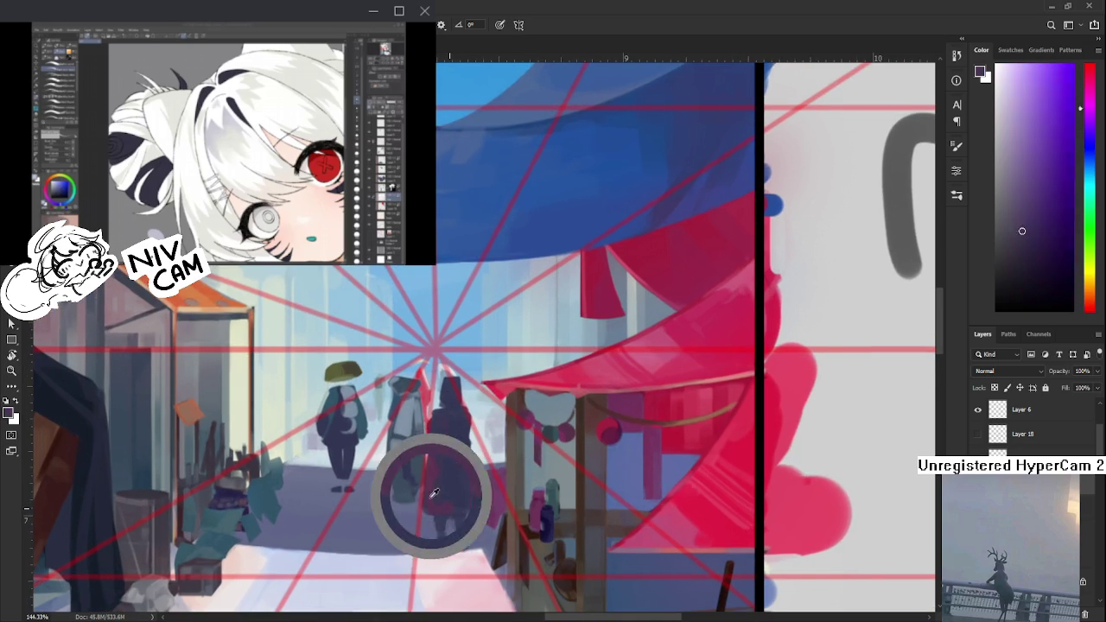
pyautogui.keyDown('alt'); pyautogui.click(443, 470); pyautogui.keyUp('alt')
pyautogui.keyDown('alt'); pyautogui.click(433, 468); pyautogui.keyUp('alt')
pyautogui.moveTo(438, 449); pyautogui.dragTo(445, 497)
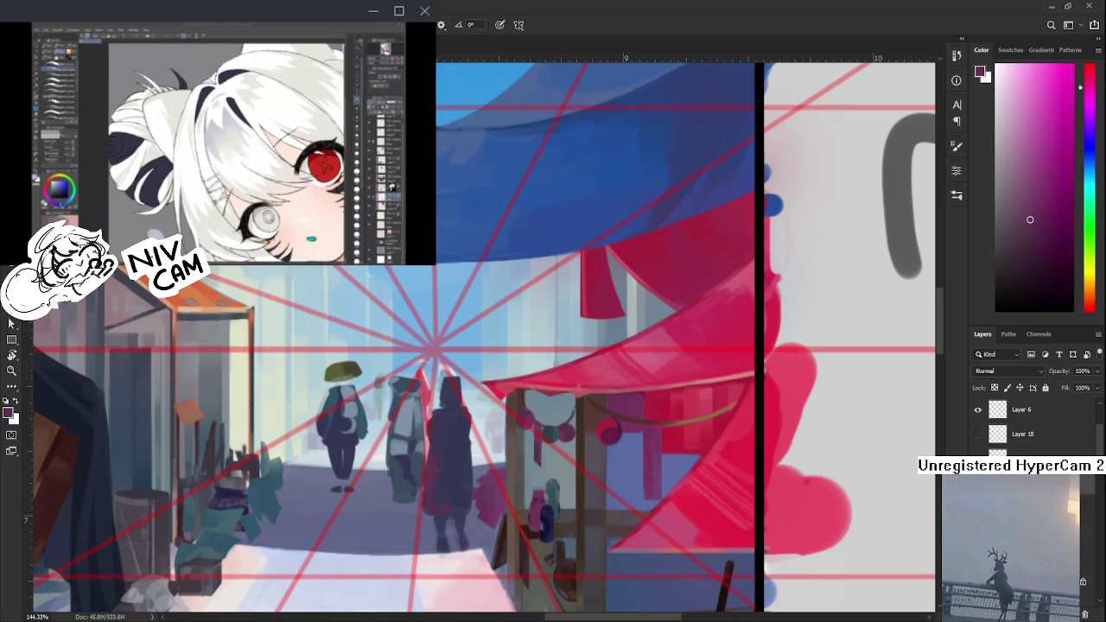
# - Work dark blue and purple tones sampled from the hooded figure across its body
pyautogui.keyDown('alt'); pyautogui.click(426, 470); pyautogui.keyUp('alt')
pyautogui.keyDown('alt'); pyautogui.click(434, 465); pyautogui.keyUp('alt')
pyautogui.keyDown('alt'); pyautogui.click(450, 494); pyautogui.keyUp('alt')
pyautogui.scroll(2, 462, 484)
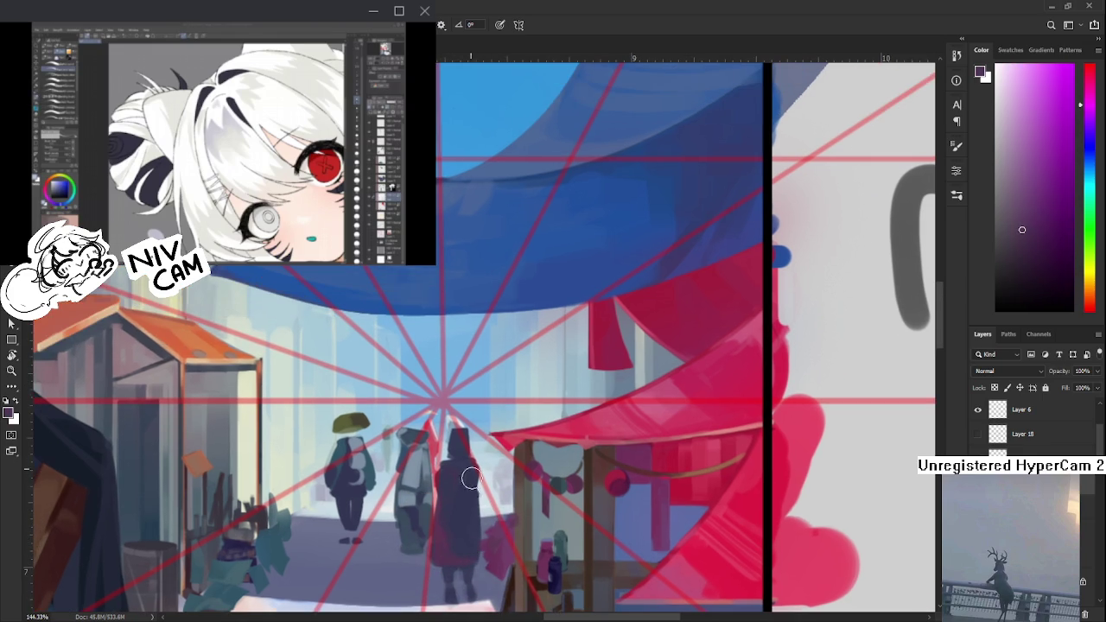
pyautogui.keyDown('alt'); pyautogui.click(468, 470); pyautogui.keyUp('alt')
pyautogui.keyDown('alt'); pyautogui.click(455, 476); pyautogui.keyUp('alt')
pyautogui.keyDown('alt'); pyautogui.click(463, 486); pyautogui.keyUp('alt')
pyautogui.keyDown('alt'); pyautogui.click(457, 487); pyautogui.keyUp('alt')
pyautogui.keyDown('alt'); pyautogui.click(453, 529); pyautogui.keyUp('alt')
pyautogui.keyDown('alt'); pyautogui.click(460, 524); pyautogui.keyUp('alt')
pyautogui.keyDown('alt'); pyautogui.click(445, 525); pyautogui.keyUp('alt')
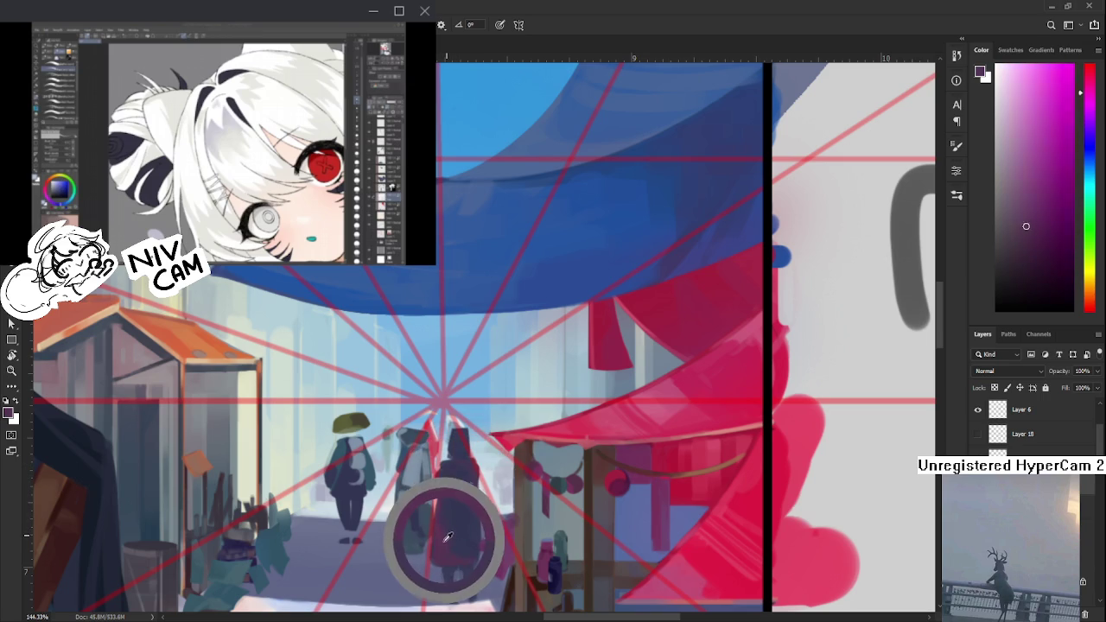
pyautogui.keyDown('alt'); pyautogui.click(458, 458); pyautogui.keyUp('alt')
pyautogui.keyDown('alt'); pyautogui.click(456, 455); pyautogui.keyUp('alt')
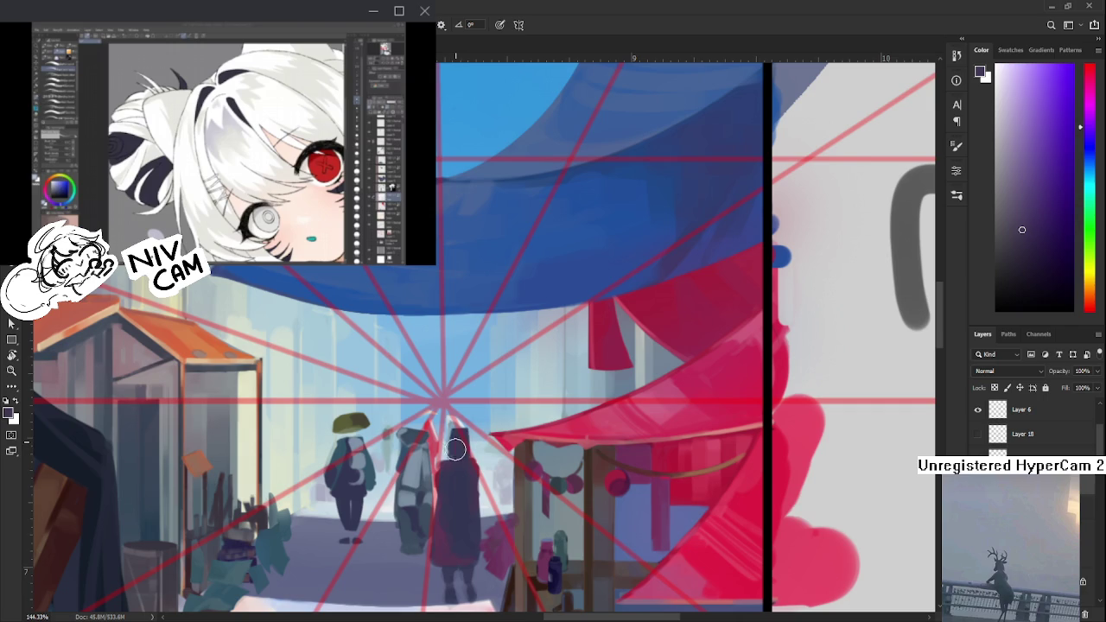
pyautogui.keyDown('alt'); pyautogui.click(456, 451); pyautogui.keyUp('alt')
pyautogui.keyDown('alt'); pyautogui.click(464, 474); pyautogui.keyUp('alt')
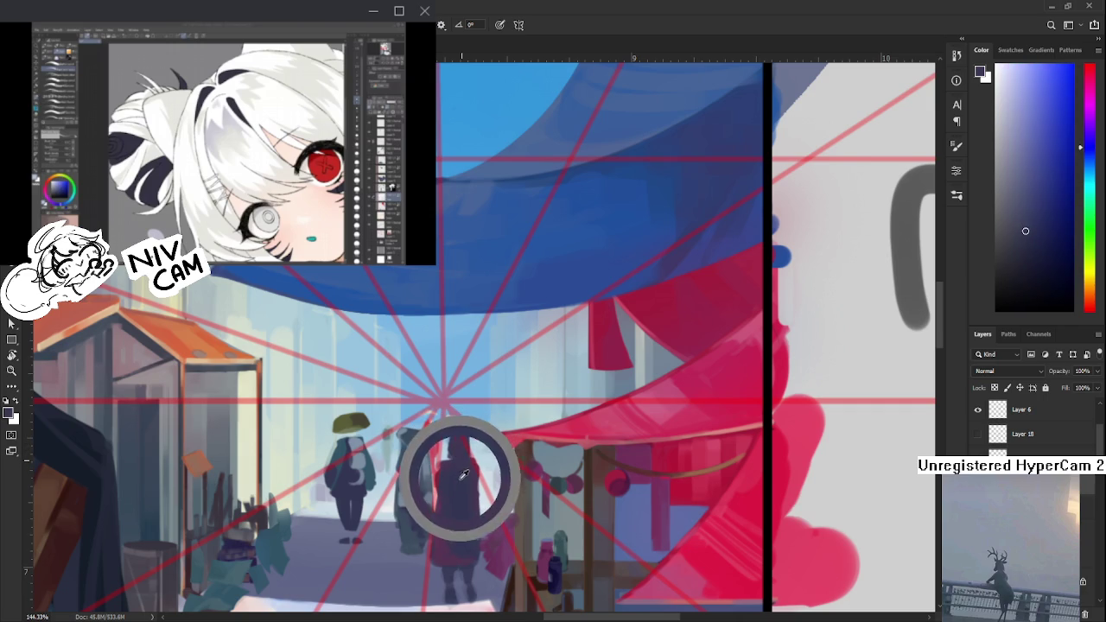
# - Add magenta and dark blue-purple tones down the hooded figure's lower half
pyautogui.keyDown('alt'); pyautogui.click(456, 506); pyautogui.keyUp('alt')
pyautogui.keyDown('alt'); pyautogui.click(445, 530); pyautogui.keyUp('alt')
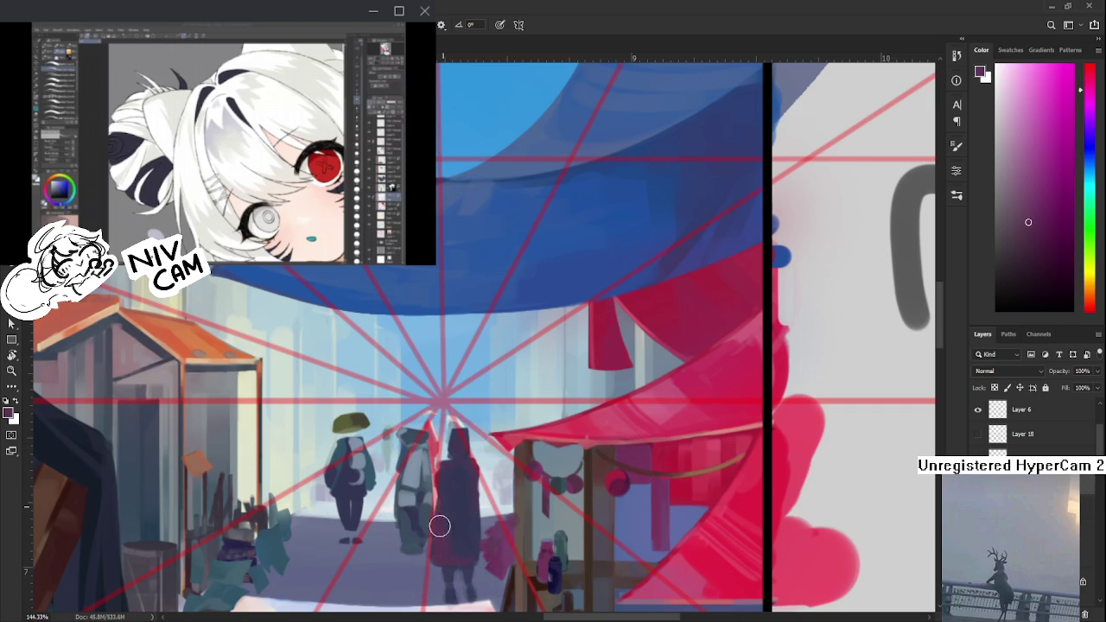
pyautogui.keyDown('alt'); pyautogui.click(454, 484); pyautogui.keyUp('alt')
pyautogui.keyDown('alt'); pyautogui.click(448, 540); pyautogui.keyUp('alt')
pyautogui.keyDown('alt'); pyautogui.click(452, 486); pyautogui.keyUp('alt')
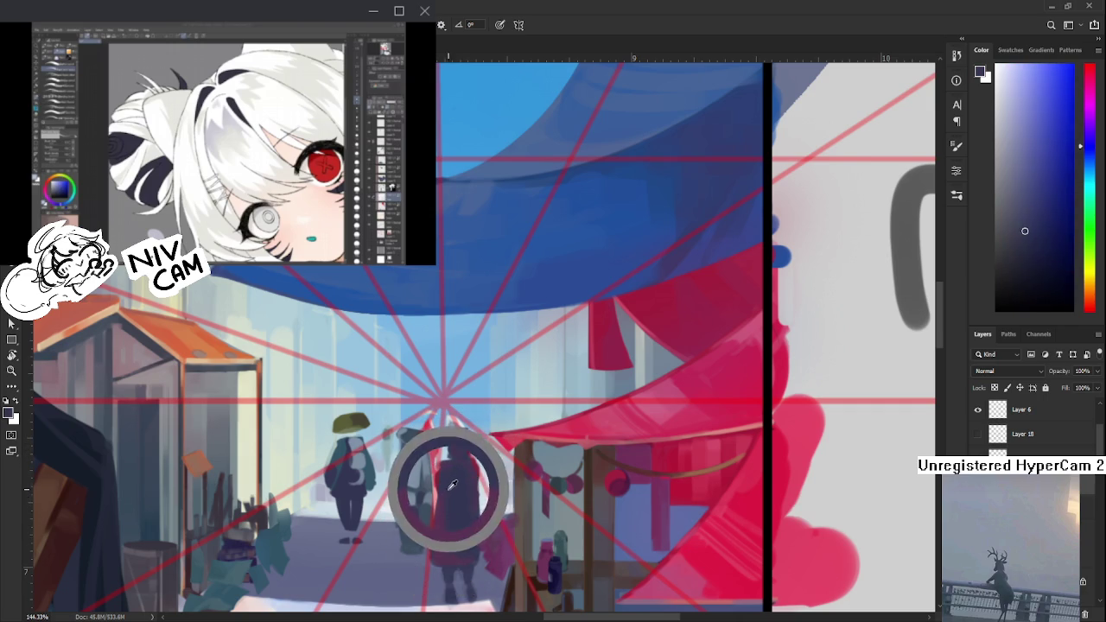
pyautogui.keyDown('alt'); pyautogui.click(448, 487); pyautogui.keyUp('alt')
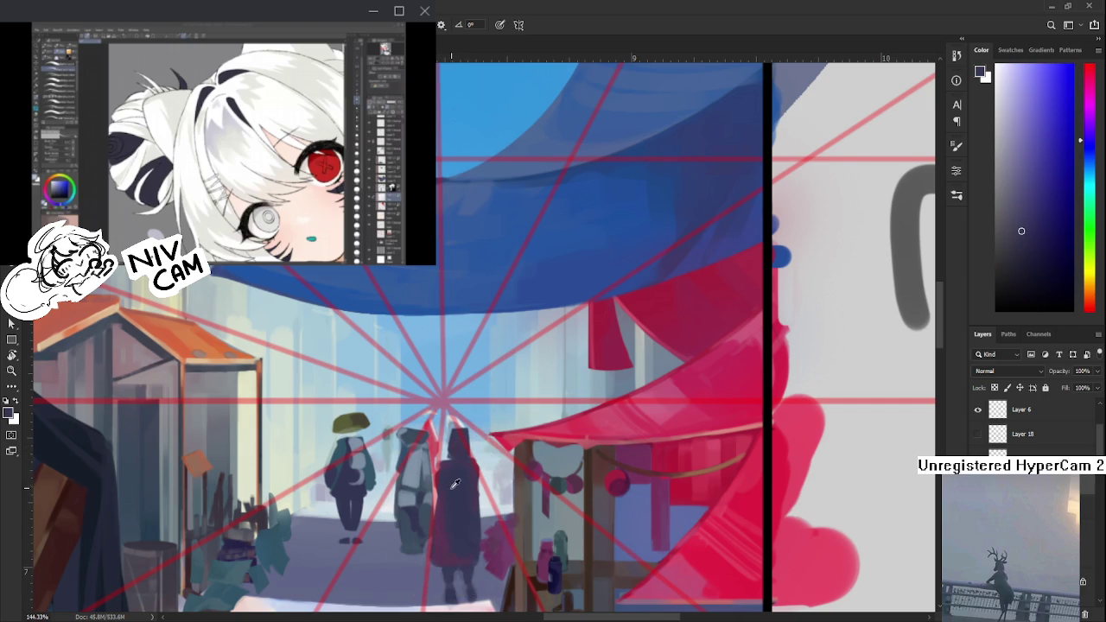
pyautogui.keyDown('alt'); pyautogui.click(448, 487); pyautogui.keyUp('alt')
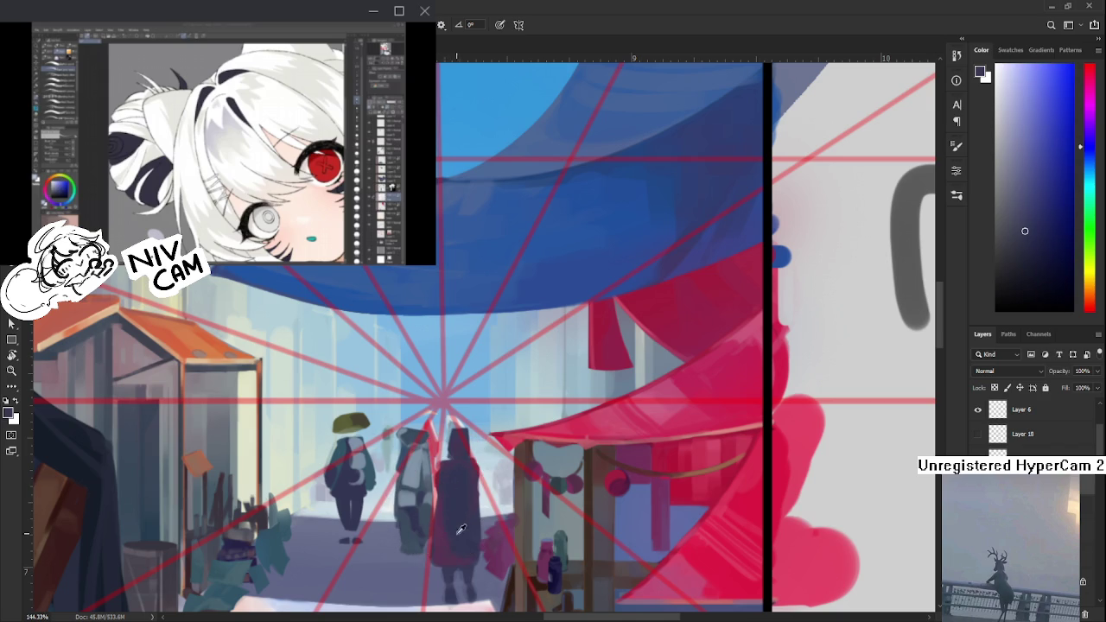
pyautogui.keyDown('alt'); pyautogui.click(445, 529); pyautogui.keyUp('alt')
pyautogui.keyDown('alt'); pyautogui.click(450, 515); pyautogui.keyUp('alt')
pyautogui.keyDown('alt'); pyautogui.click(441, 528); pyautogui.keyUp('alt')
pyautogui.keyDown('alt'); pyautogui.click(443, 489); pyautogui.keyUp('alt')
pyautogui.keyDown('alt'); pyautogui.click(448, 471); pyautogui.keyUp('alt')
pyautogui.keyDown('alt'); pyautogui.click(453, 481); pyautogui.keyUp('alt')
pyautogui.keyDown('alt'); pyautogui.click(451, 481); pyautogui.keyUp('alt')
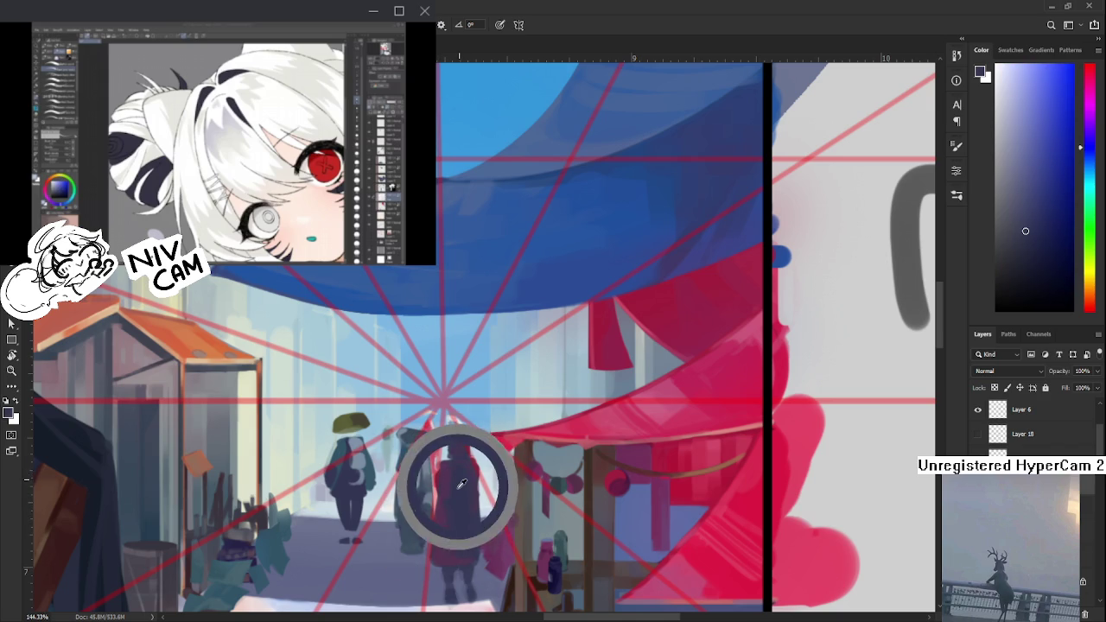
pyautogui.keyDown('alt'); pyautogui.click(450, 471); pyautogui.keyUp('alt')
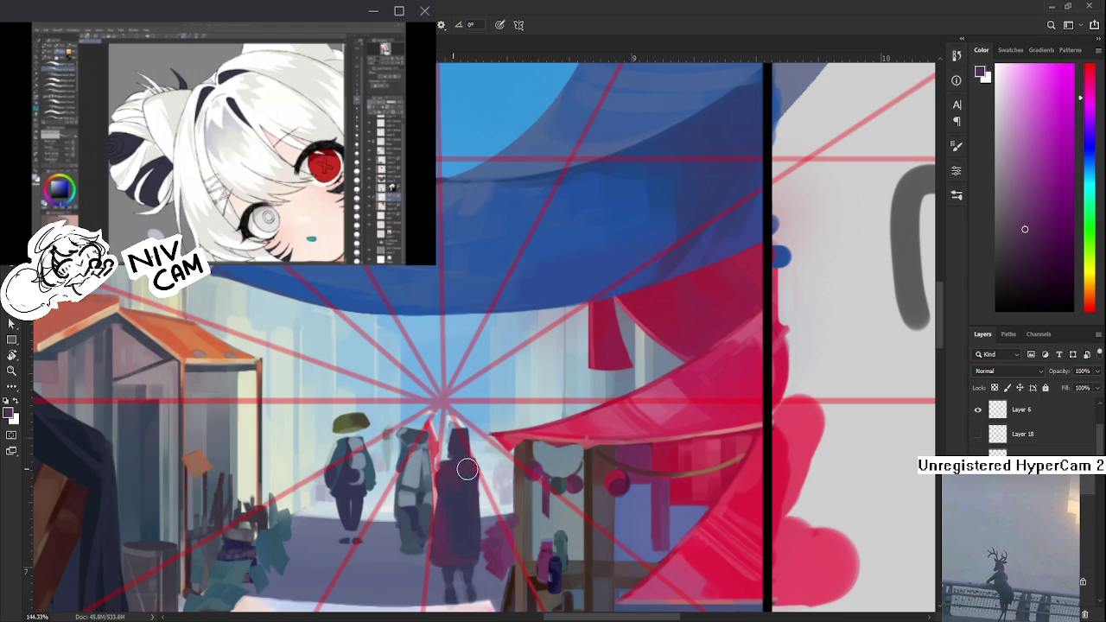
pyautogui.keyDown('alt'); pyautogui.click(458, 480); pyautogui.keyUp('alt')
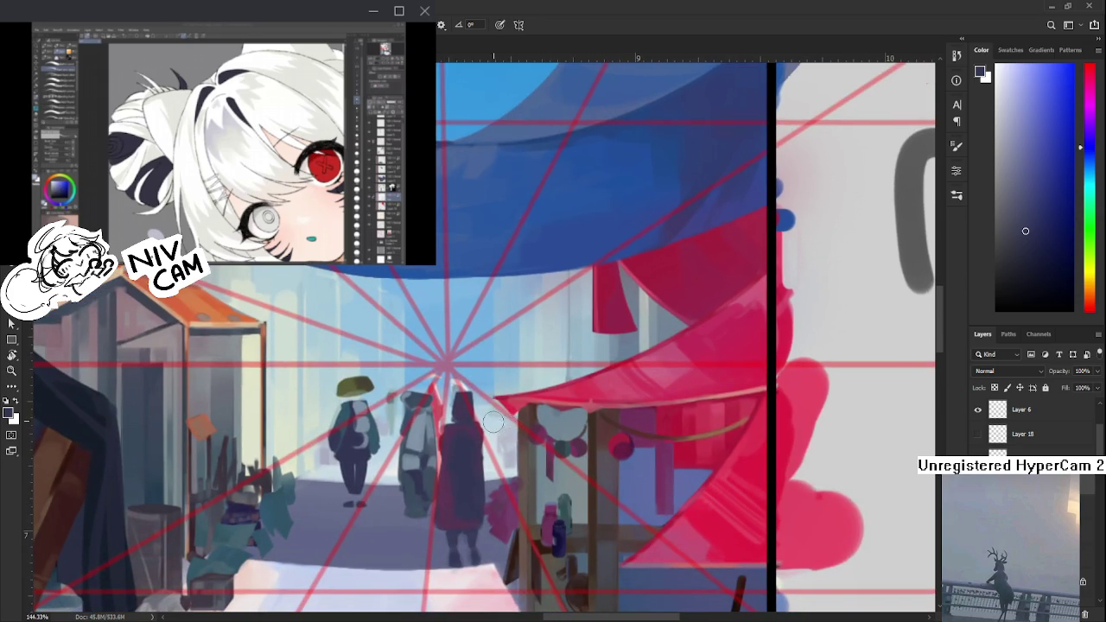
# - Repaint the hooded figure with purple, indigo and magenta tones sampled from it
pyautogui.keyDown('alt'); pyautogui.click(452, 433); pyautogui.keyUp('alt')
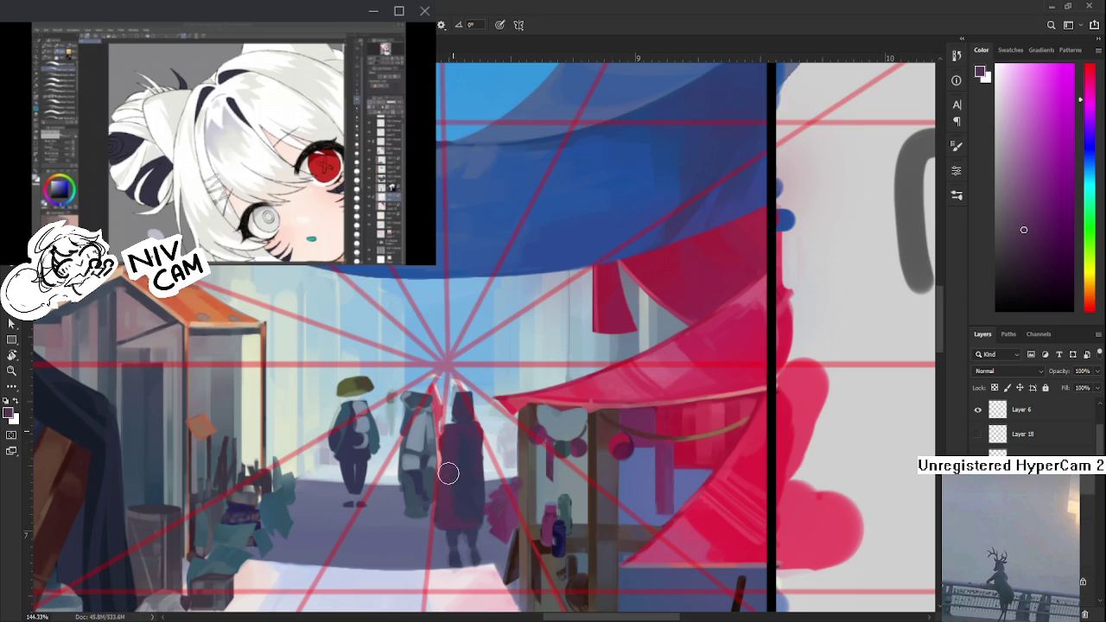
pyautogui.keyDown('alt'); pyautogui.click(467, 458); pyautogui.keyUp('alt')
pyautogui.keyDown('alt'); pyautogui.click(457, 420); pyautogui.keyUp('alt')
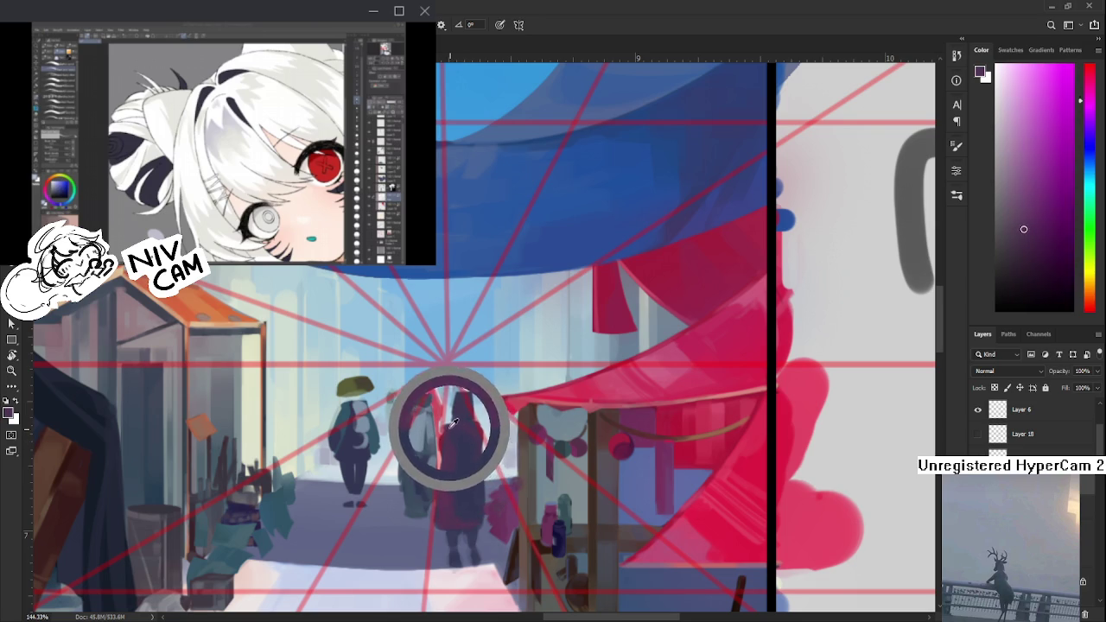
pyautogui.keyDown('alt'); pyautogui.click(457, 467); pyautogui.keyUp('alt')
pyautogui.keyDown('alt'); pyautogui.click(459, 504); pyautogui.keyUp('alt')
pyautogui.keyDown('alt'); pyautogui.click(462, 514); pyautogui.keyUp('alt')
pyautogui.keyDown('alt'); pyautogui.click(453, 517); pyautogui.keyUp('alt')
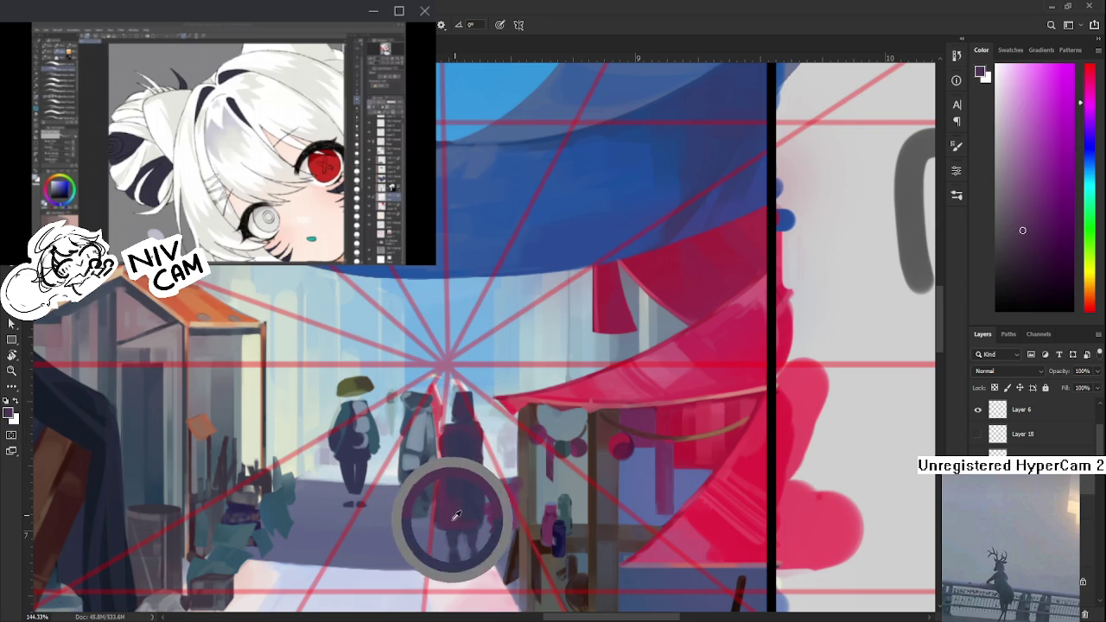
pyautogui.keyDown('alt'); pyautogui.click(462, 474); pyautogui.keyUp('alt')
pyautogui.moveTo(452, 516); pyautogui.dragTo(454, 487)
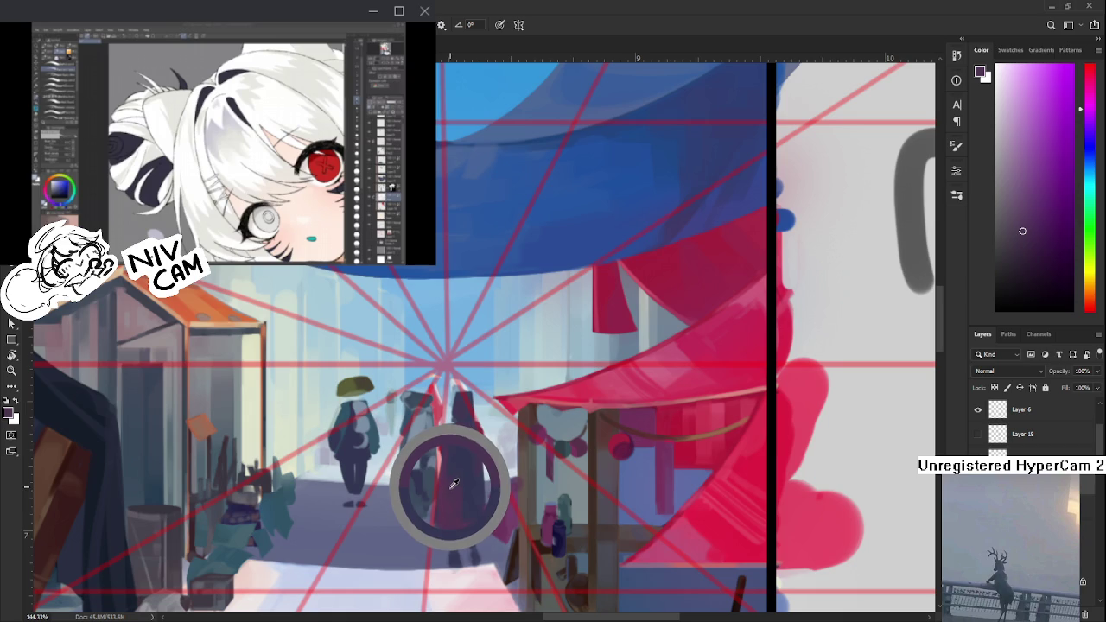
pyautogui.keyDown('alt'); pyautogui.moveTo(454, 486); pyautogui.dragTo(444, 552); pyautogui.keyUp('alt')
pyautogui.keyDown('alt'); pyautogui.click(463, 476); pyautogui.keyUp('alt')
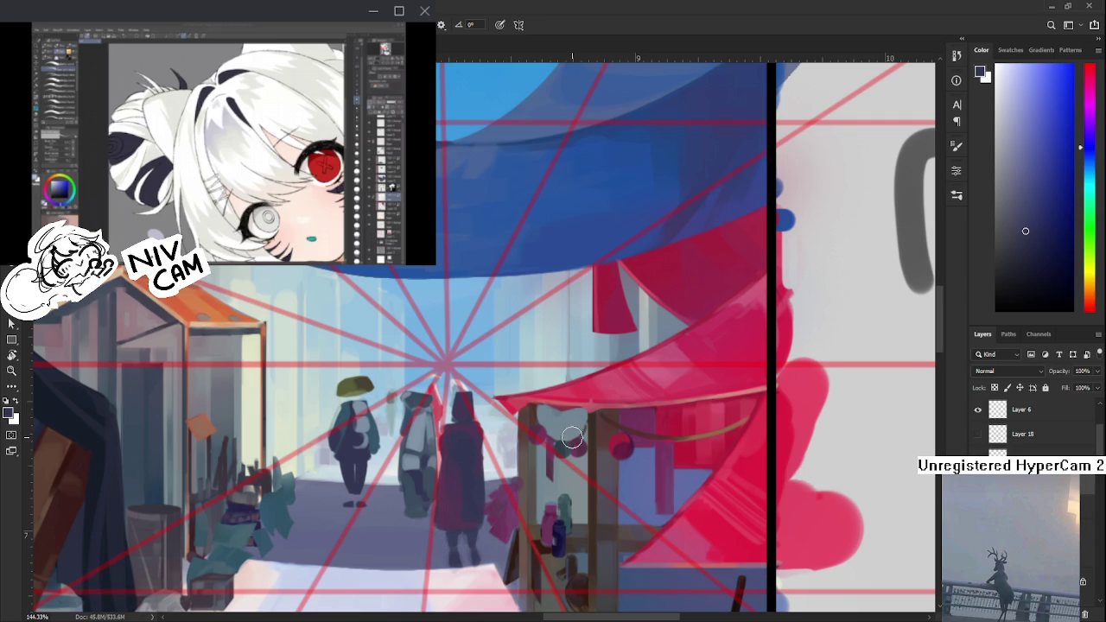
# - Dab lighter paint onto the grey figure, matched to the red coat's colour
pyautogui.keyDown('alt'); pyautogui.click(467, 449); pyautogui.keyUp('alt')
pyautogui.keyDown('alt'); pyautogui.click(457, 460); pyautogui.keyUp('alt')
pyautogui.click(453, 452)
pyautogui.keyDown('alt'); pyautogui.click(459, 470); pyautogui.keyUp('alt')
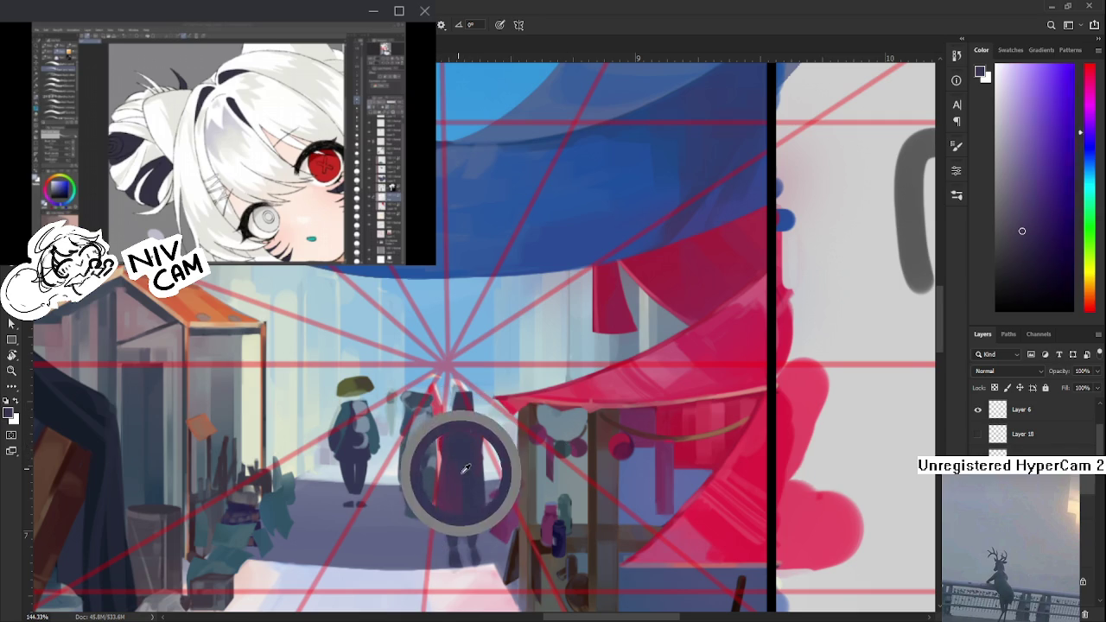
pyautogui.keyDown('alt'); pyautogui.click(462, 467); pyautogui.keyUp('alt')
# - Paint varied purple shades over the lower body of the hooded figure
pyautogui.keyDown('alt'); pyautogui.click(451, 518); pyautogui.keyUp('alt')
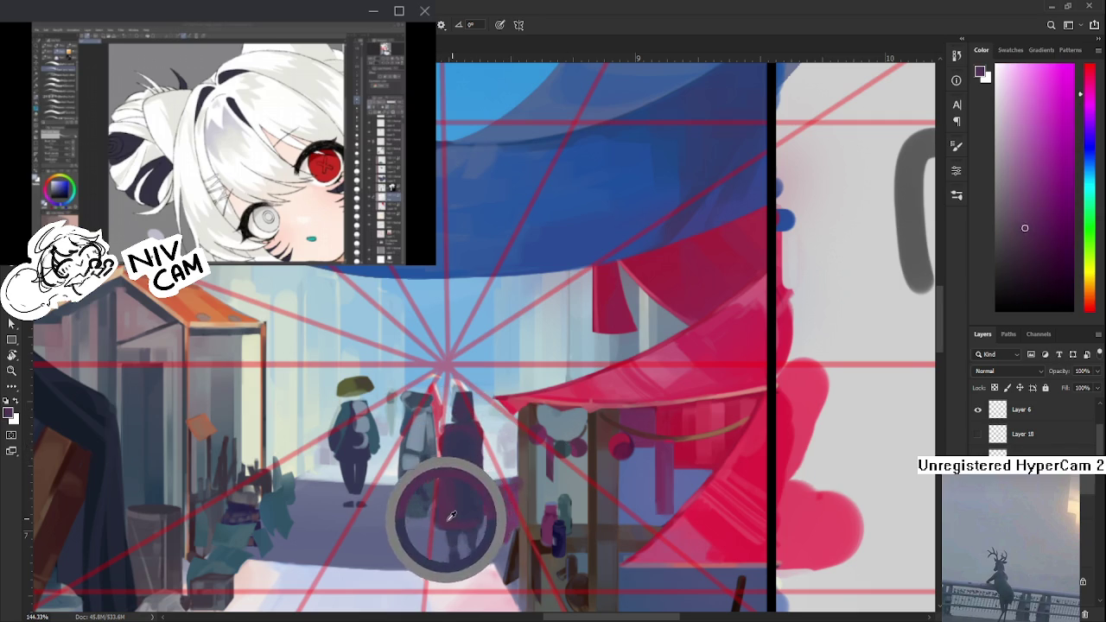
pyautogui.keyDown('alt'); pyautogui.click(467, 502); pyautogui.keyUp('alt')
pyautogui.keyDown('alt'); pyautogui.click(467, 519); pyautogui.keyUp('alt')
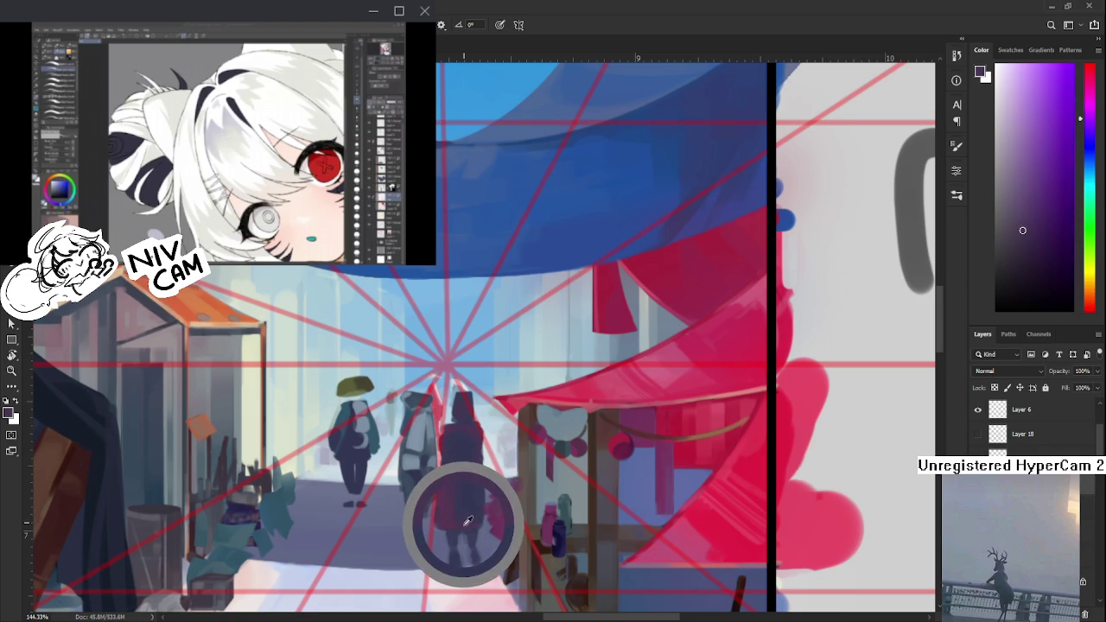
pyautogui.keyDown('alt'); pyautogui.click(467, 497); pyautogui.keyUp('alt')
pyautogui.keyDown('alt'); pyautogui.click(468, 501); pyautogui.keyUp('alt')
pyautogui.keyDown('alt'); pyautogui.click(453, 505); pyautogui.keyUp('alt')
pyautogui.keyDown('alt'); pyautogui.click(460, 508); pyautogui.keyUp('alt')
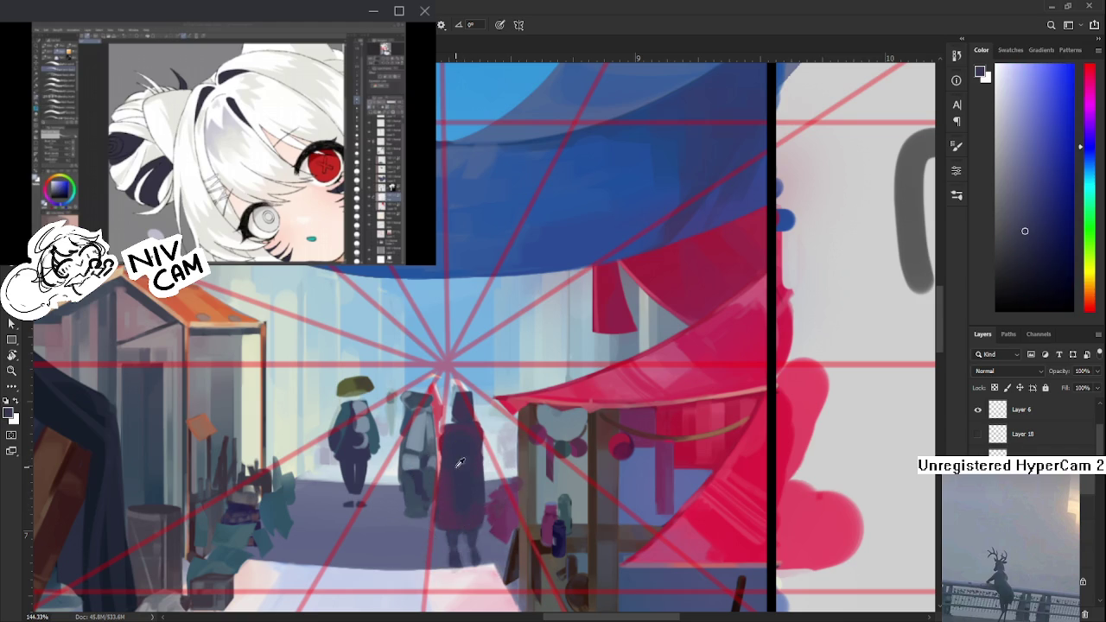
# - Darken the coat with dark magenta-purple and blue-purple from the figure
pyautogui.keyDown('alt'); pyautogui.click(447, 474); pyautogui.keyUp('alt')
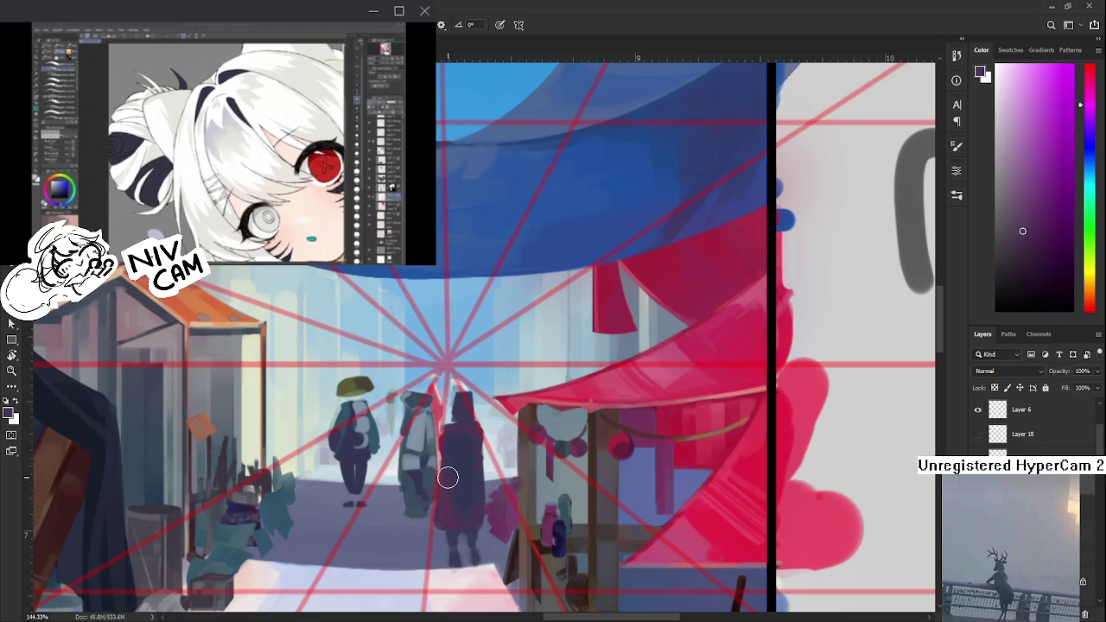
pyautogui.keyDown('alt'); pyautogui.click(461, 456); pyautogui.keyUp('alt')
pyautogui.keyDown('alt'); pyautogui.click(457, 469); pyautogui.keyUp('alt')
pyautogui.keyDown('alt'); pyautogui.click(460, 481); pyautogui.keyUp('alt')
pyautogui.moveTo(460, 480); pyautogui.dragTo(464, 481)
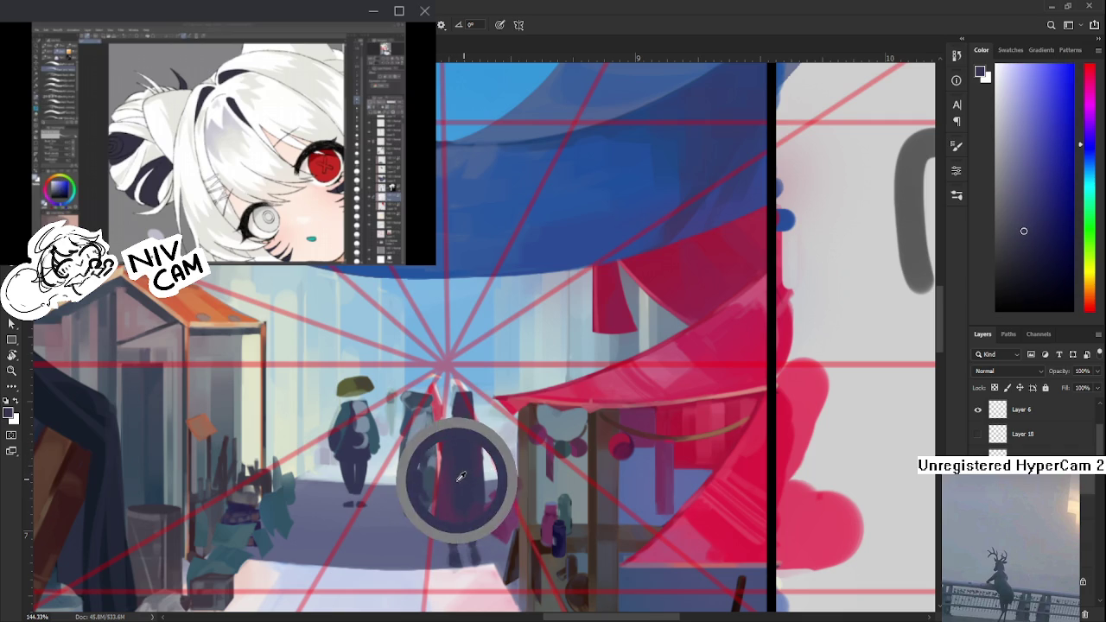
pyautogui.moveTo(464, 481); pyautogui.dragTo(456, 472)
pyautogui.keyDown('alt'); pyautogui.click(456, 483); pyautogui.keyUp('alt')
# - Work magenta and darker coat shades into the hooded figure's coat
pyautogui.keyDown('alt'); pyautogui.click(455, 467); pyautogui.keyUp('alt')
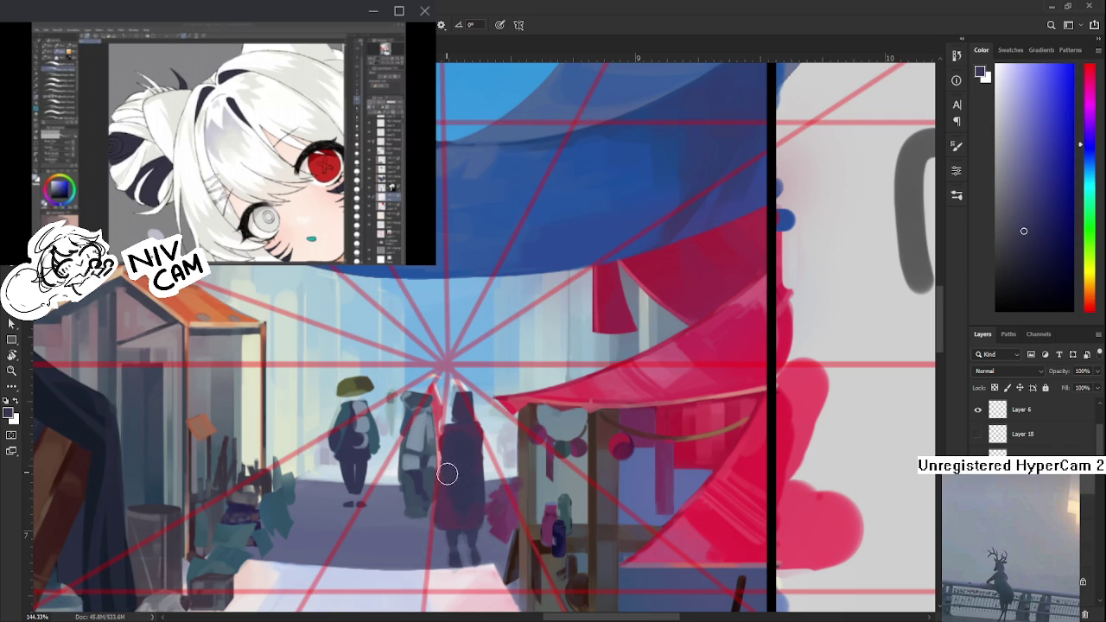
pyautogui.keyDown('alt'); pyautogui.click(447, 494); pyautogui.keyUp('alt')
pyautogui.keyDown('alt'); pyautogui.click(455, 460); pyautogui.keyUp('alt')
pyautogui.keyDown('alt'); pyautogui.click(454, 480); pyautogui.keyUp('alt')
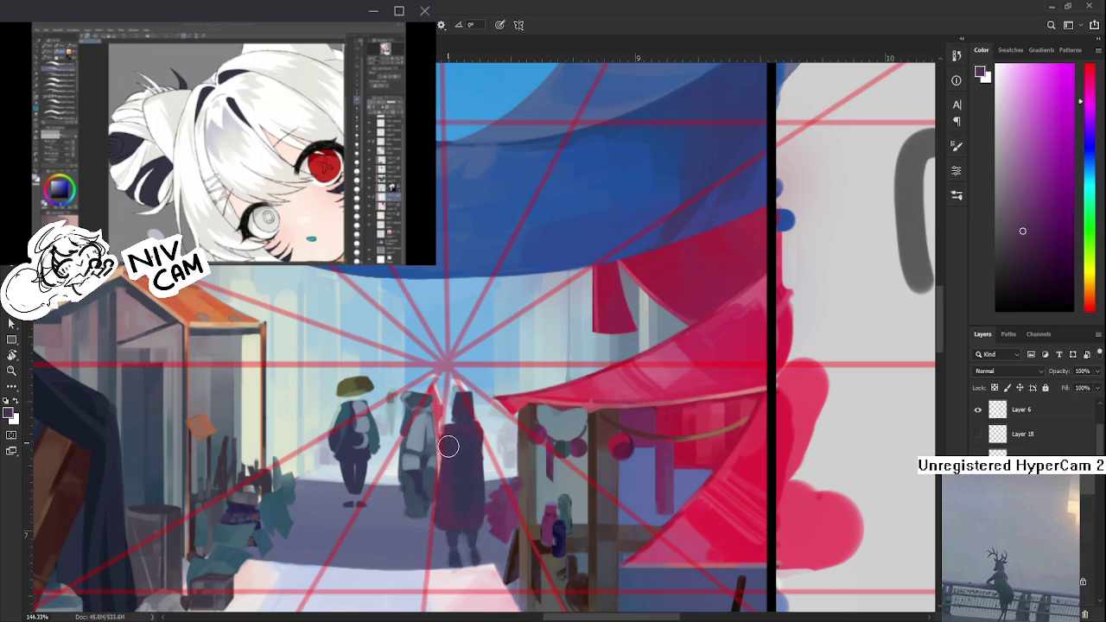
pyautogui.keyDown('alt'); pyautogui.click(450, 460); pyautogui.keyUp('alt')
pyautogui.keyDown('alt'); pyautogui.click(461, 413); pyautogui.keyUp('alt')
# - Add dark blue to the hooded figure and enlarge the pink figure beside the stall
pyautogui.keyDown('alt'); pyautogui.click(464, 430); pyautogui.keyUp('alt')
pyautogui.keyDown('alt'); pyautogui.click(469, 432); pyautogui.keyUp('alt')
pyautogui.keyDown('alt'); pyautogui.click(470, 449); pyautogui.keyUp('alt')
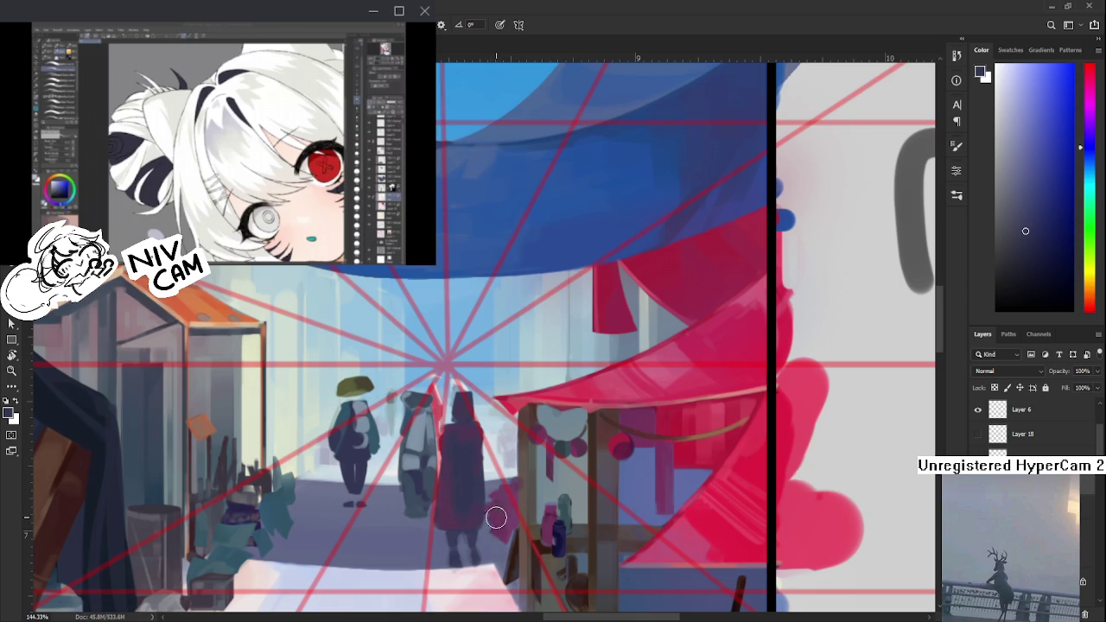
pyautogui.moveTo(494, 511); pyautogui.dragTo(498, 523)
# - Repaint the cloaked figure in a settled purple tone
pyautogui.keyDown('alt'); pyautogui.click(466, 445); pyautogui.keyUp('alt')
pyautogui.keyDown('alt'); pyautogui.click(468, 442); pyautogui.keyUp('alt')
pyautogui.keyDown('alt'); pyautogui.click(468, 444); pyautogui.keyUp('alt')
pyautogui.keyDown('alt'); pyautogui.click(470, 445); pyautogui.keyUp('alt')
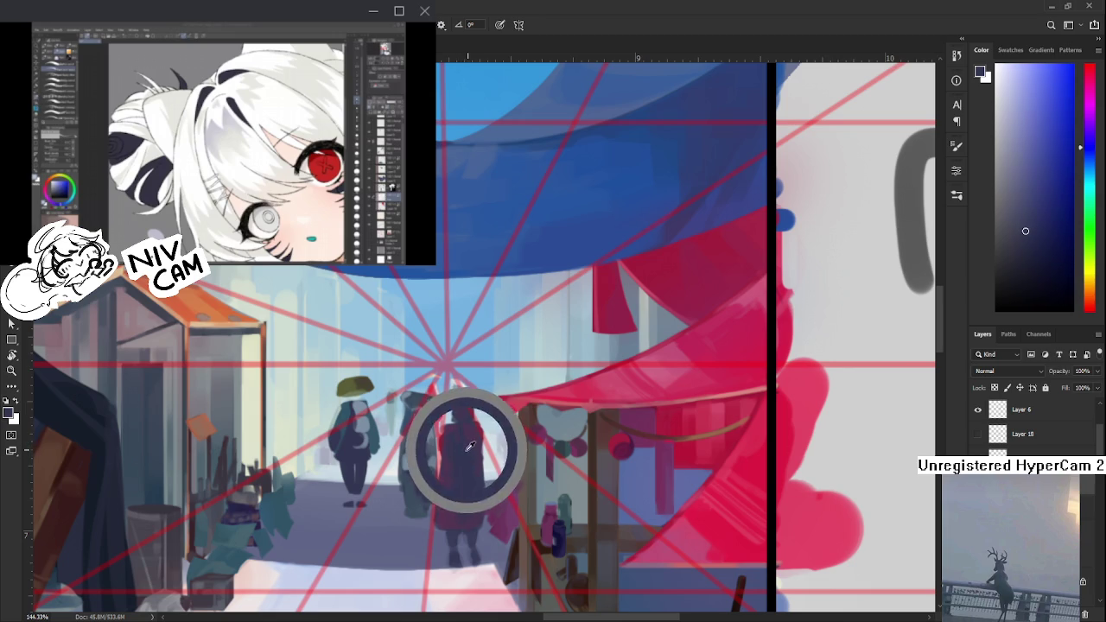
pyautogui.keyDown('alt'); pyautogui.click(469, 436); pyautogui.keyUp('alt')
pyautogui.keyDown('alt'); pyautogui.click(474, 433); pyautogui.keyUp('alt')
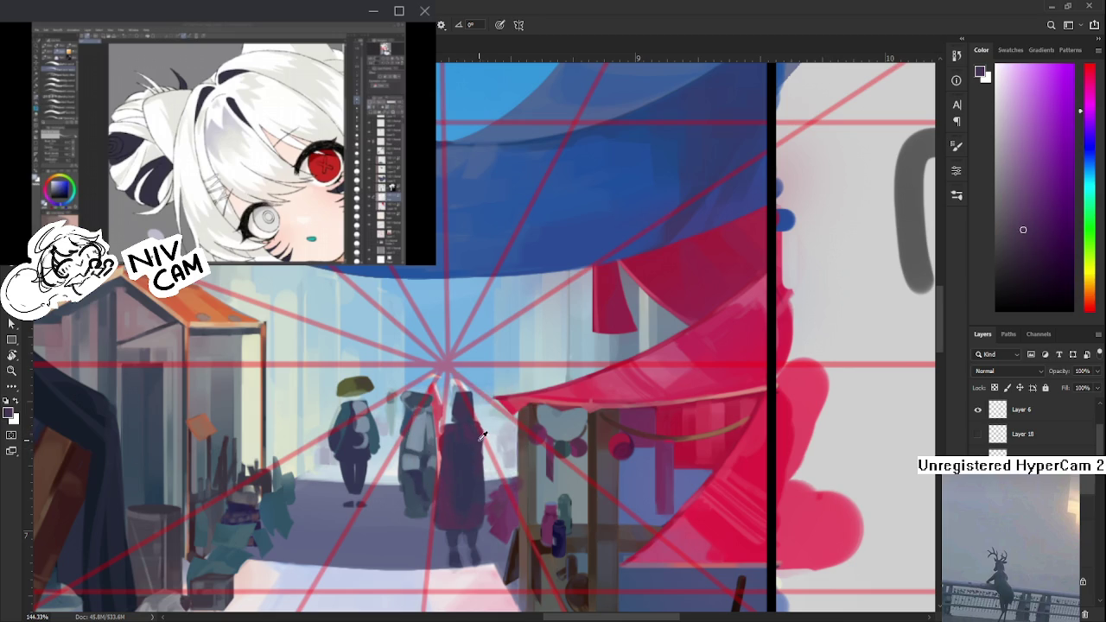
pyautogui.keyDown('alt'); pyautogui.click(474, 439); pyautogui.keyUp('alt')
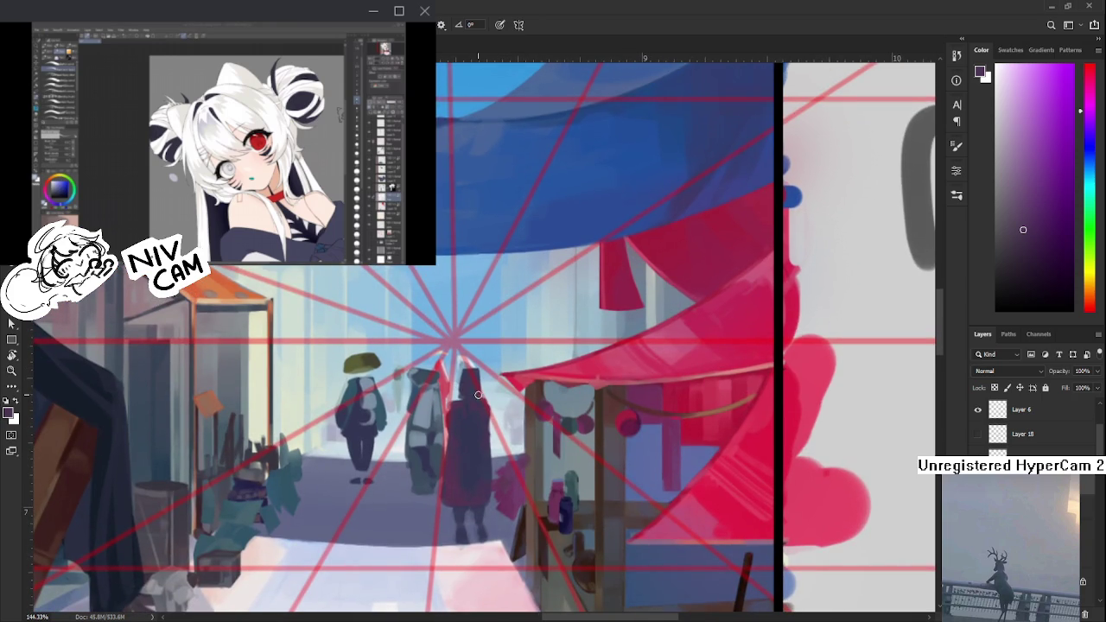
# - Darken the hooded figure's upper body with dark navy and deeper shades
pyautogui.keyDown('alt'); pyautogui.click(562, 514); pyautogui.keyUp('alt')
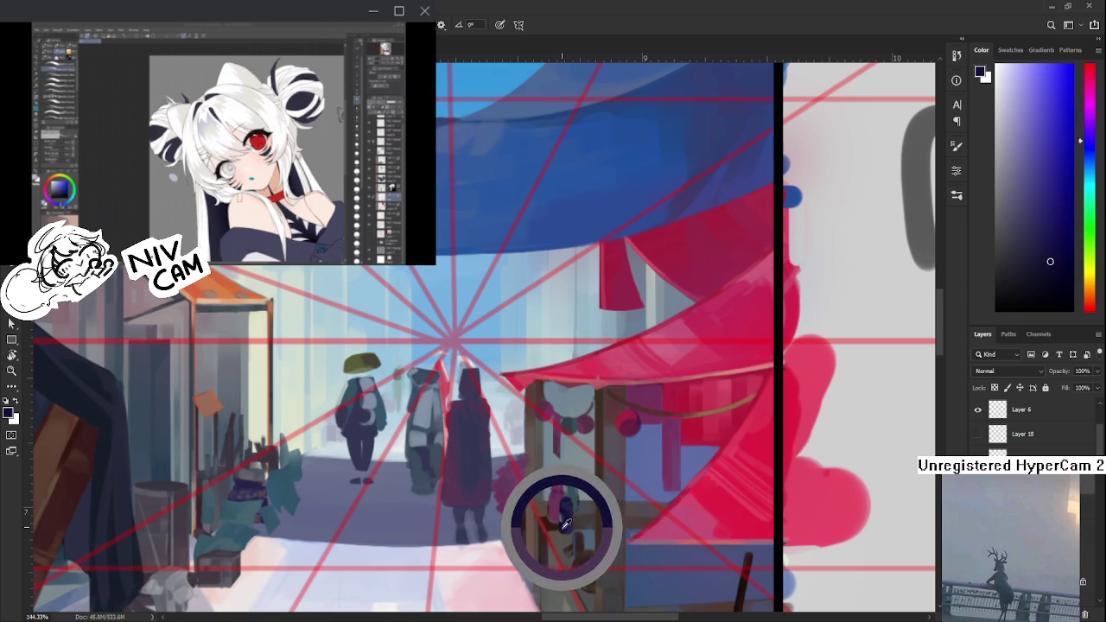
pyautogui.keyDown('alt'); pyautogui.click(467, 398); pyautogui.keyUp('alt')
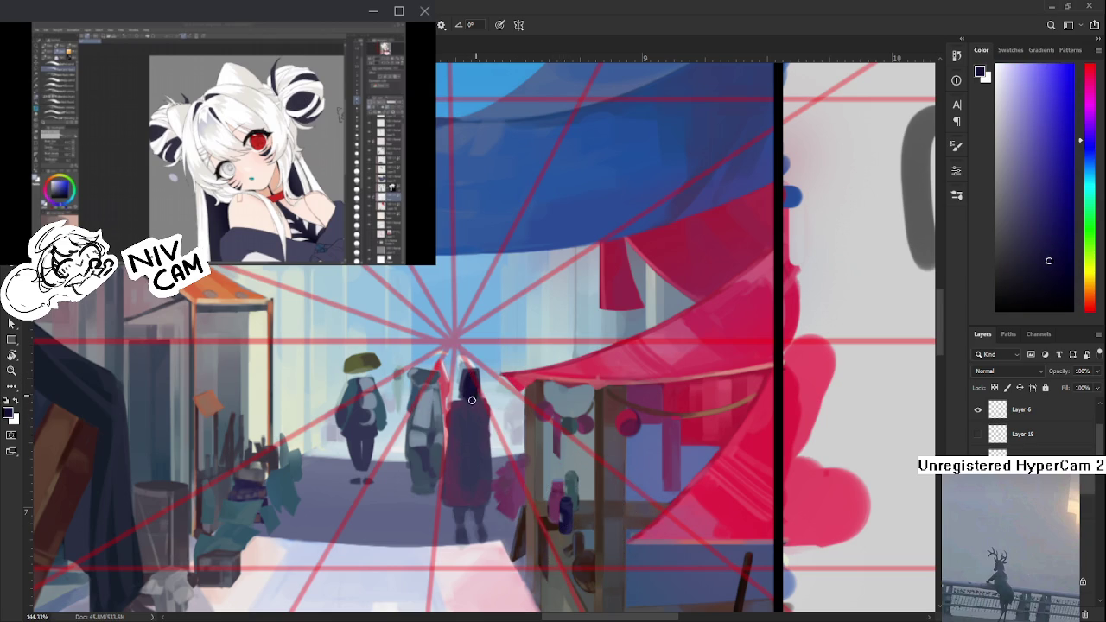
pyautogui.keyDown('alt'); pyautogui.click(472, 410); pyautogui.keyUp('alt')
pyautogui.moveTo(480, 403); pyautogui.dragTo(481, 409)
pyautogui.keyDown('alt'); pyautogui.click(474, 414); pyautogui.keyUp('alt')
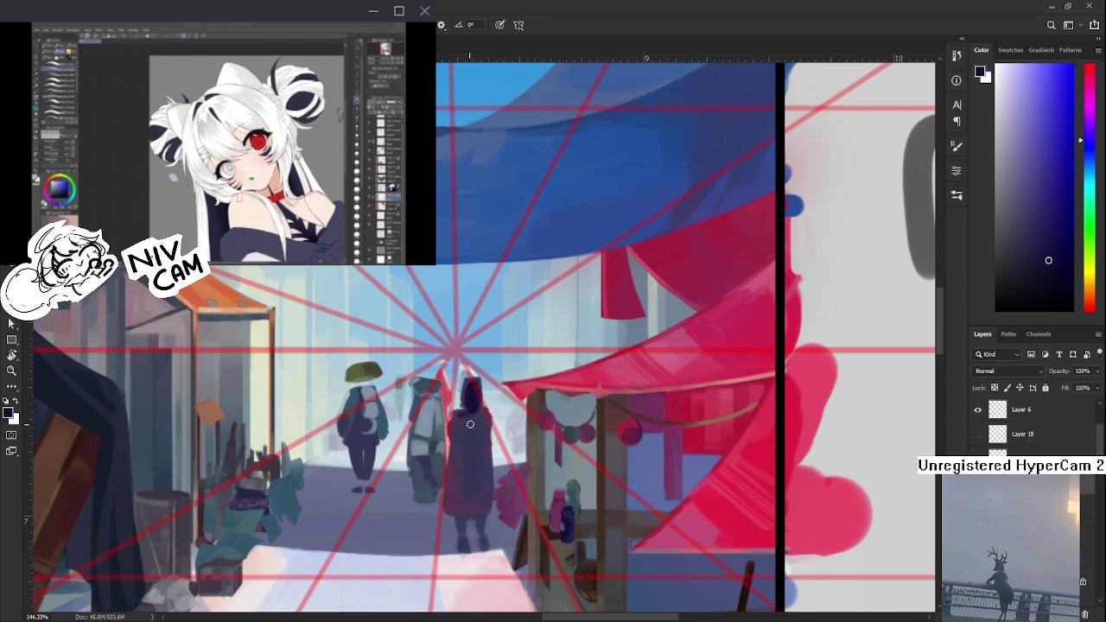
pyautogui.keyDown('alt'); pyautogui.click(475, 418); pyautogui.keyUp('alt')
pyautogui.keyDown('alt'); pyautogui.click(474, 428); pyautogui.keyUp('alt')
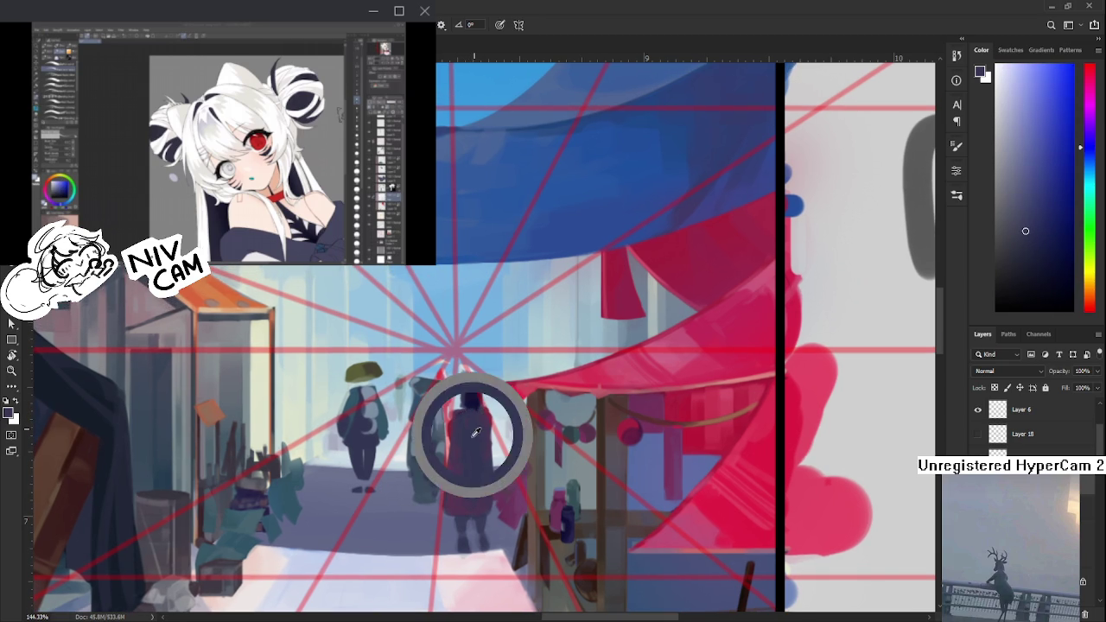
pyautogui.keyDown('alt'); pyautogui.click(471, 408); pyautogui.keyUp('alt')
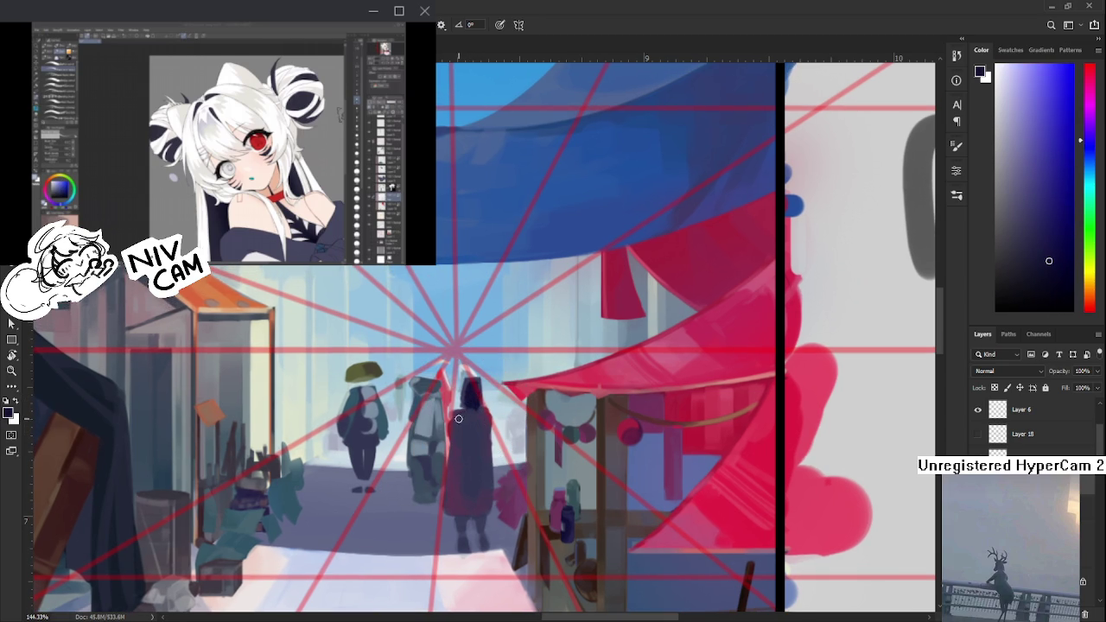
# - Paint the hooded figure's legs in tones sampled from the figure
pyautogui.keyDown('alt'); pyautogui.click(469, 486); pyautogui.keyUp('alt')
pyautogui.keyDown('alt'); pyautogui.click(457, 494); pyautogui.keyUp('alt')
pyautogui.keyDown('alt'); pyautogui.click(468, 500); pyautogui.keyUp('alt')
pyautogui.keyDown('alt'); pyautogui.click(455, 508); pyautogui.keyUp('alt')
pyautogui.keyDown('alt'); pyautogui.click(467, 495); pyautogui.keyUp('alt')
# - Shade the legs with new tones sampled from the hooded figure
pyautogui.keyDown('alt'); pyautogui.click(462, 494); pyautogui.keyUp('alt')
pyautogui.keyDown('alt'); pyautogui.click(476, 508); pyautogui.keyUp('alt')
pyautogui.keyDown('alt'); pyautogui.click(483, 509); pyautogui.keyUp('alt')
pyautogui.keyDown('alt'); pyautogui.click(482, 493); pyautogui.keyUp('alt')
pyautogui.keyDown('alt'); pyautogui.click(474, 489); pyautogui.keyUp('alt')
pyautogui.keyDown('alt'); pyautogui.click(457, 505); pyautogui.keyUp('alt')
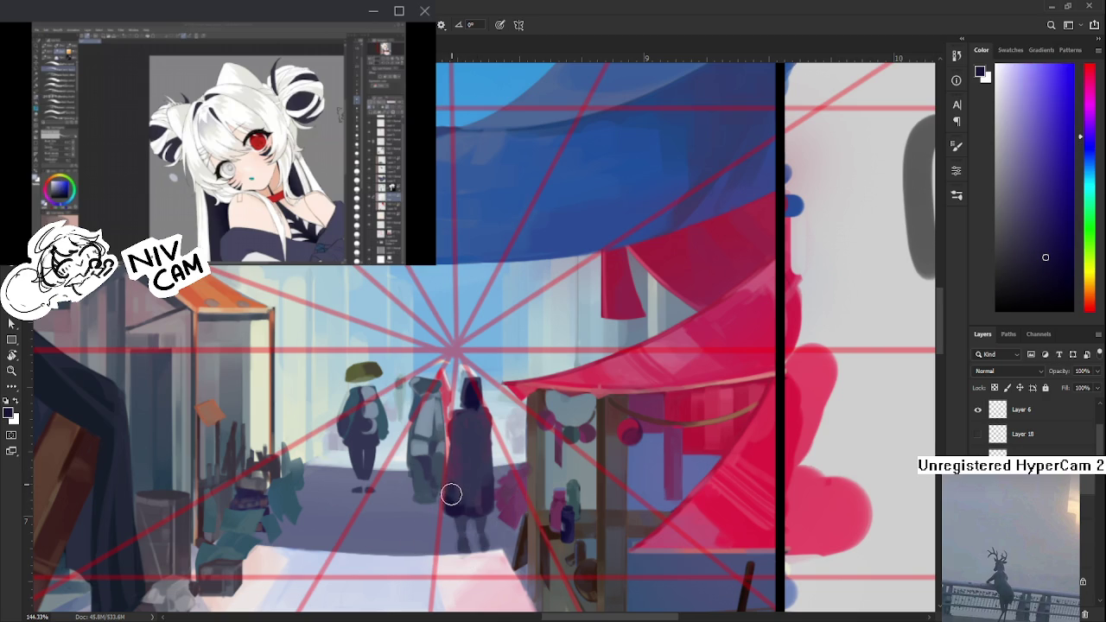
# - Alternate lighter purple and darker navy to finish the legs
pyautogui.keyDown('alt'); pyautogui.click(458, 484); pyautogui.keyUp('alt')
pyautogui.keyDown('alt'); pyautogui.click(457, 489); pyautogui.keyUp('alt')
pyautogui.keyDown('alt'); pyautogui.click(461, 460); pyautogui.keyUp('alt')
pyautogui.keyDown('alt'); pyautogui.click(464, 477); pyautogui.keyUp('alt')
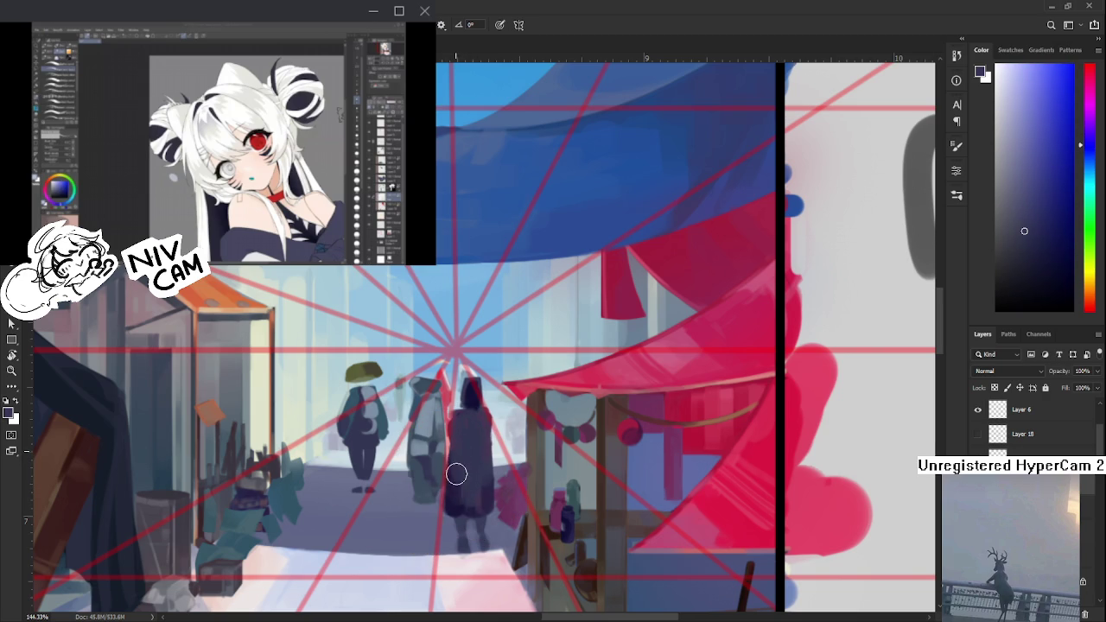
# - Paint fine-tuned shades onto the lower part of the hooded figure
pyautogui.moveTo(482, 462); pyautogui.dragTo(475, 481)
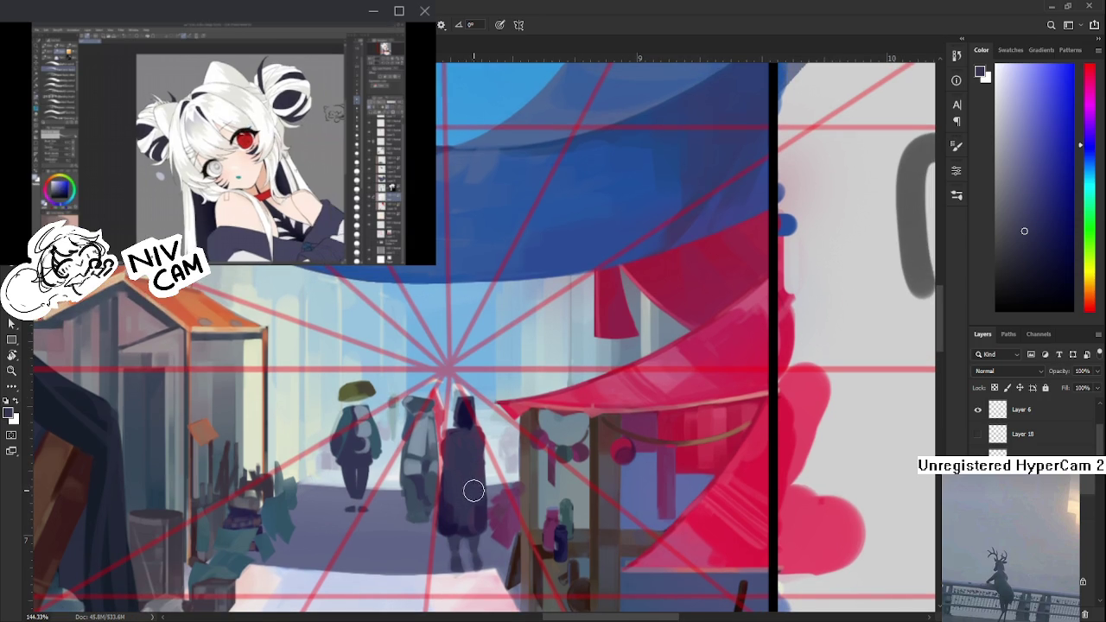
pyautogui.keyDown('alt'); pyautogui.click(475, 495); pyautogui.keyUp('alt')
pyautogui.keyDown('alt'); pyautogui.click(480, 495); pyautogui.keyUp('alt')
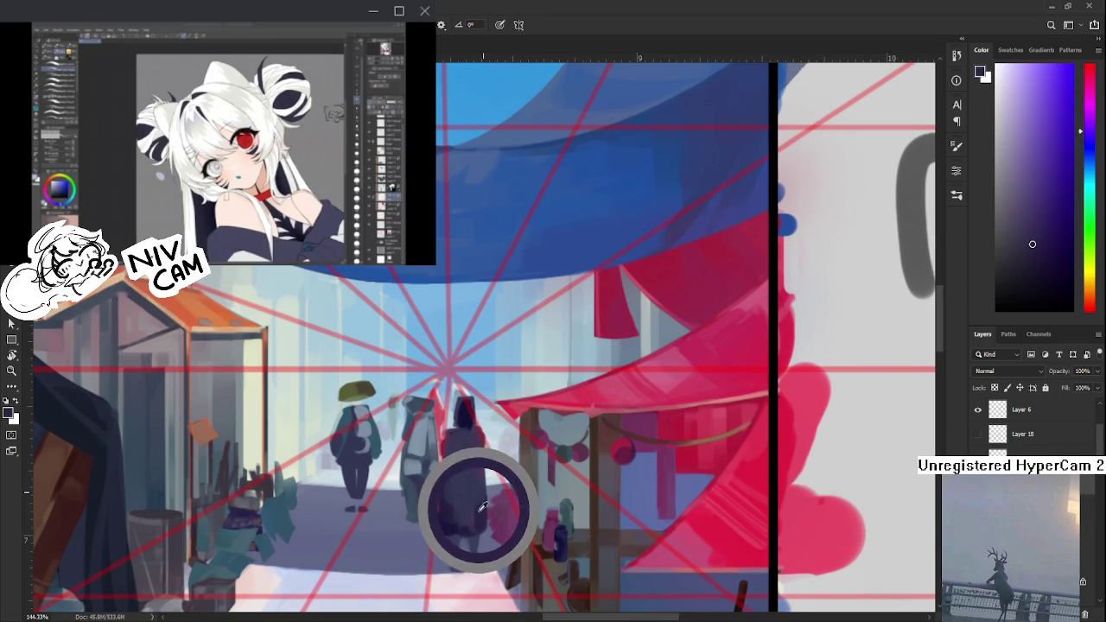
pyautogui.keyDown('alt'); pyautogui.click(488, 501); pyautogui.keyUp('alt')
pyautogui.keyDown('alt'); pyautogui.click(485, 505); pyautogui.keyUp('alt')
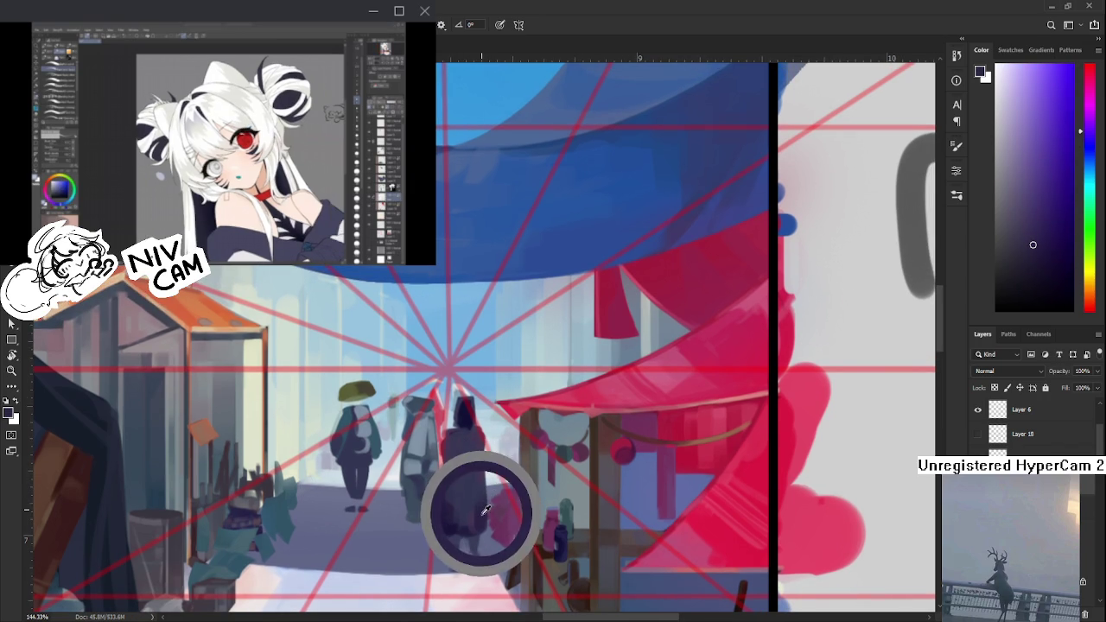
# - Darken and widen the hooded figure's hood with purple tones
pyautogui.keyDown('alt'); pyautogui.click(463, 418); pyautogui.keyUp('alt')
pyautogui.keyDown('alt'); pyautogui.click(462, 451); pyautogui.keyUp('alt')
pyautogui.moveTo(458, 443); pyautogui.dragTo(481, 469)
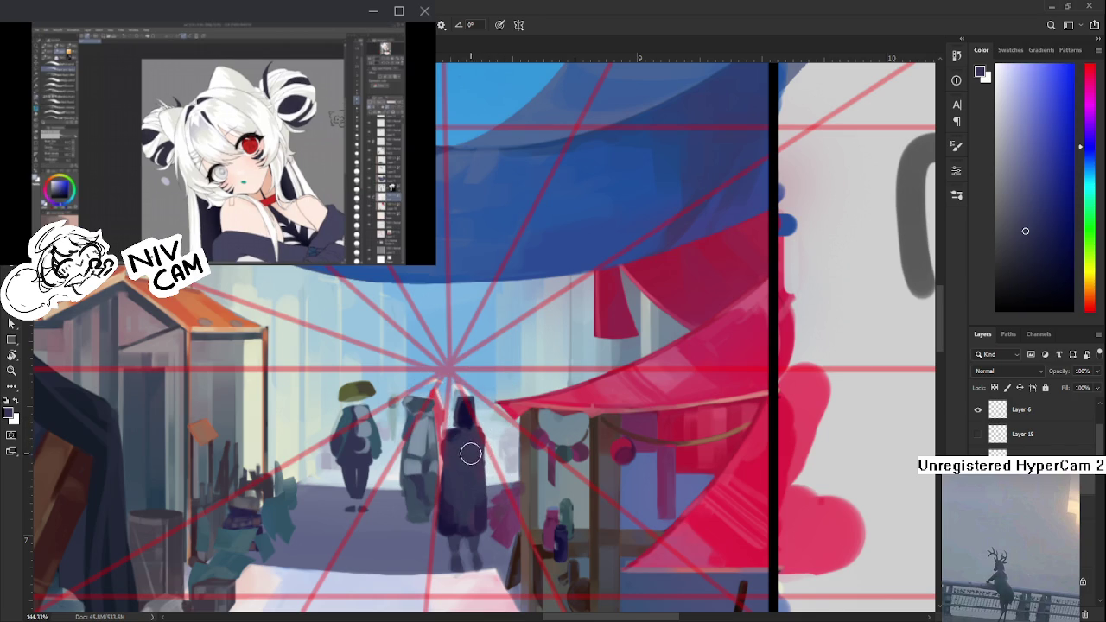
pyautogui.keyDown('alt'); pyautogui.click(483, 446); pyautogui.keyUp('alt')
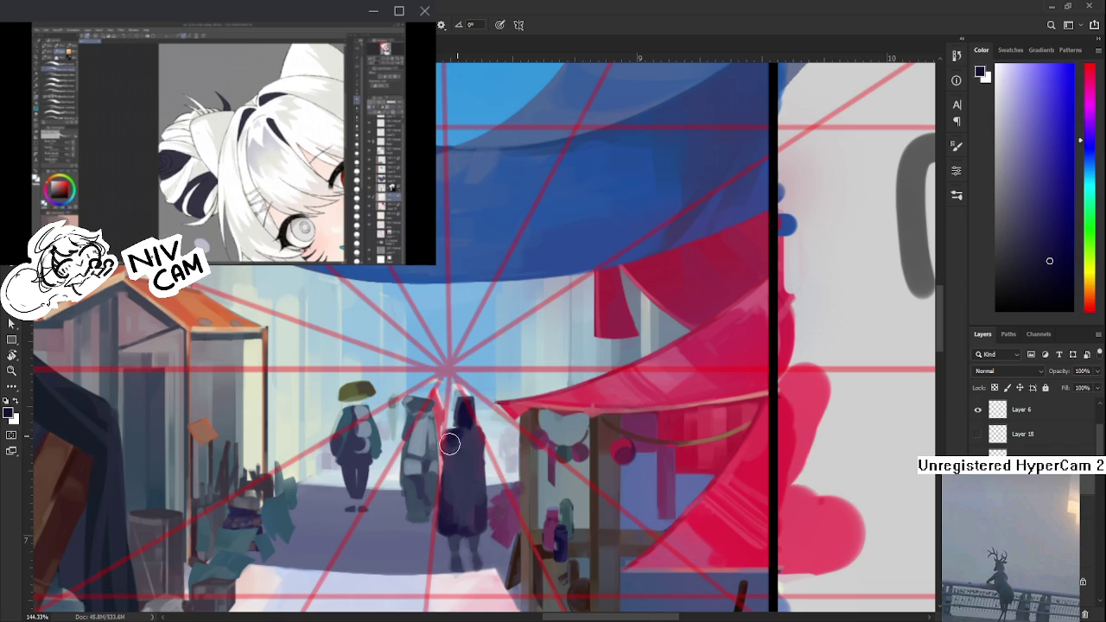
# - Shade the hood with darker tones sampled from the hooded figure
pyautogui.keyDown('alt'); pyautogui.click(456, 441); pyautogui.keyUp('alt')
pyautogui.keyDown('alt'); pyautogui.click(457, 443); pyautogui.keyUp('alt')
pyautogui.keyDown('alt'); pyautogui.click(460, 445); pyautogui.keyUp('alt')
pyautogui.keyDown('alt'); pyautogui.click(461, 434); pyautogui.keyUp('alt')
pyautogui.keyDown('alt'); pyautogui.click(465, 445); pyautogui.keyUp('alt')
pyautogui.keyDown('alt'); pyautogui.click(457, 437); pyautogui.keyUp('alt')
pyautogui.keyDown('alt'); pyautogui.click(451, 439); pyautogui.keyUp('alt')
pyautogui.keyDown('alt'); pyautogui.click(471, 434); pyautogui.keyUp('alt')
pyautogui.keyDown('alt'); pyautogui.click(471, 455); pyautogui.keyUp('alt')
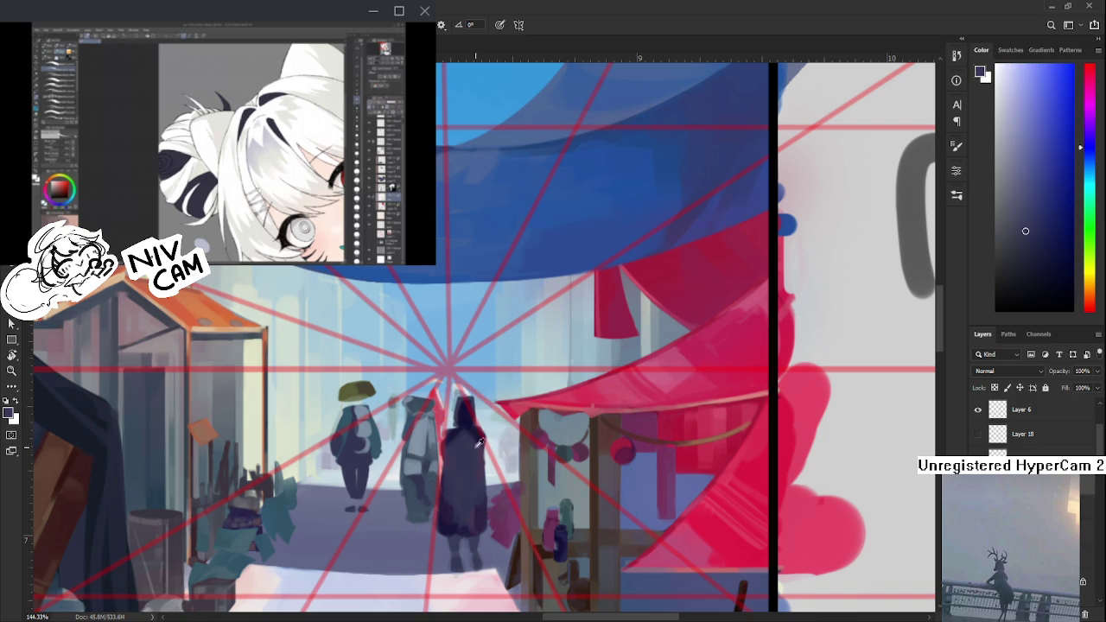
# - Try several shades on the hooded figure, ending on a lighter tone
pyautogui.keyDown('alt'); pyautogui.click(473, 437); pyautogui.keyUp('alt')
pyautogui.keyDown('alt'); pyautogui.click(471, 439); pyautogui.keyUp('alt')
pyautogui.keyDown('alt'); pyautogui.click(472, 424); pyautogui.keyUp('alt')
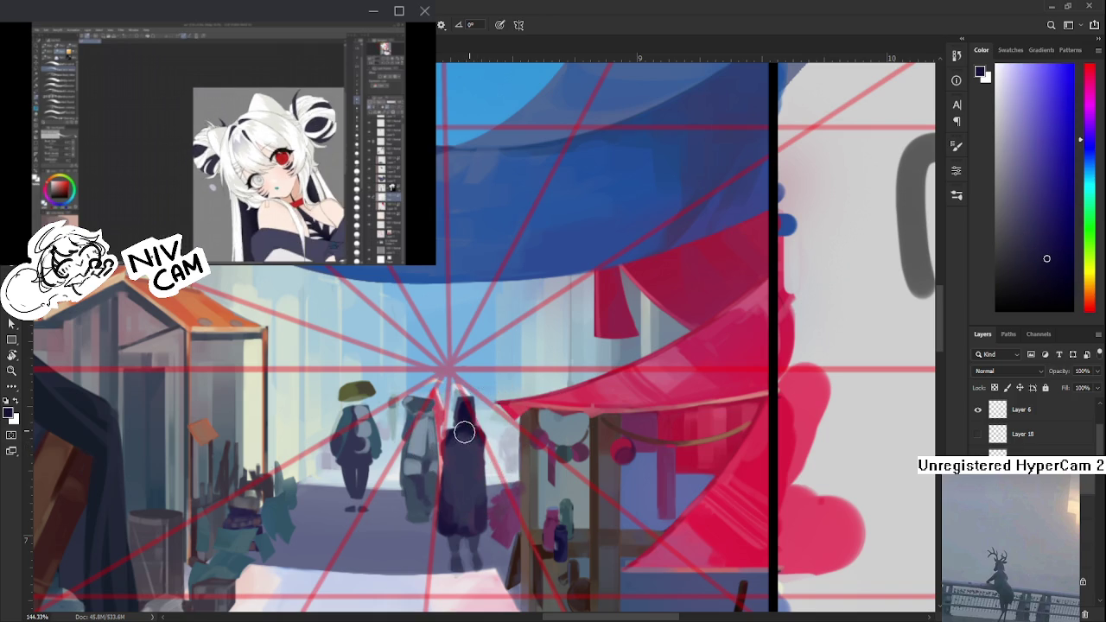
pyautogui.keyDown('alt'); pyautogui.click(460, 442); pyautogui.keyUp('alt')
pyautogui.keyDown('alt'); pyautogui.click(467, 425); pyautogui.keyUp('alt')
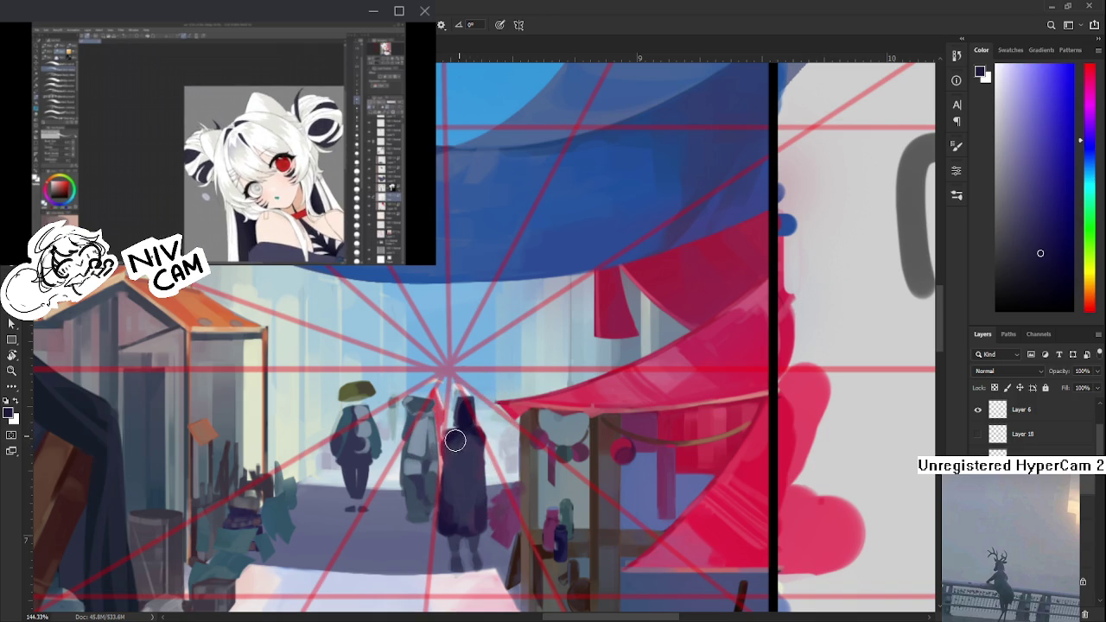
pyautogui.keyDown('alt'); pyautogui.click(454, 443); pyautogui.keyUp('alt')
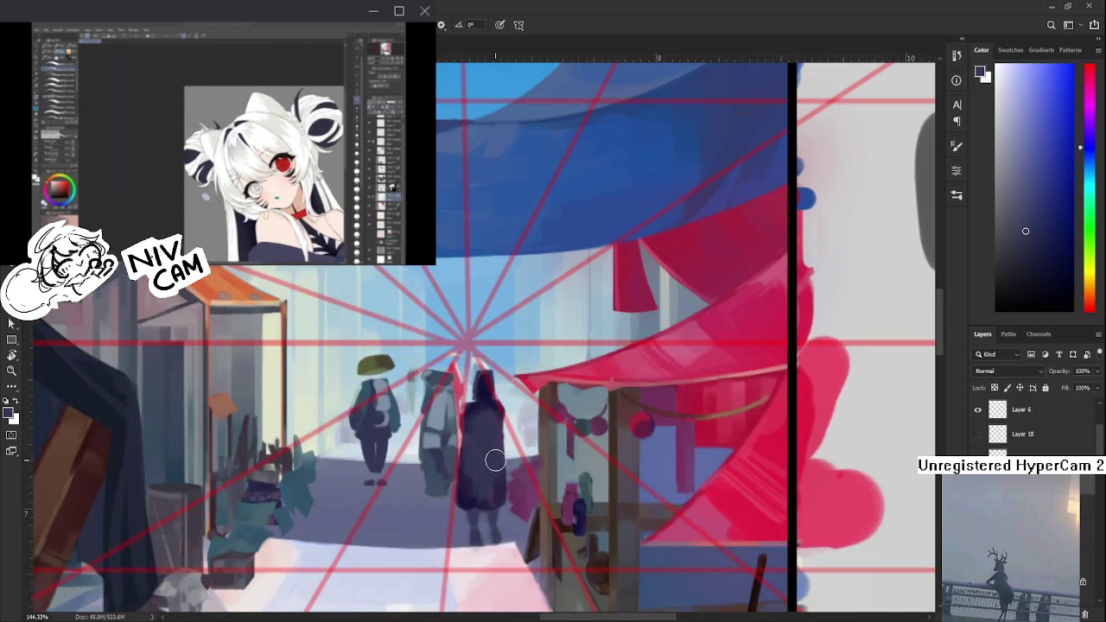
# - Erase recent strokes with the Eraser (E), then return to the Brush (B)
pyautogui.scroll(-5, 489, 441)
pyautogui.scroll(3, 494, 445)
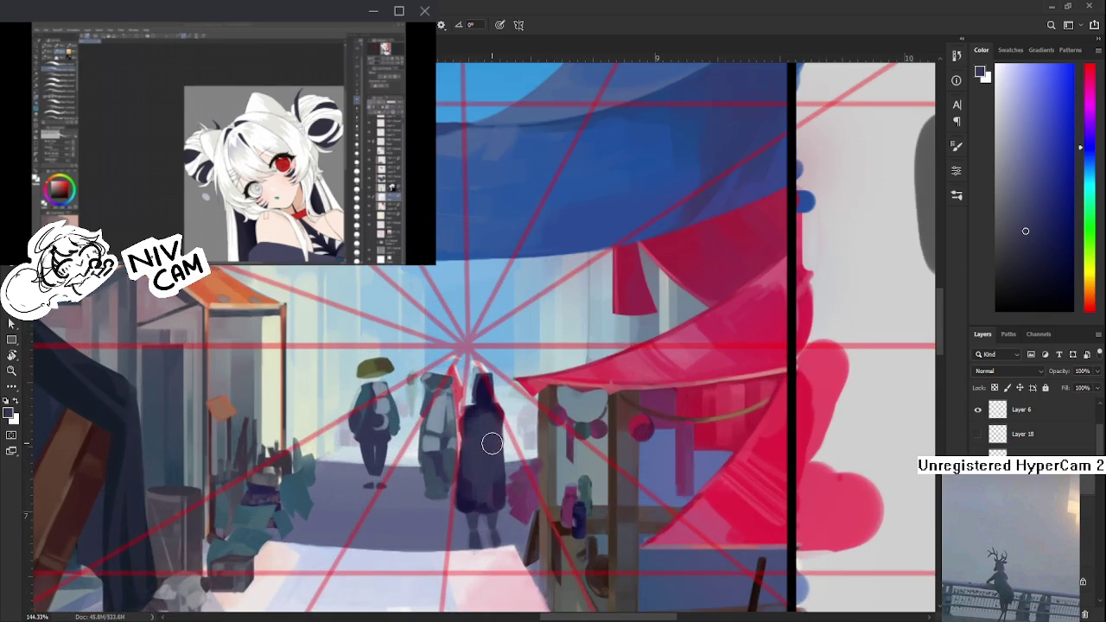
pyautogui.scroll(-1, 489, 441)
pyautogui.scroll(2, 489, 436)
pyautogui.press('e')
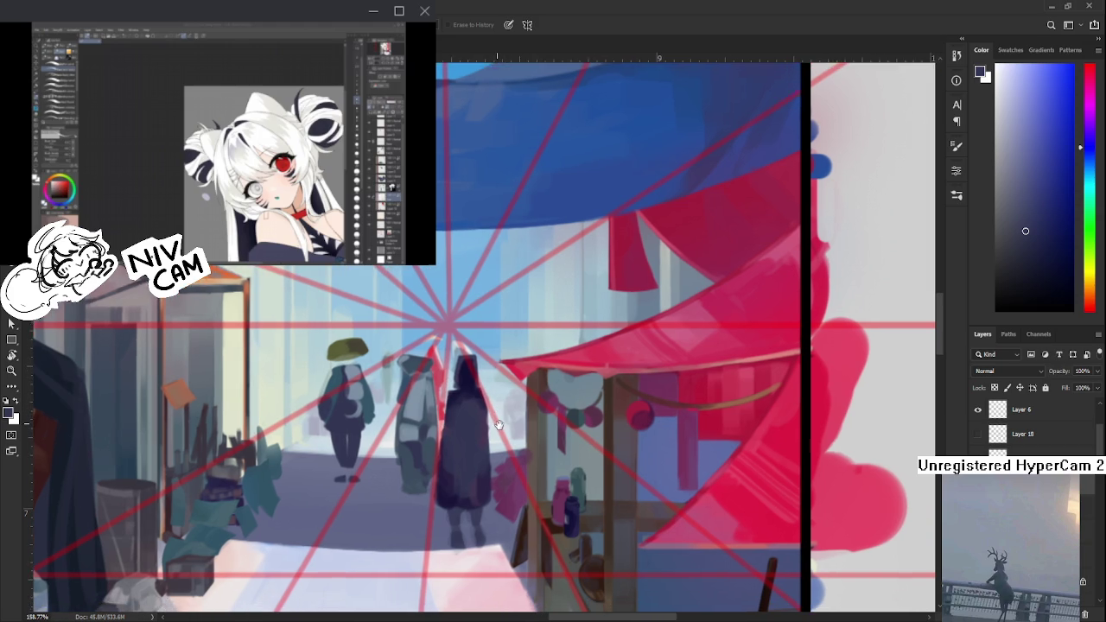
pyautogui.moveTo(513, 428); pyautogui.dragTo(495, 421)
pyautogui.press('b')
# - Sample dark navy and other colours from the street figures for painting
pyautogui.keyDown('alt'); pyautogui.click(459, 508); pyautogui.keyUp('alt')
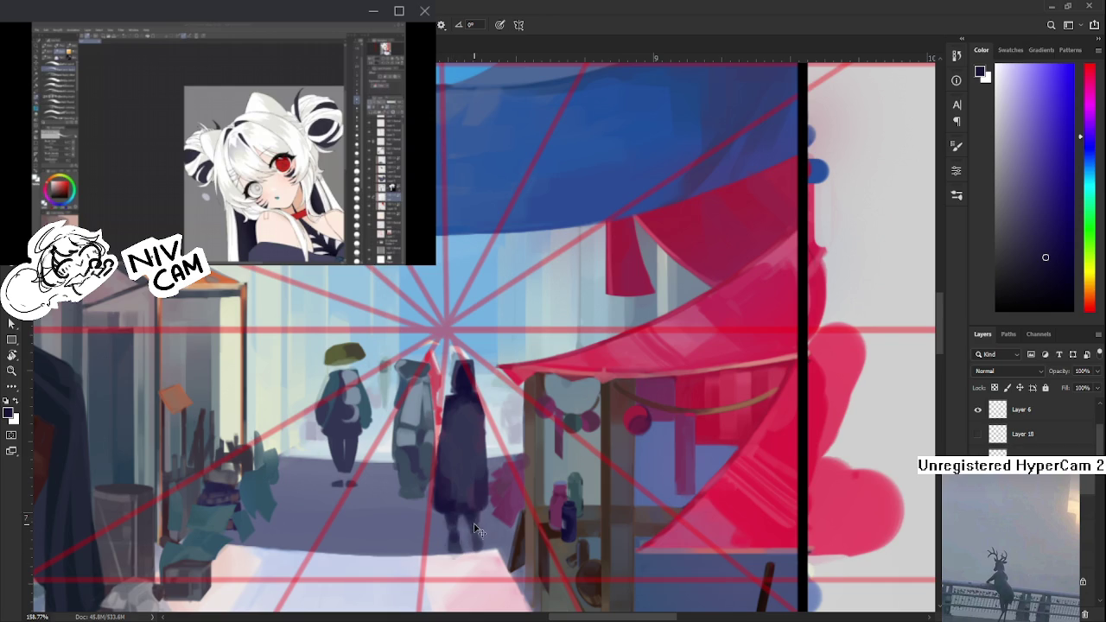
pyautogui.moveTo(476, 522); pyautogui.dragTo(463, 544)
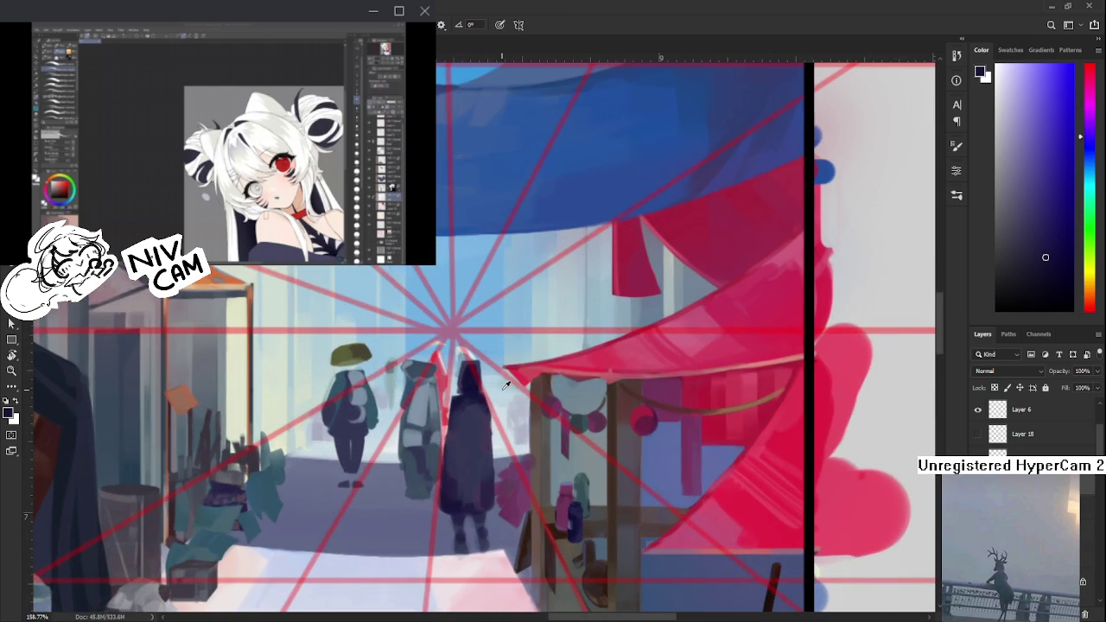
pyautogui.keyDown('alt'); pyautogui.click(511, 398); pyautogui.keyUp('alt')
pyautogui.keyDown('alt'); pyautogui.click(472, 438); pyautogui.keyUp('alt')
pyautogui.keyDown('alt'); pyautogui.click(467, 460); pyautogui.keyUp('alt')
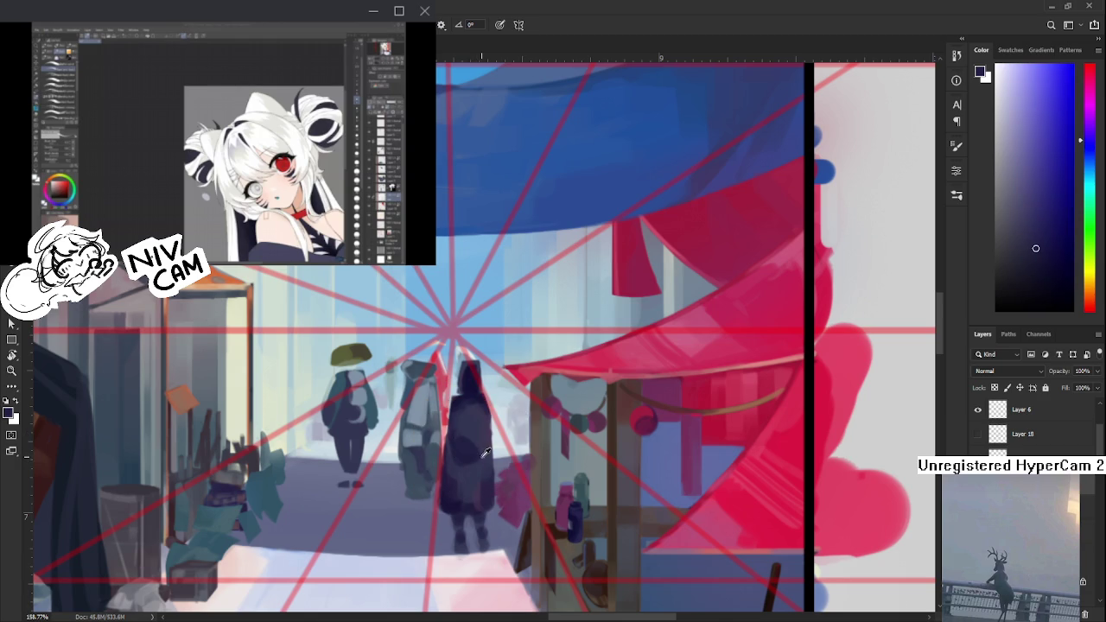
pyautogui.keyDown('alt'); pyautogui.click(476, 436); pyautogui.keyUp('alt')
pyautogui.keyDown('alt'); pyautogui.click(463, 444); pyautogui.keyUp('alt')
pyautogui.keyDown('alt'); pyautogui.click(467, 449); pyautogui.keyUp('alt')
# - Paint light grey strokes over the figure beside the hooded walker
pyautogui.keyDown('alt'); pyautogui.click(481, 461); pyautogui.keyUp('alt')
pyautogui.keyDown('alt'); pyautogui.click(460, 451); pyautogui.keyUp('alt')
pyautogui.keyDown('alt'); pyautogui.click(458, 445); pyautogui.keyUp('alt')
pyautogui.keyDown('alt'); pyautogui.click(469, 427); pyautogui.keyUp('alt')
pyautogui.keyDown('alt'); pyautogui.click(475, 437); pyautogui.keyUp('alt')
pyautogui.moveTo(417, 374); pyautogui.dragTo(421, 484)
# - Touch up the hooded figure with its dark robe colour
pyautogui.keyDown('alt'); pyautogui.click(459, 461); pyautogui.keyUp('alt')
pyautogui.keyDown('alt'); pyautogui.click(484, 465); pyautogui.keyUp('alt')
pyautogui.keyDown('alt'); pyautogui.click(464, 466); pyautogui.keyUp('alt')
pyautogui.keyDown('alt'); pyautogui.click(485, 450); pyautogui.keyUp('alt')
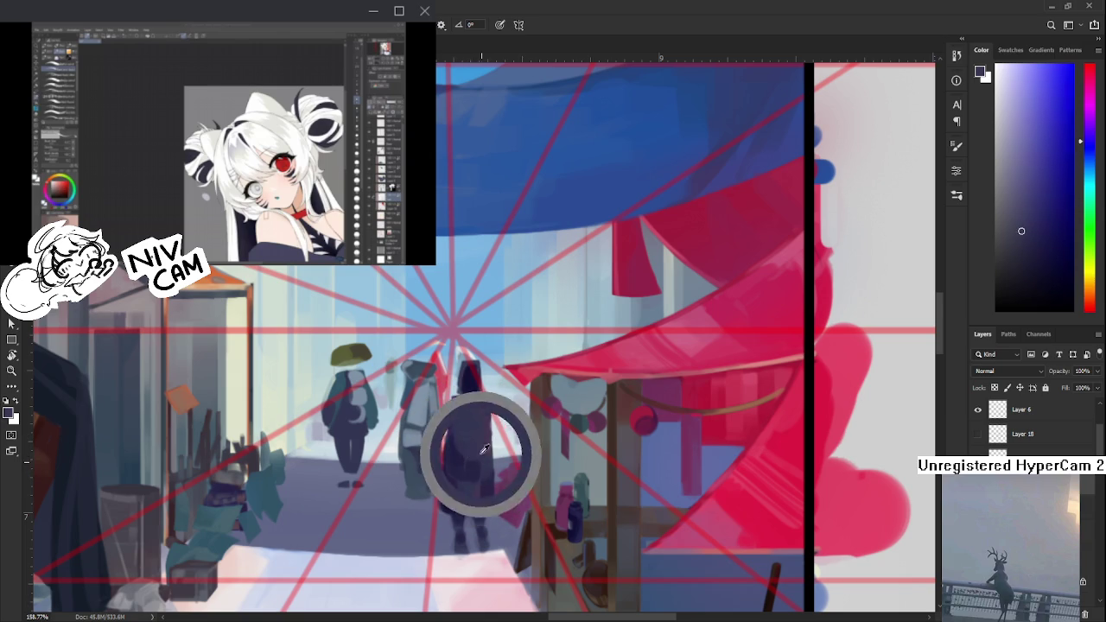
pyautogui.keyDown('alt'); pyautogui.click(481, 453); pyautogui.keyUp('alt')
# - Deepen the hooded figure with darker colours sampled nearby
pyautogui.keyDown('alt'); pyautogui.click(458, 436); pyautogui.keyUp('alt')
pyautogui.keyDown('alt'); pyautogui.click(473, 428); pyautogui.keyUp('alt')
pyautogui.keyDown('alt'); pyautogui.click(471, 397); pyautogui.keyUp('alt')
pyautogui.keyDown('alt'); pyautogui.click(478, 434); pyautogui.keyUp('alt')
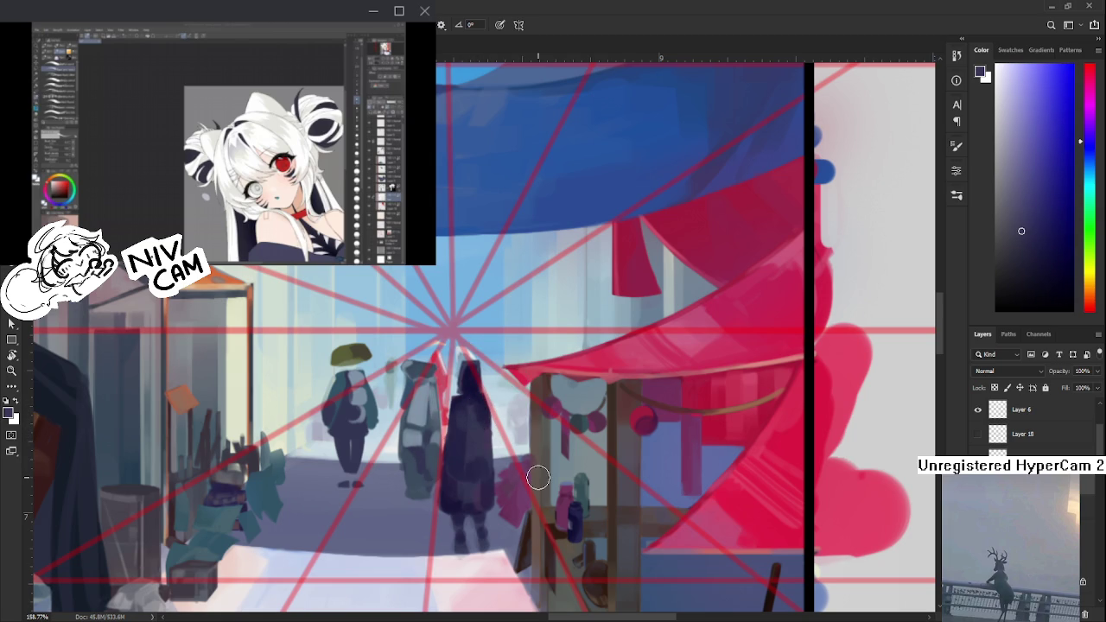
pyautogui.scroll(-3, 538, 477)
# - Zoom in and sample purple and dark blue-grey colours from the figures
pyautogui.scroll(-2, 538, 477)
pyautogui.scroll(2, 529, 425)
pyautogui.scroll(3, 529, 425)
pyautogui.scroll(1, 529, 425)
pyautogui.scroll(1, 506, 424)
pyautogui.scroll(1, 510, 432)
pyautogui.scroll(1, 527, 510)
pyautogui.keyDown('alt'); pyautogui.click(529, 514); pyautogui.keyUp('alt')
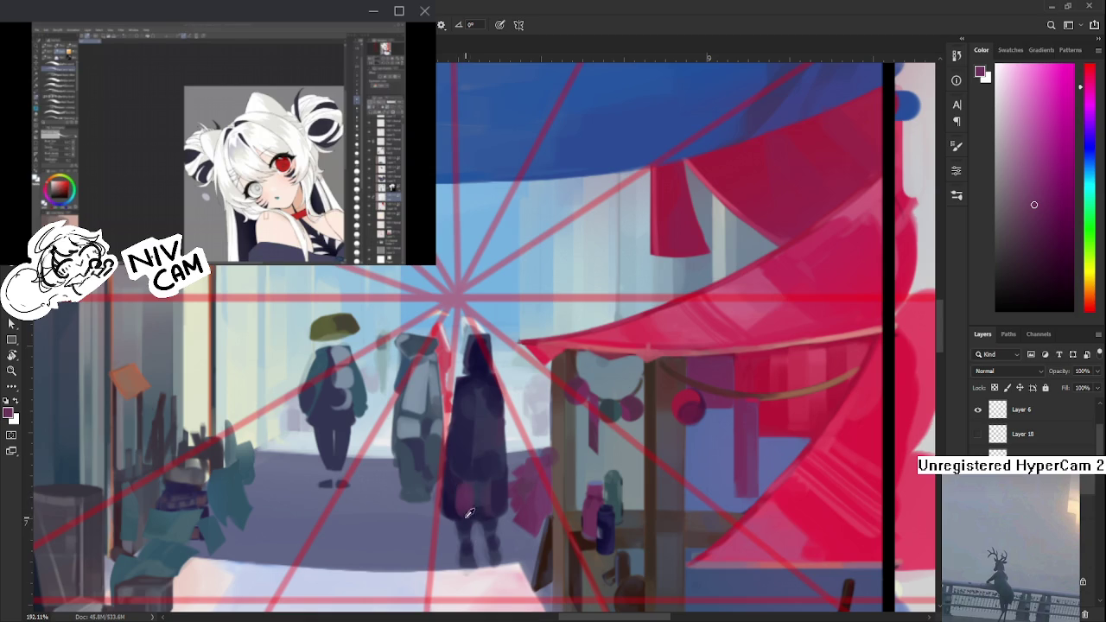
pyautogui.keyDown('alt'); pyautogui.click(483, 493); pyautogui.keyUp('alt')
pyautogui.moveTo(448, 469)
pyautogui.mouseDown()
pyautogui.moveTo(413, 471)
pyautogui.moveTo(424, 445)
pyautogui.mouseUp()
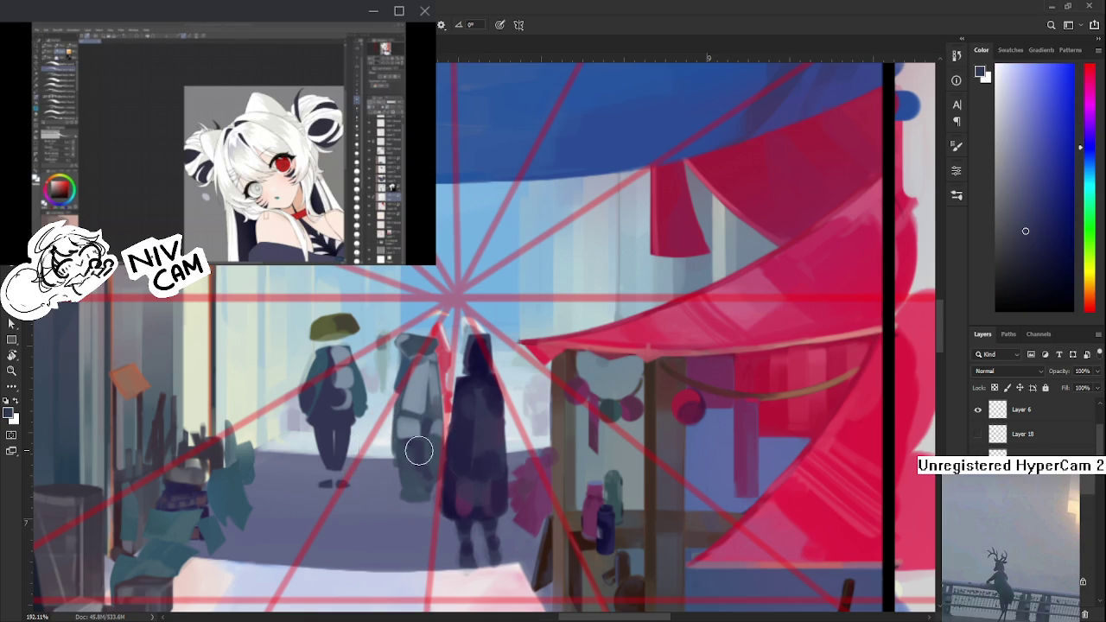
# - Fine-tune the sampled figure colour and dab magenta near the hooded figure's legs
pyautogui.keyDown('alt'); pyautogui.click(458, 490); pyautogui.keyUp('alt')
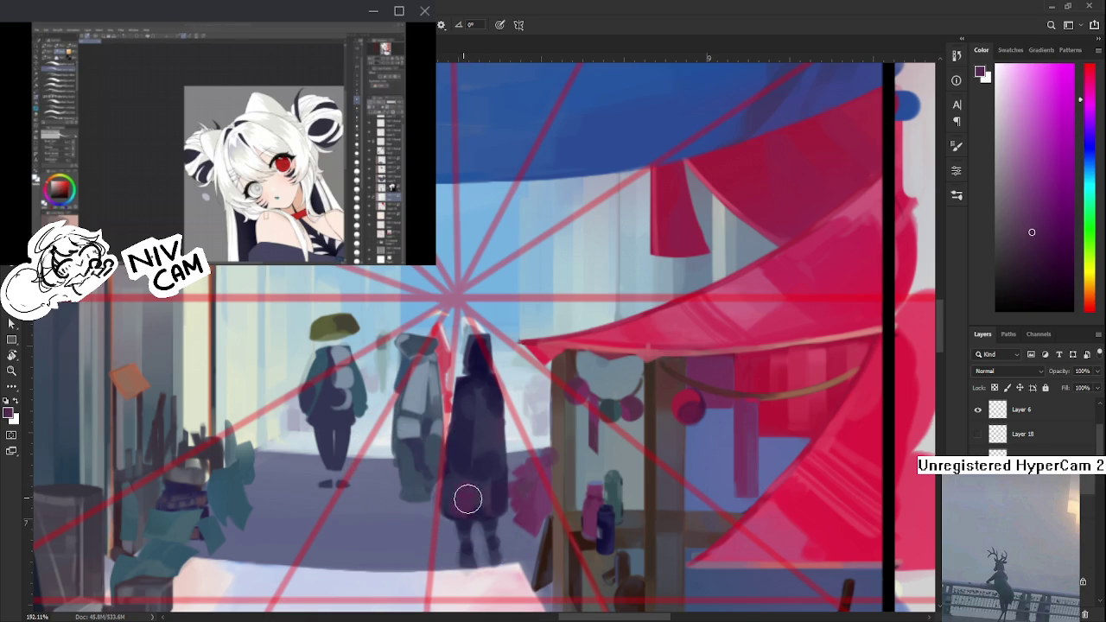
pyautogui.keyDown('alt'); pyautogui.click(478, 489); pyautogui.keyUp('alt')
pyautogui.keyDown('alt'); pyautogui.click(470, 468); pyautogui.keyUp('alt')
pyautogui.moveTo(480, 470)
pyautogui.mouseDown()
pyautogui.moveTo(489, 510)
pyautogui.moveTo(470, 500)
pyautogui.moveTo(484, 493)
pyautogui.mouseUp()
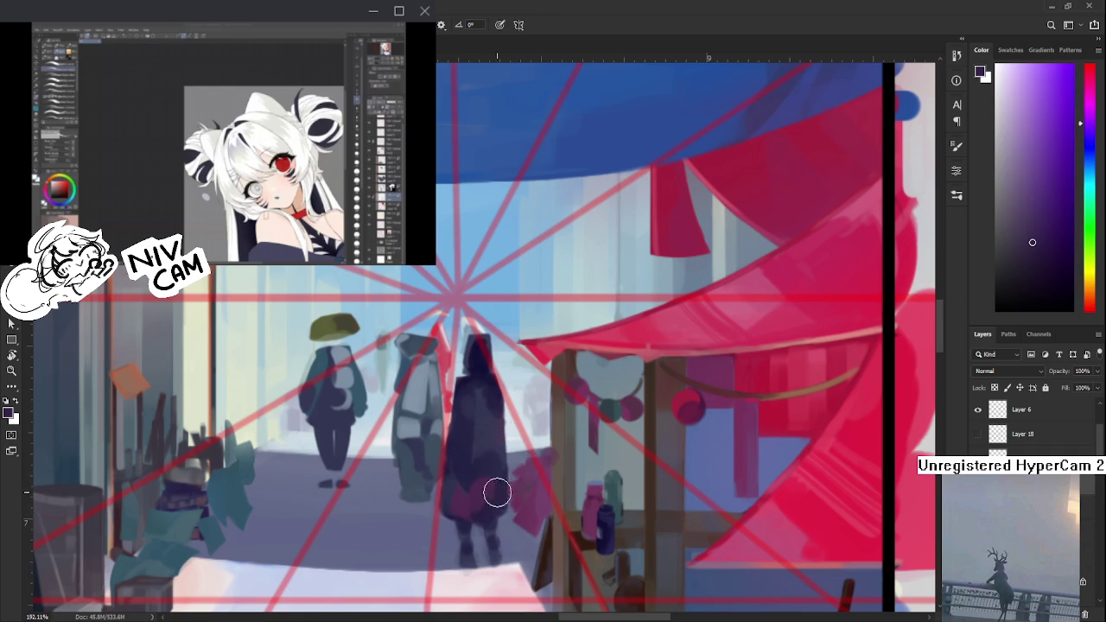
pyautogui.keyDown('alt'); pyautogui.click(480, 509); pyautogui.keyUp('alt')
# - Shade the hood and robe dark blue-violet, undoing one bad stroke for a thin fold
pyautogui.keyDown('alt'); pyautogui.click(469, 481); pyautogui.keyUp('alt')
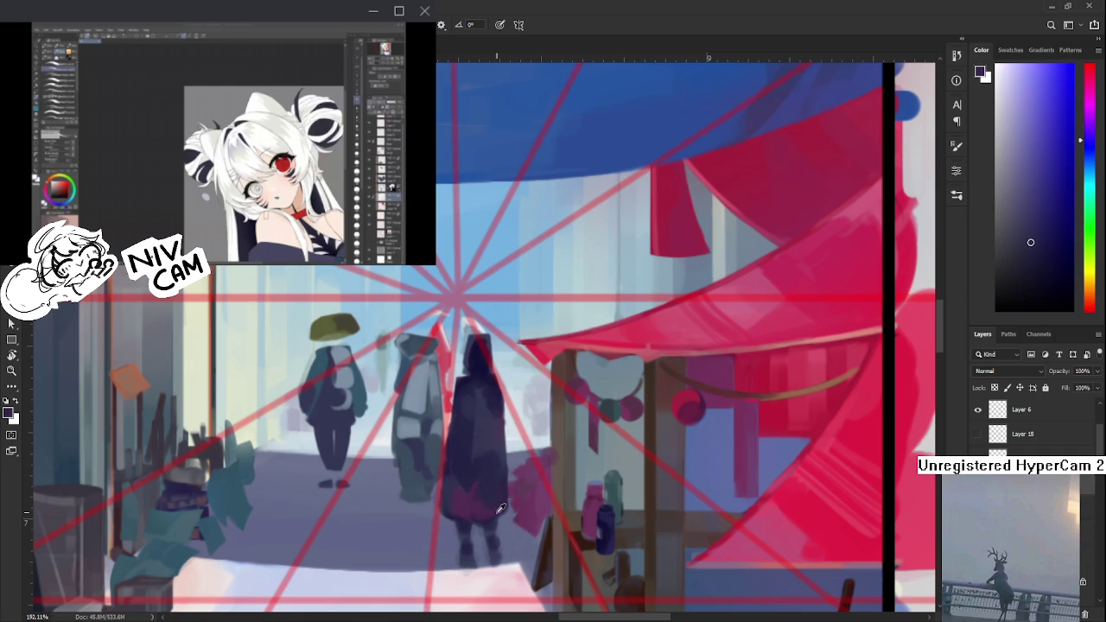
pyautogui.keyDown('alt'); pyautogui.click(494, 465); pyautogui.keyUp('alt')
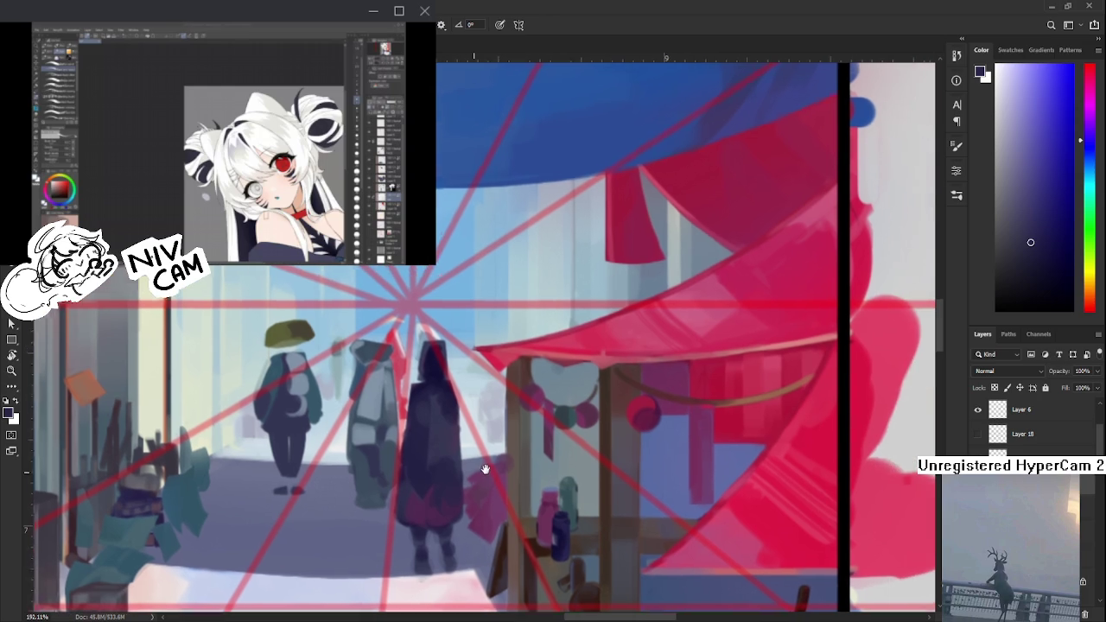
pyautogui.moveTo(519, 541); pyautogui.dragTo(474, 548)
pyautogui.keyDown('alt'); pyautogui.click(433, 373); pyautogui.keyUp('alt')
pyautogui.moveTo(423, 393); pyautogui.dragTo(423, 519)
pyautogui.hotkey('ctrl', 'z')
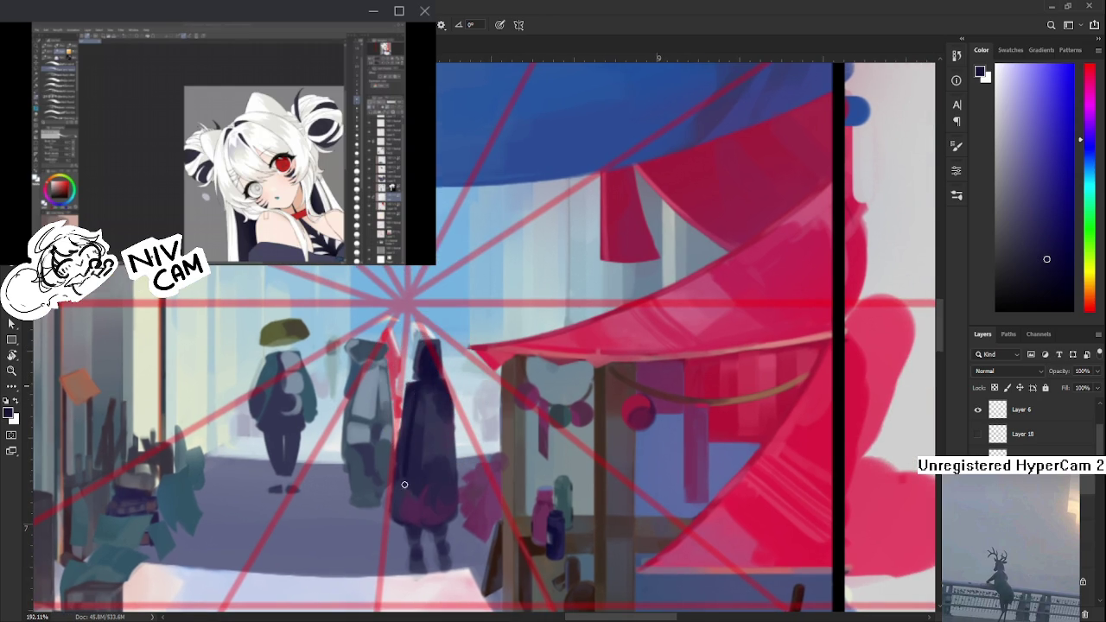
pyautogui.moveTo(413, 396); pyautogui.dragTo(405, 467)
# - Sample the robe's colours again, settling on a lighter tone
pyautogui.keyDown('alt'); pyautogui.click(436, 410); pyautogui.keyUp('alt')
pyautogui.keyDown('alt'); pyautogui.click(438, 408); pyautogui.keyUp('alt')
pyautogui.keyDown('alt'); pyautogui.click(436, 429); pyautogui.keyUp('alt')
pyautogui.keyDown('alt'); pyautogui.click(446, 417); pyautogui.keyUp('alt')
pyautogui.keyDown('alt'); pyautogui.click(440, 427); pyautogui.keyUp('alt')
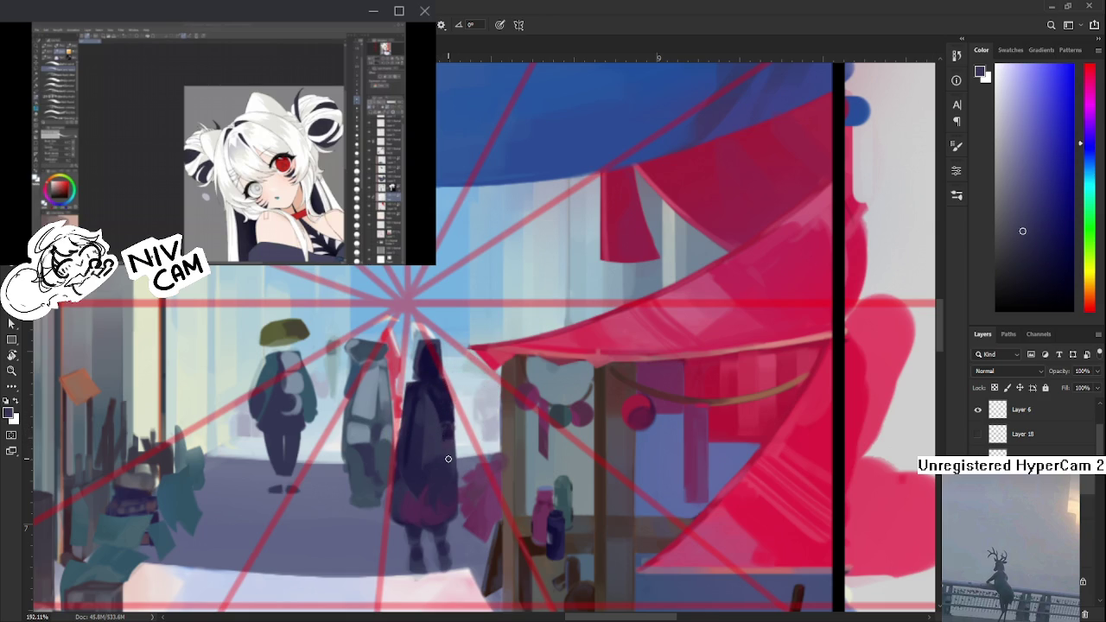
pyautogui.scroll(-5, 449, 440)
pyautogui.scroll(5, 450, 449)
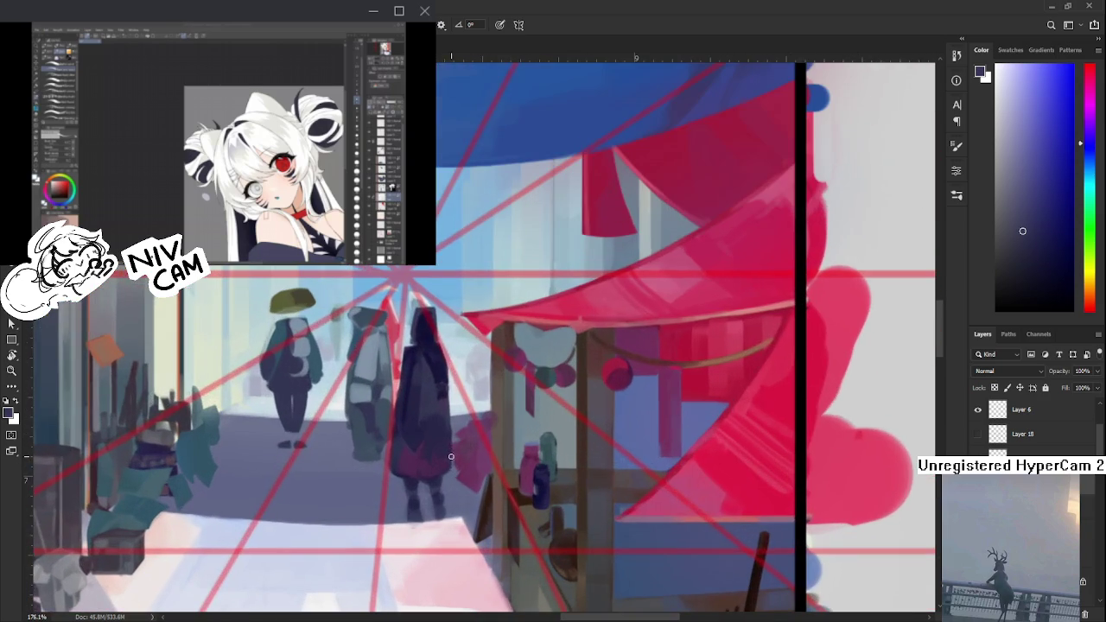
pyautogui.scroll(2, 470, 366)
# - Alternate Eraser and Brush, sampling a canvas colour while panning over the figures
pyautogui.press('e')
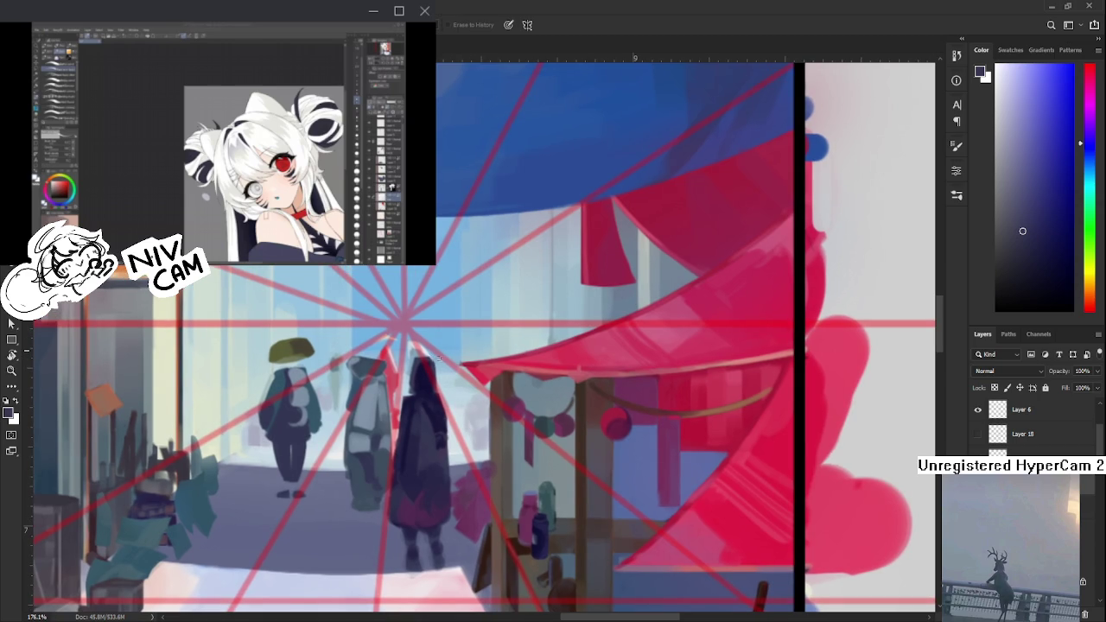
pyautogui.moveTo(450, 377); pyautogui.dragTo(465, 354)
pyautogui.press('b')
pyautogui.keyDown('alt'); pyautogui.click(462, 415); pyautogui.keyUp('alt')
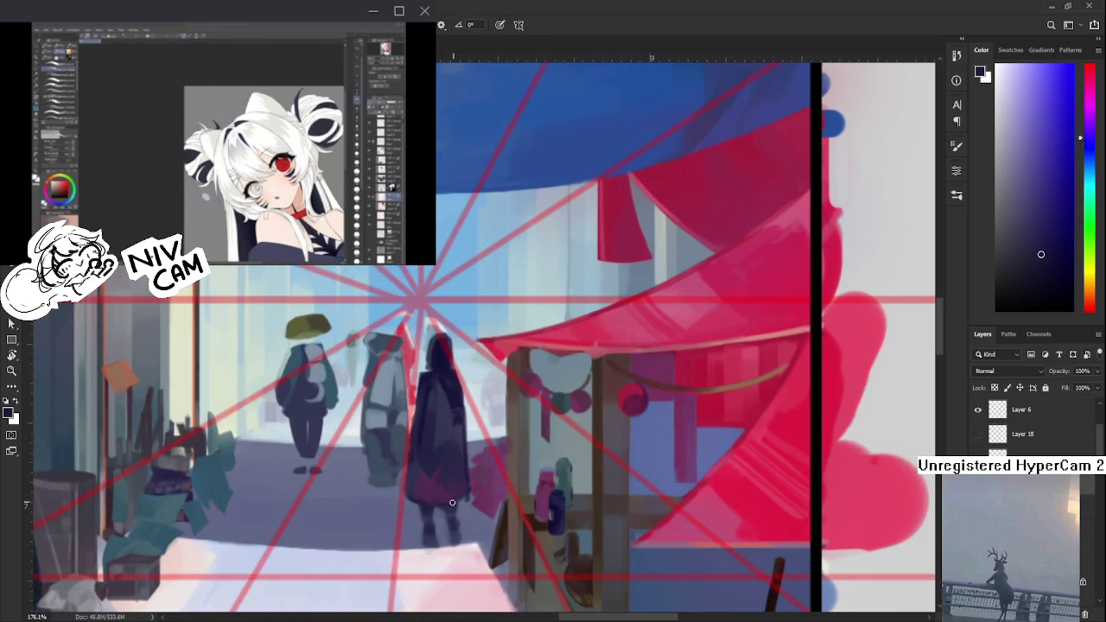
pyautogui.press('e')
pyautogui.moveTo(476, 498); pyautogui.dragTo(484, 518)
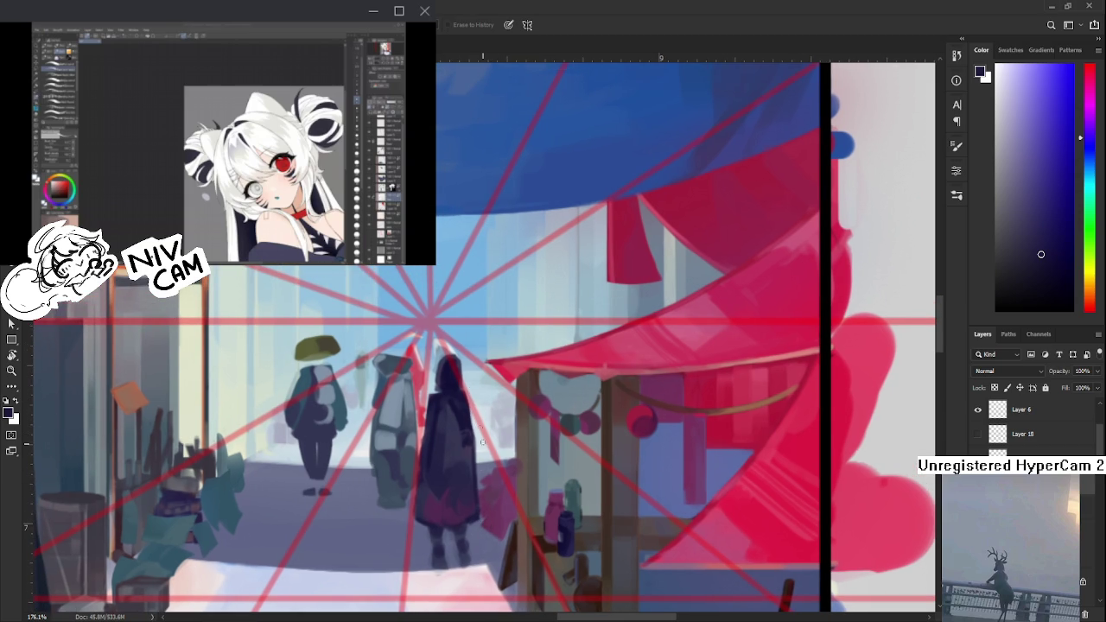
pyautogui.moveTo(476, 391)
pyautogui.mouseDown()
pyautogui.moveTo(479, 362)
pyautogui.moveTo(488, 424)
pyautogui.mouseUp()
pyautogui.scroll(-8, 489, 424)
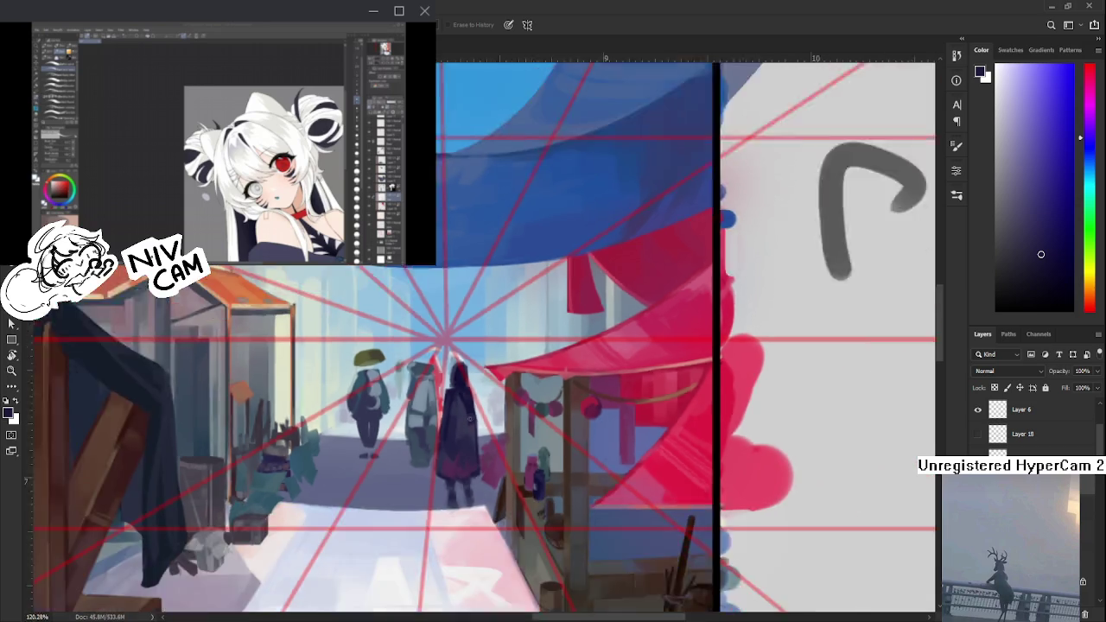
# - Paint over the hooded figure's dark feet, then sample dark and greyish-purple tones for its shadow
pyautogui.scroll(5, 381, 489)
pyautogui.scroll(2, 459, 483)
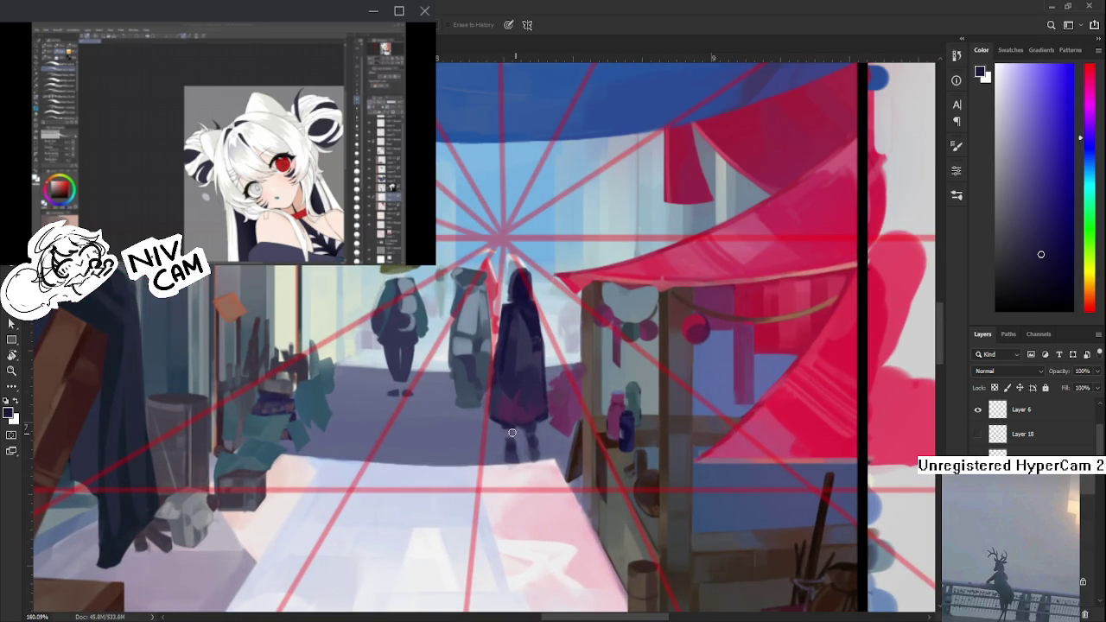
pyautogui.moveTo(532, 438); pyautogui.dragTo(549, 458)
pyautogui.keyDown('alt'); pyautogui.click(536, 324); pyautogui.keyUp('alt')
pyautogui.moveTo(536, 324); pyautogui.dragTo(528, 427)
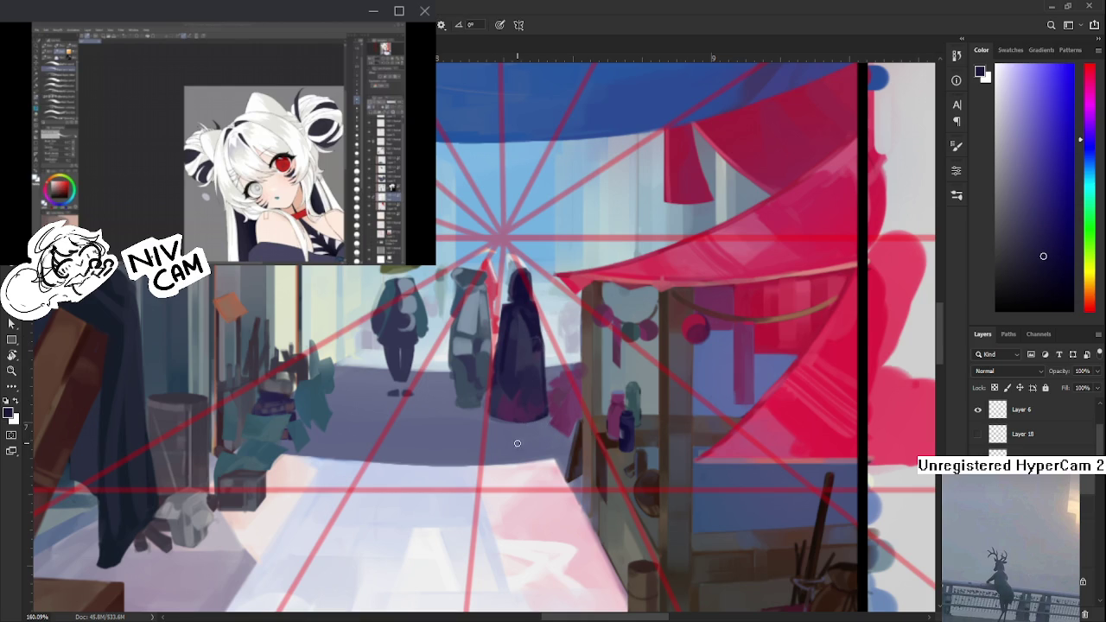
pyautogui.press('e')
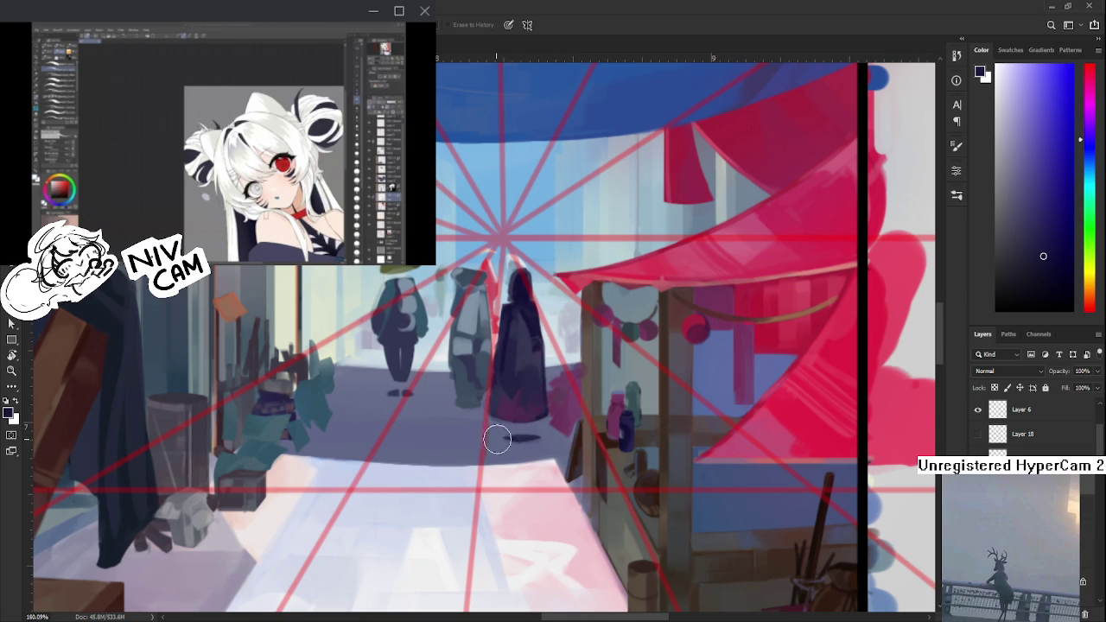
pyautogui.press('b')
pyautogui.keyDown('alt'); pyautogui.click(521, 437); pyautogui.keyUp('alt')
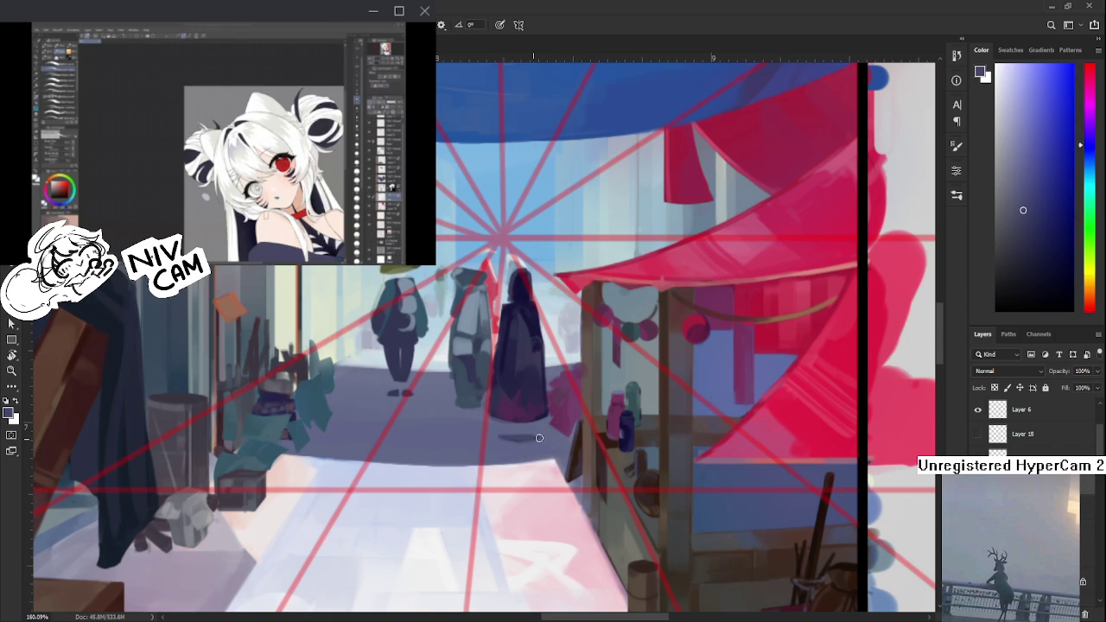
pyautogui.press('e')
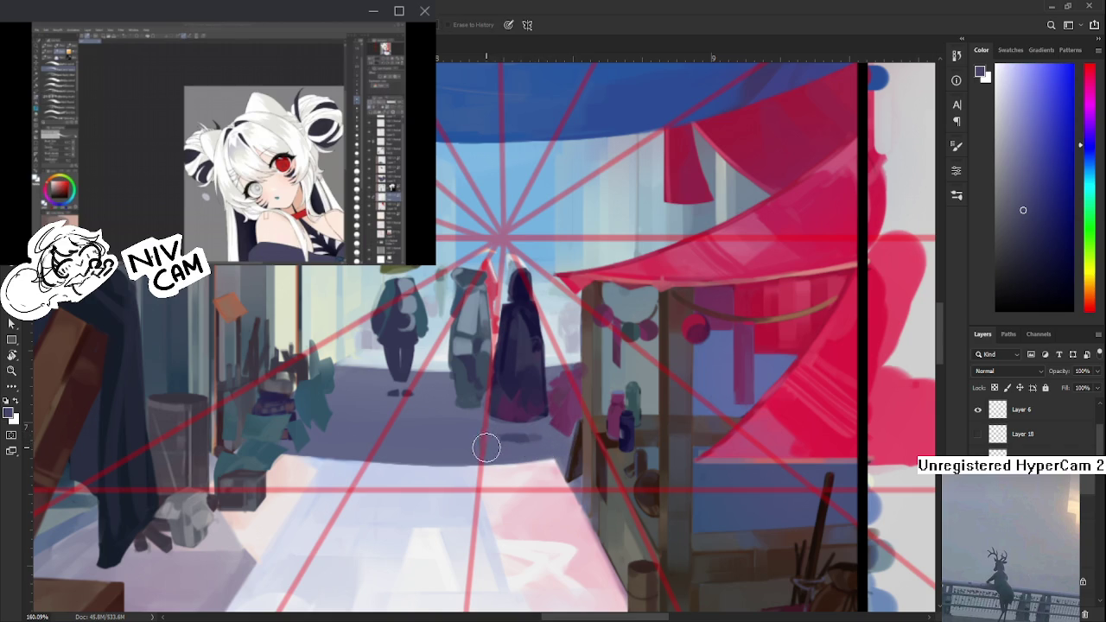
pyautogui.scroll(-2, 505, 523)
# - Zoom to the hooded figure and sample dark purple from its robe
pyautogui.scroll(-2, 500, 505)
pyautogui.scroll(-1, 500, 505)
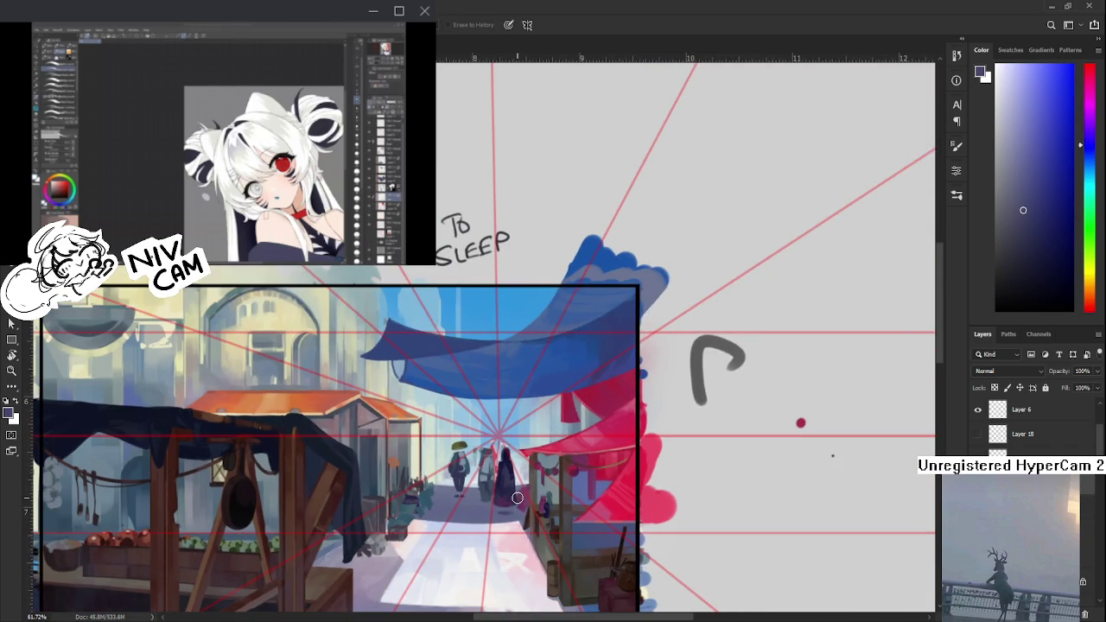
pyautogui.scroll(2, 516, 498)
pyautogui.scroll(1, 488, 496)
pyautogui.scroll(-1, 490, 496)
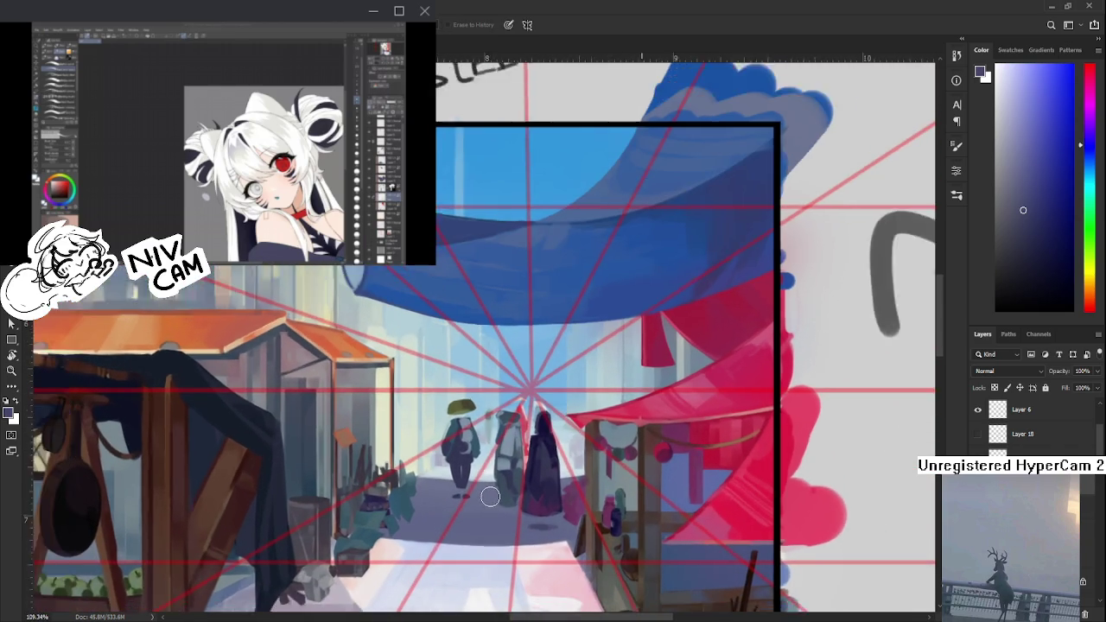
pyautogui.scroll(-2, 501, 500)
pyautogui.scroll(-1, 519, 505)
pyautogui.scroll(3, 584, 512)
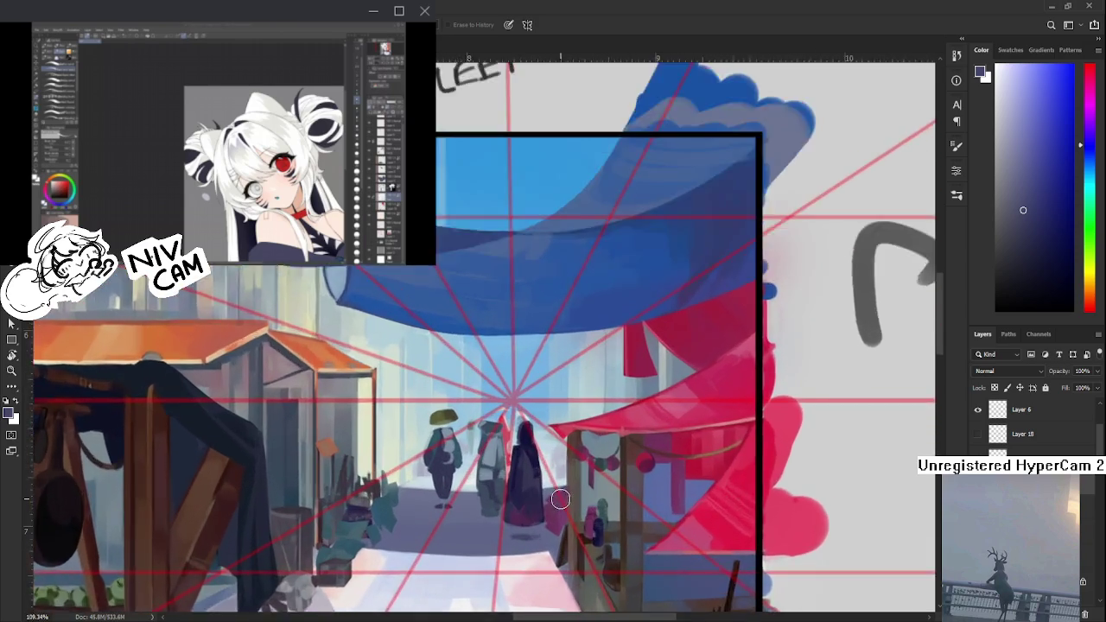
pyautogui.scroll(2, 570, 508)
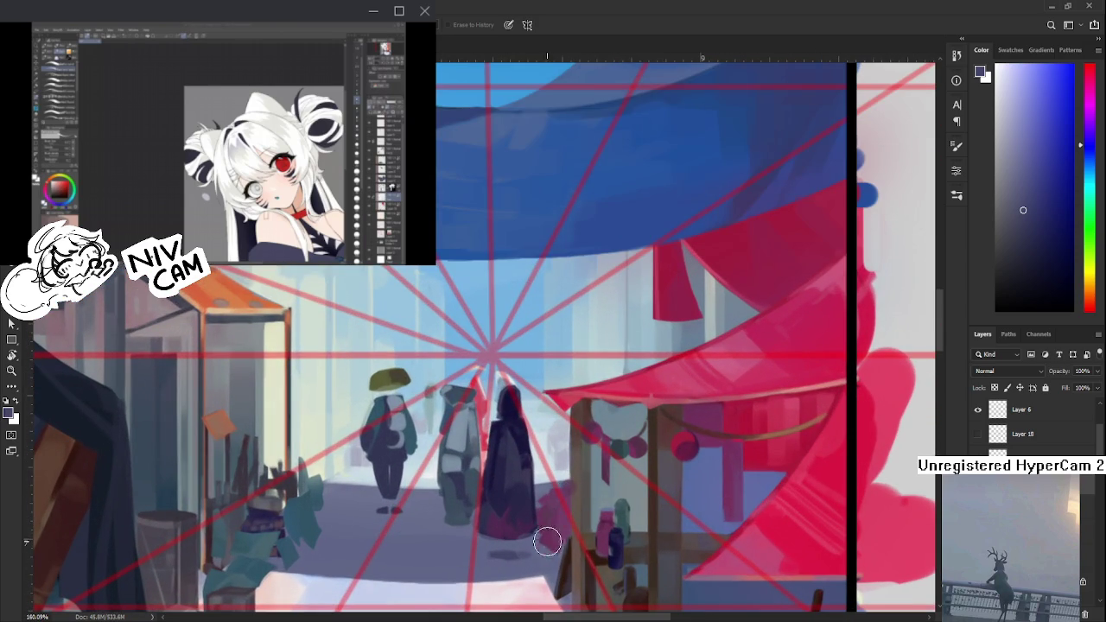
pyautogui.keyDown('alt'); pyautogui.click(522, 532); pyautogui.keyUp('alt')
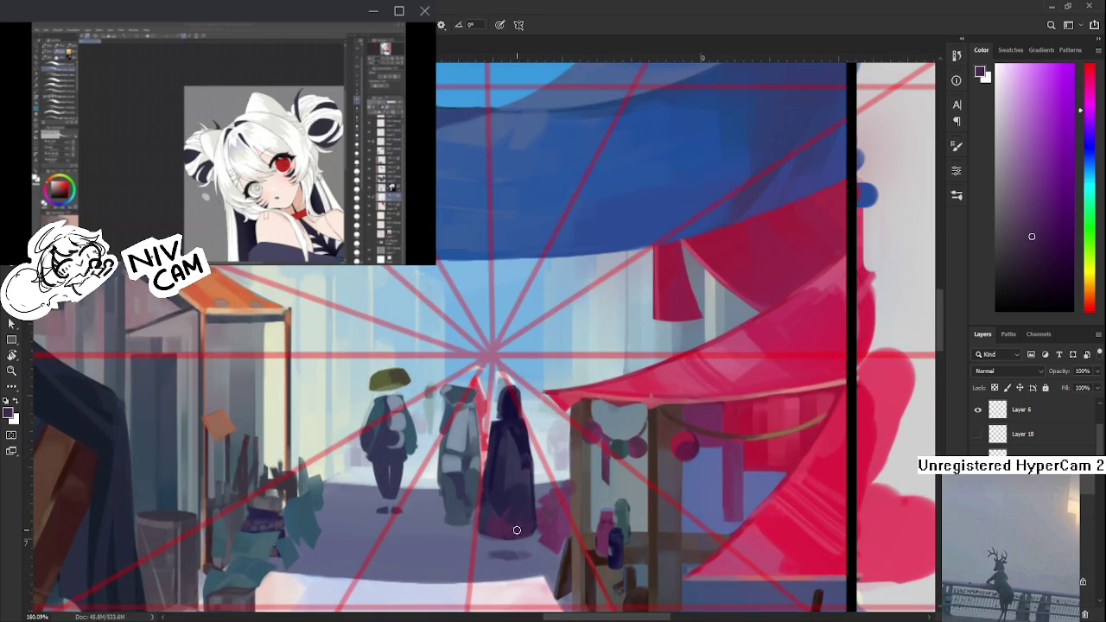
pyautogui.keyDown('alt'); pyautogui.click(514, 529); pyautogui.keyUp('alt')
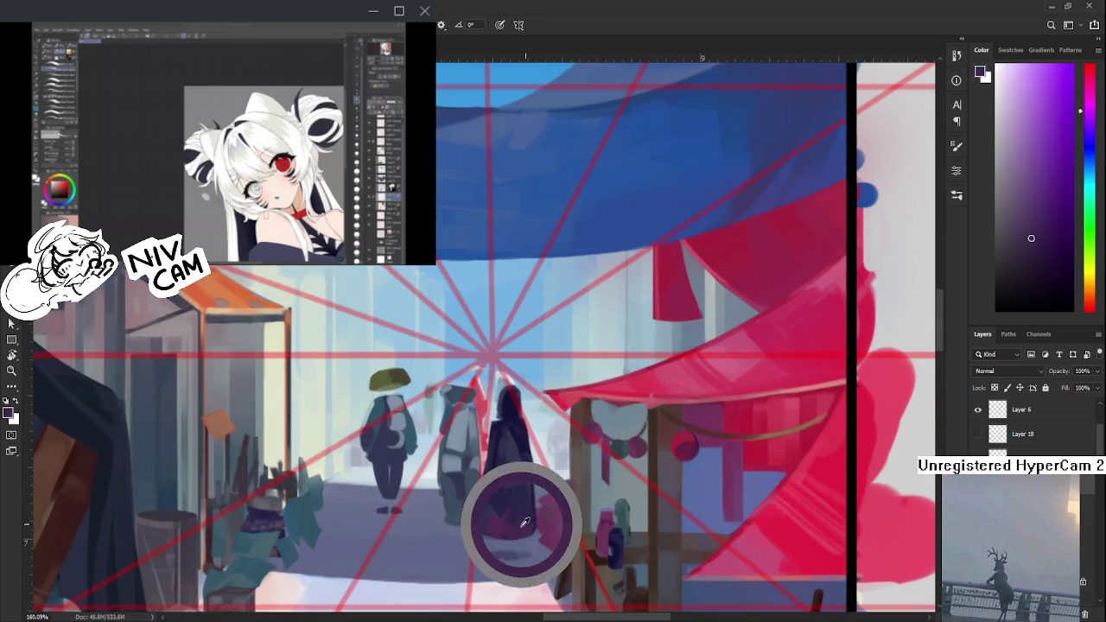
pyautogui.keyDown('alt'); pyautogui.click(523, 506); pyautogui.keyUp('alt')
# - Shift the paint colour toward magenta, then to dark blue-violet
pyautogui.keyDown('alt'); pyautogui.click(515, 517); pyautogui.keyUp('alt')
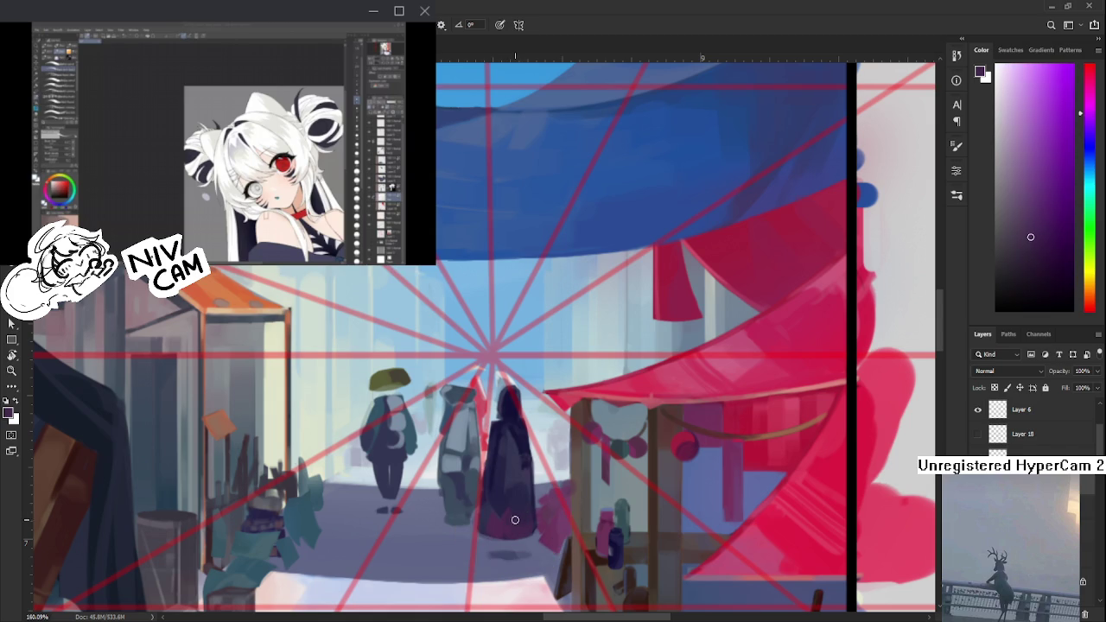
pyautogui.keyDown('alt'); pyautogui.click(505, 516); pyautogui.keyUp('alt')
pyautogui.keyDown('alt'); pyautogui.click(533, 509); pyautogui.keyUp('alt')
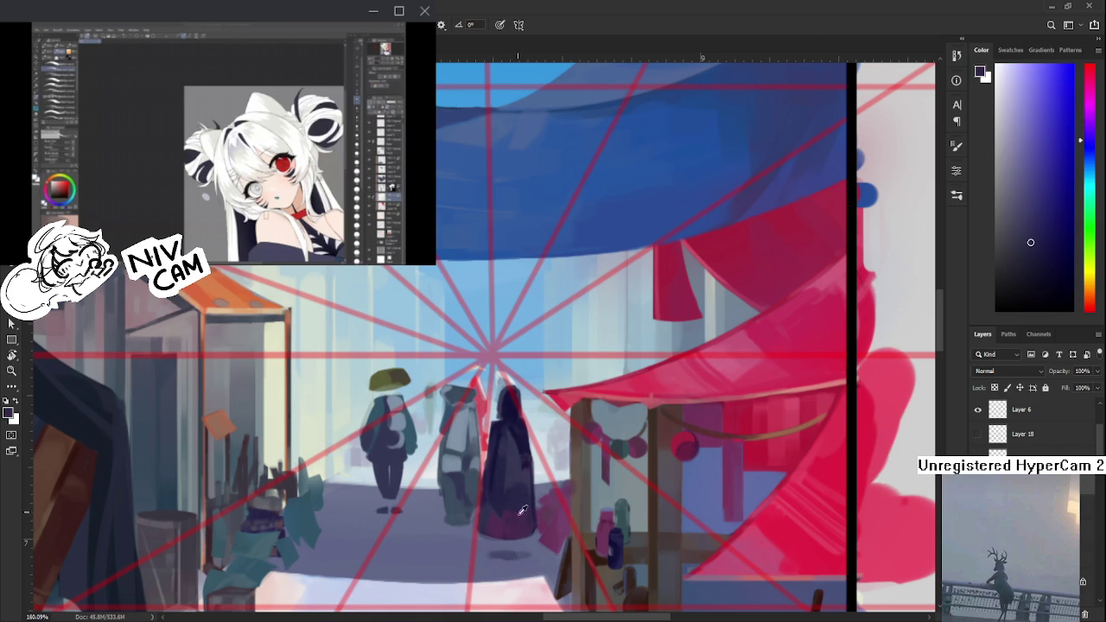
pyautogui.keyDown('alt'); pyautogui.click(523, 508); pyautogui.keyUp('alt')
pyautogui.keyDown('alt'); pyautogui.click(532, 520); pyautogui.keyUp('alt')
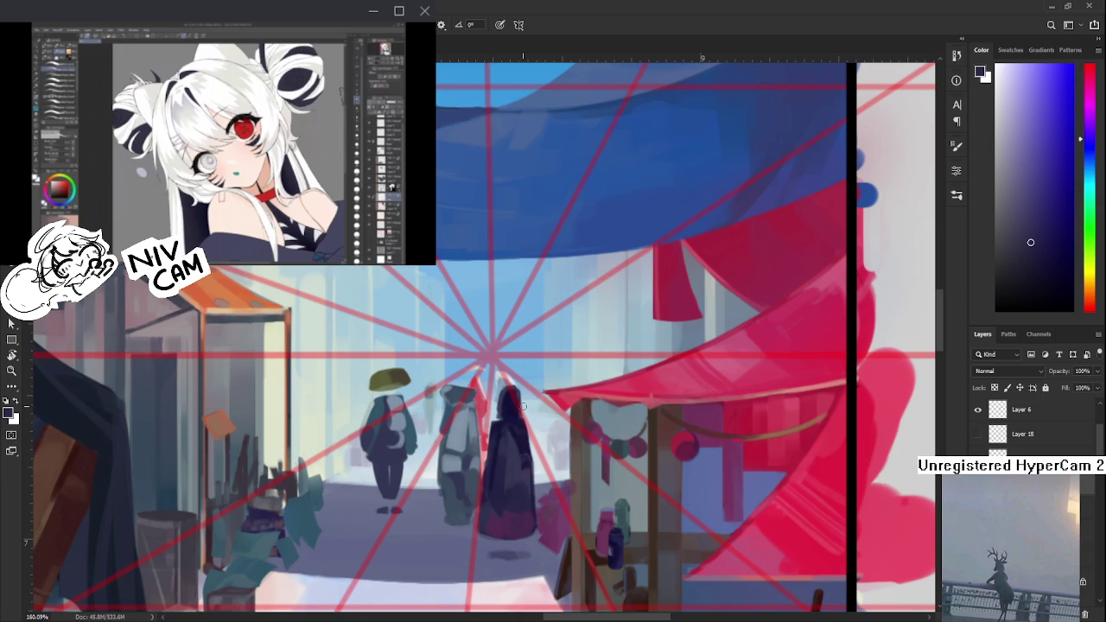
# - Resample dark purple and shadow navy from the hooded figure
pyautogui.scroll(-5, 527, 433)
pyautogui.scroll(3, 532, 429)
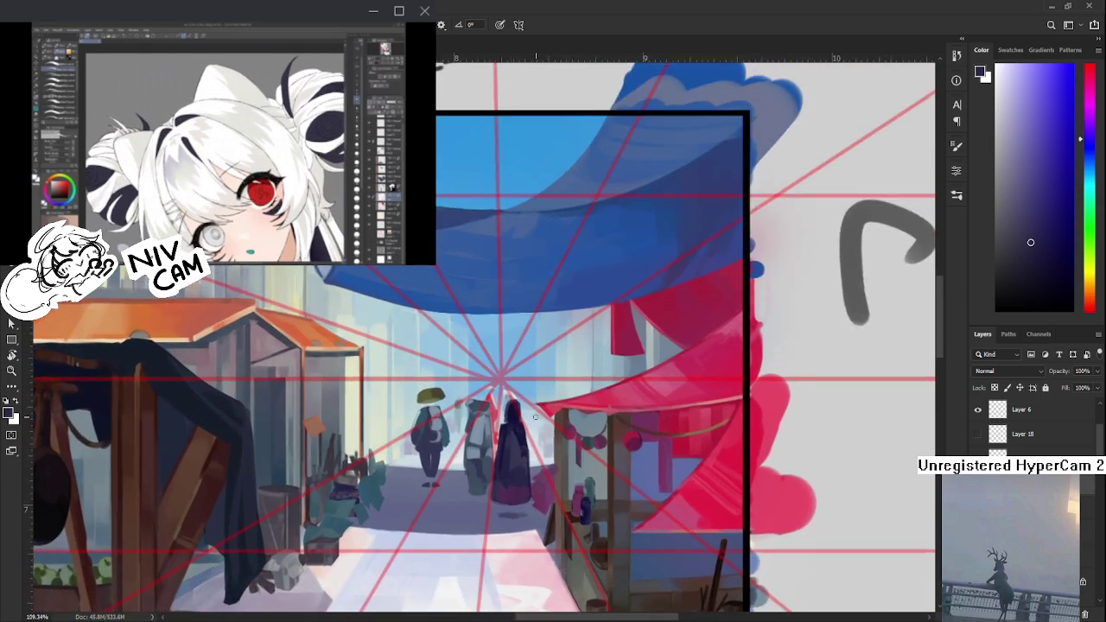
pyautogui.scroll(2, 535, 427)
pyautogui.scroll(-1, 535, 427)
pyautogui.scroll(-1, 536, 429)
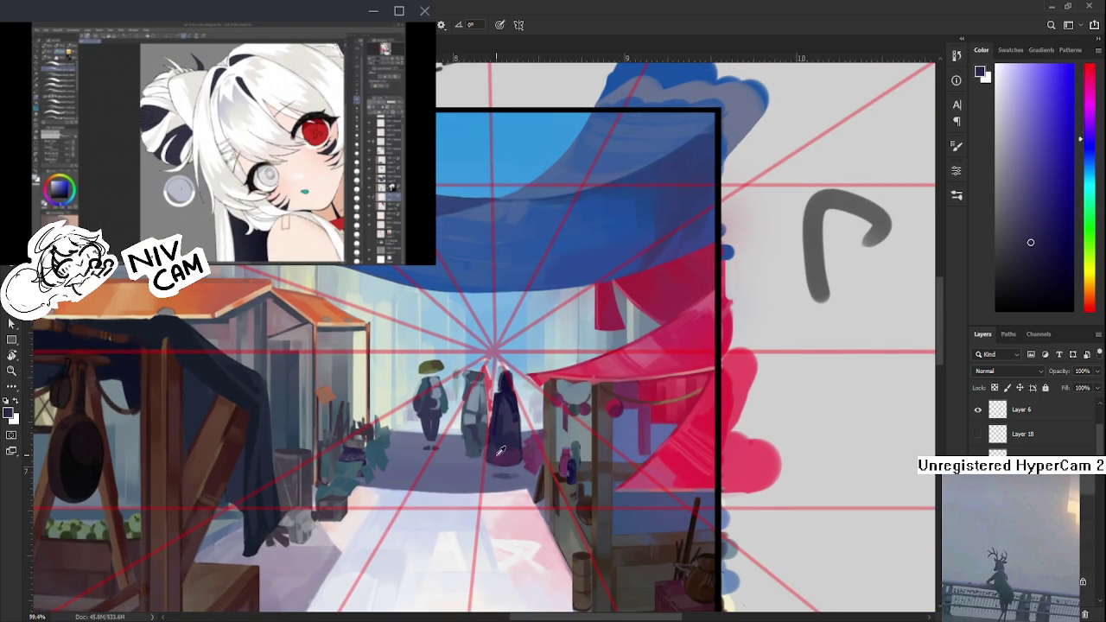
pyautogui.keyDown('alt'); pyautogui.click(497, 458); pyautogui.keyUp('alt')
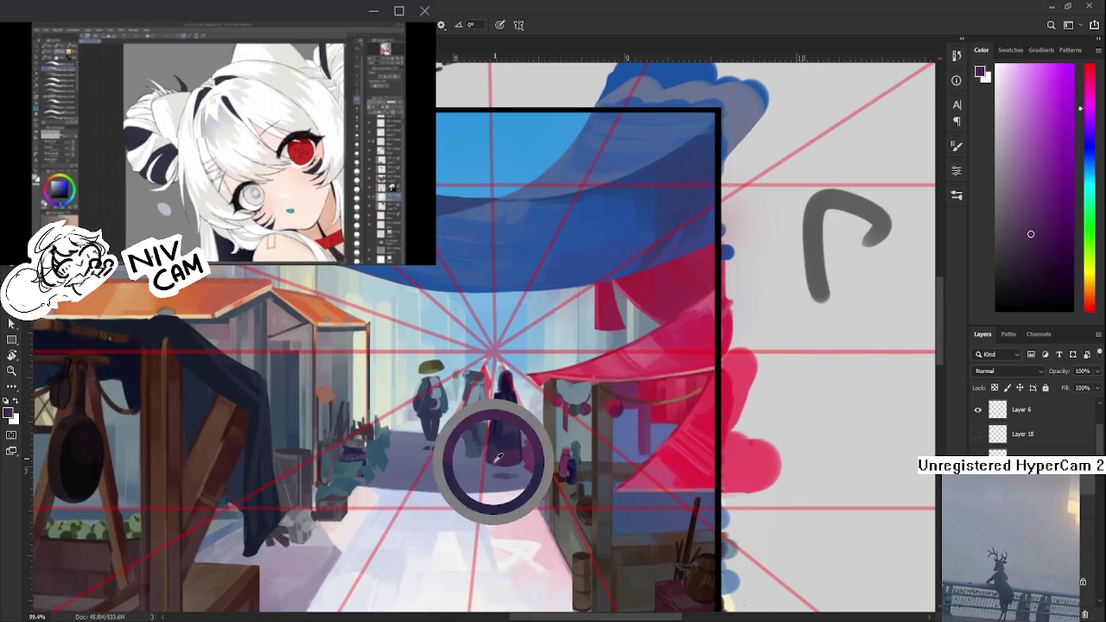
pyautogui.keyDown('alt'); pyautogui.click(501, 457); pyautogui.keyUp('alt')
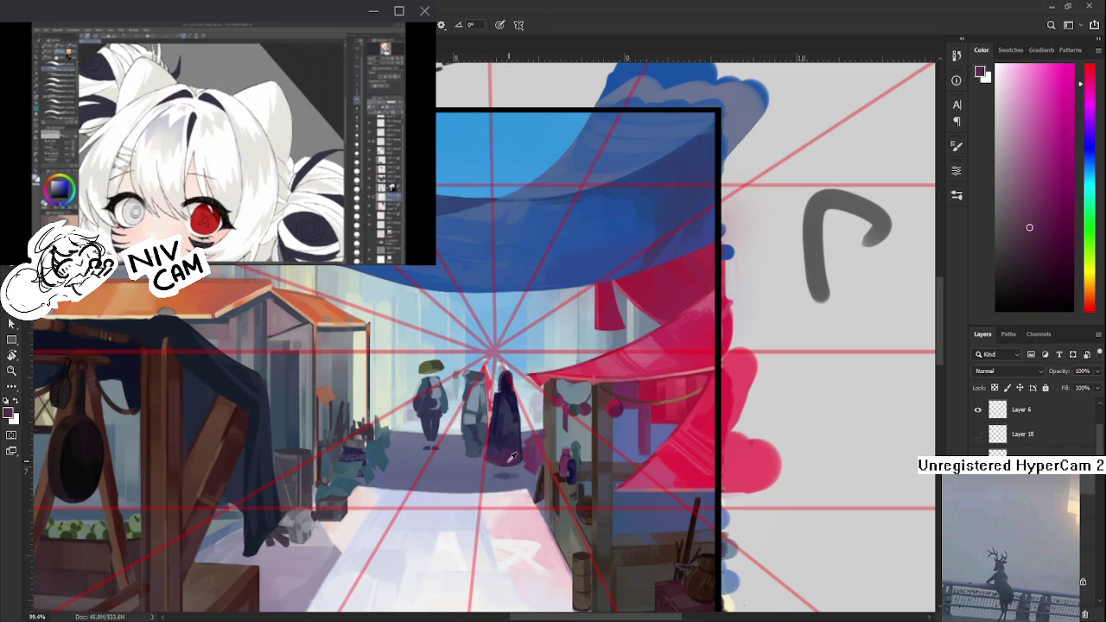
pyautogui.keyDown('alt'); pyautogui.click(486, 459); pyautogui.keyUp('alt')
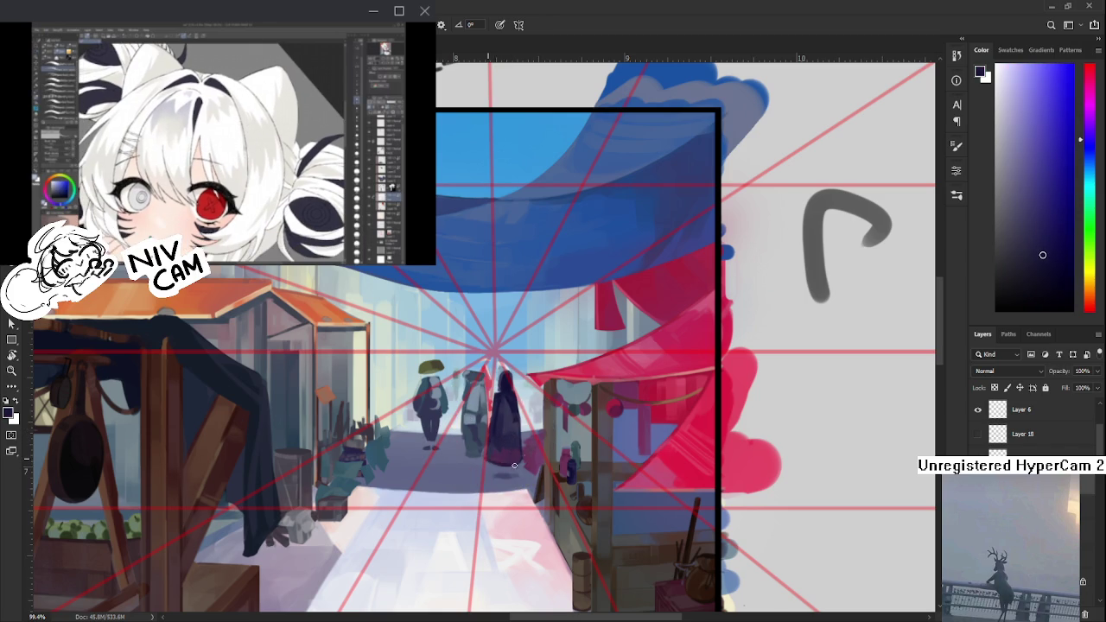
pyautogui.keyDown('alt'); pyautogui.click(497, 460); pyautogui.keyUp('alt')
# - Begin a Free Transform (Ctrl+T) on the figures near the vanishing point
pyautogui.scroll(2, 536, 467)
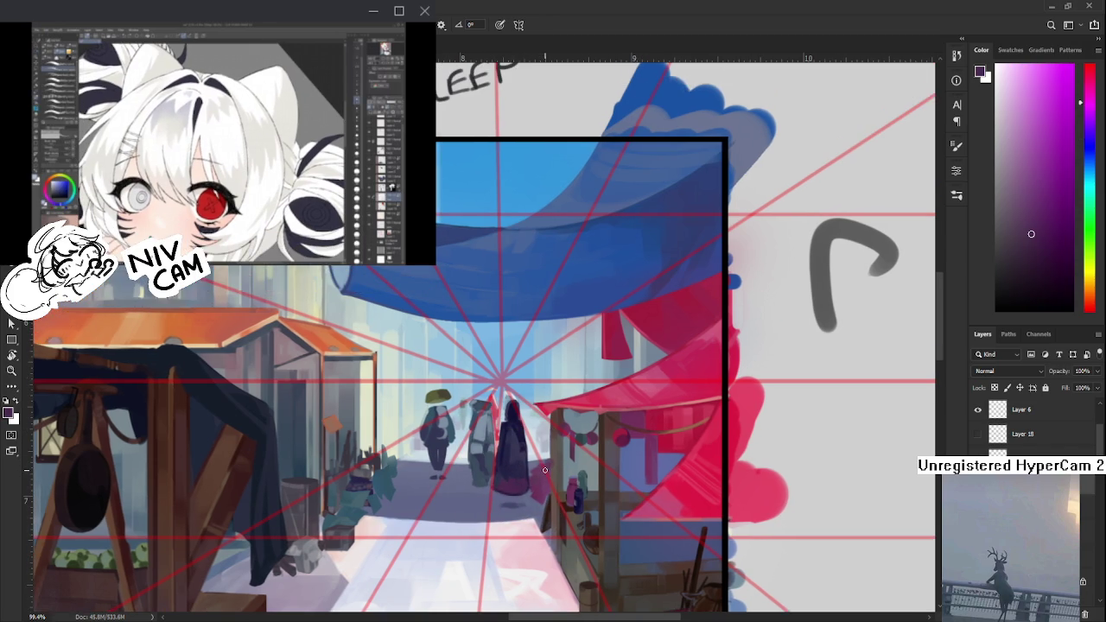
pyautogui.scroll(-2, 529, 457)
pyautogui.scroll(4, 532, 440)
pyautogui.hotkey('ctrl', 't')
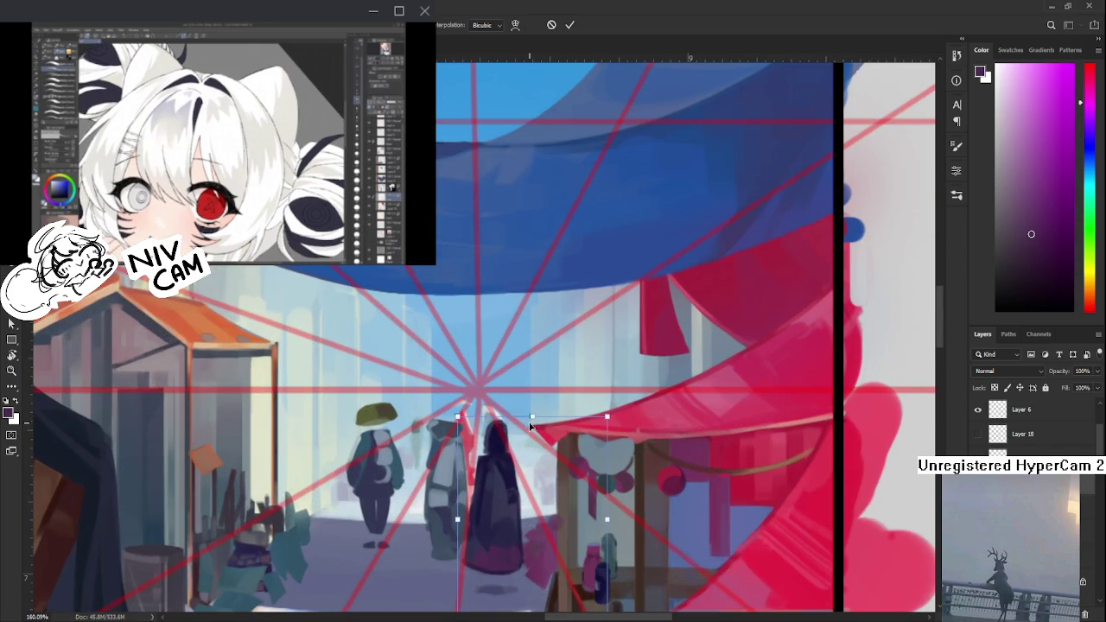
# - Commit the Free Transform on the hooded figure and switch to the Eraser
pyautogui.scroll(-3, 568, 385)
pyautogui.hscroll(2, 597, 343)
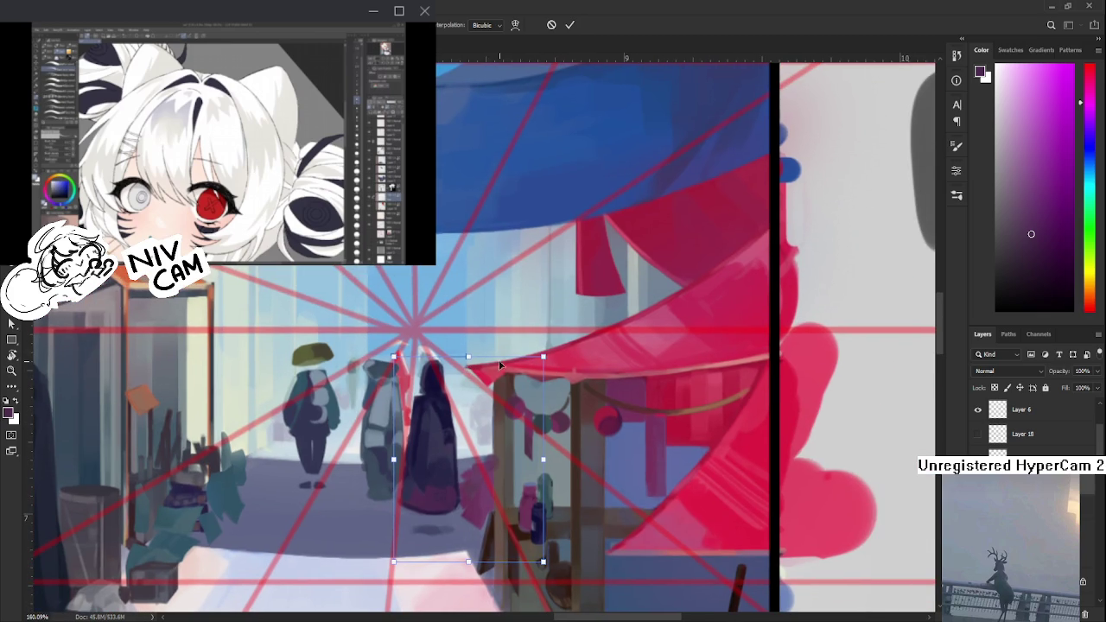
pyautogui.press('Return')
pyautogui.press('e')
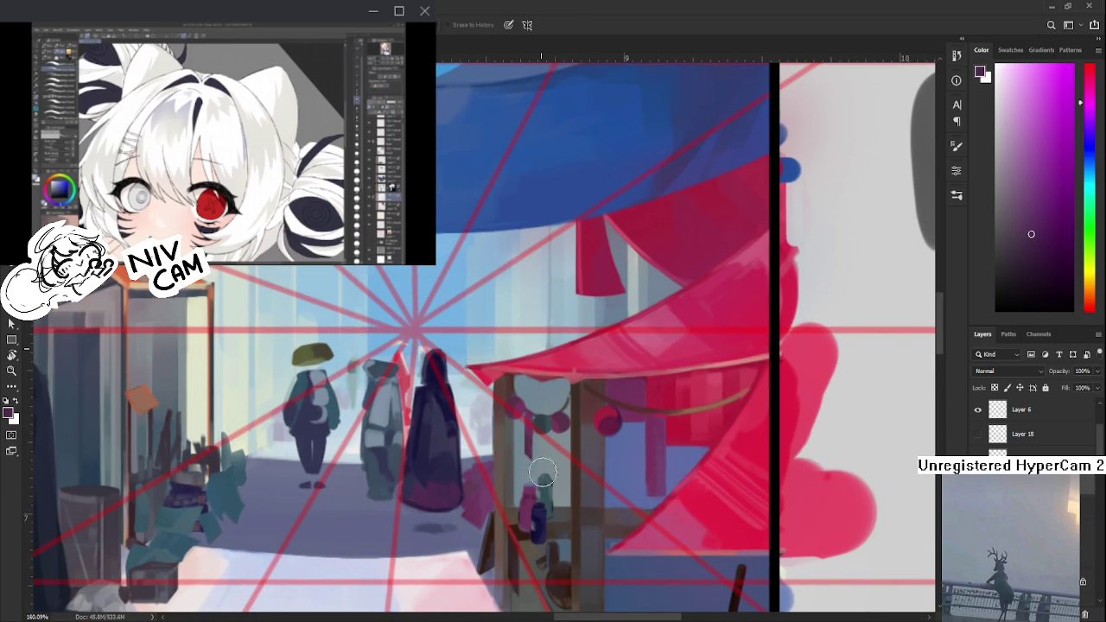
# - Pan across the market street to compare the resized figure with the awnings
pyautogui.hscroll(-2, 523, 445)
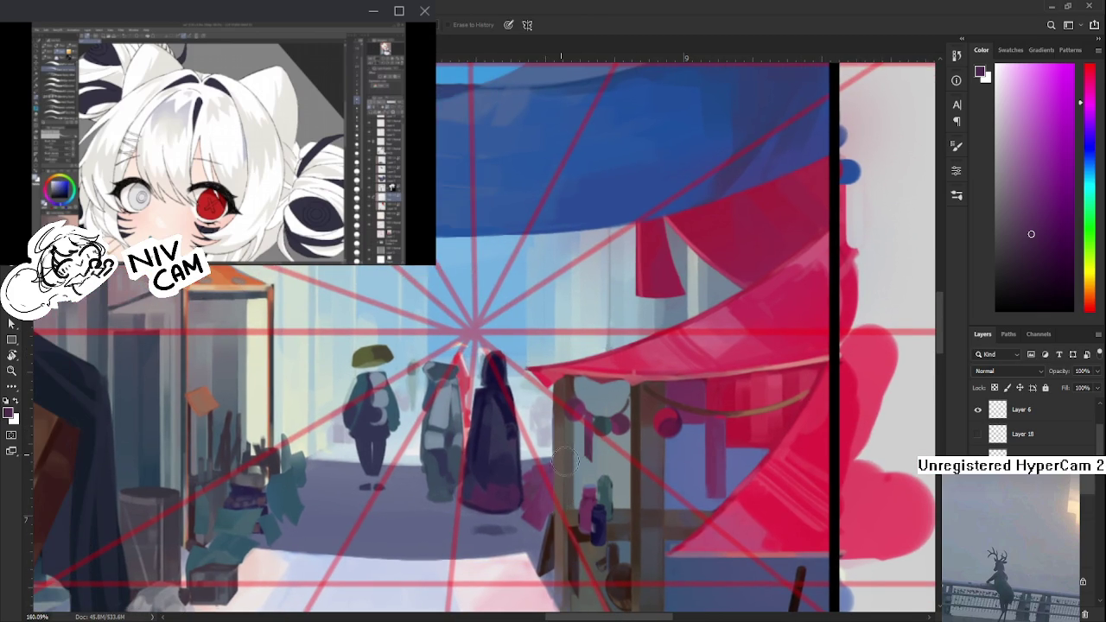
pyautogui.scroll(-3, 554, 450)
pyautogui.moveTo(571, 451); pyautogui.dragTo(474, 467)
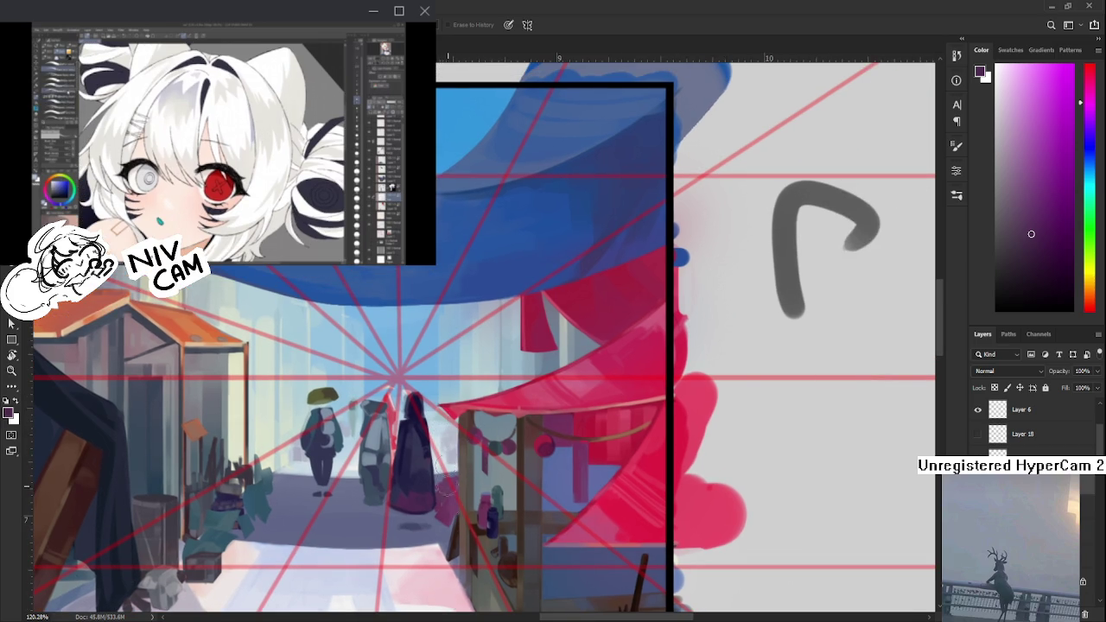
pyautogui.moveTo(446, 500); pyautogui.dragTo(490, 407)
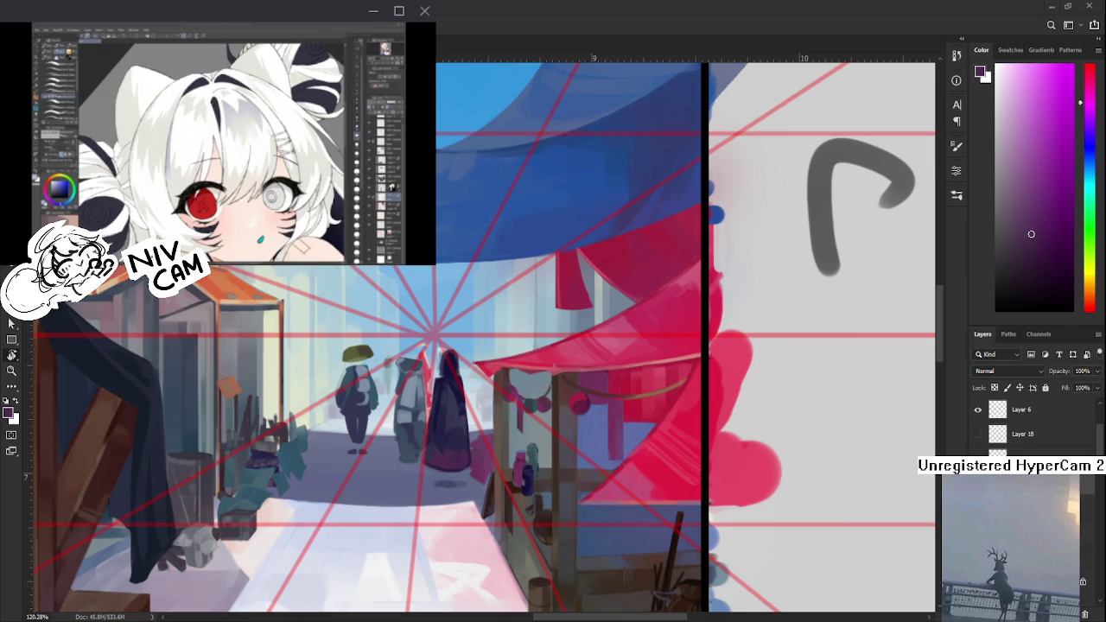
pyautogui.moveTo(499, 451); pyautogui.dragTo(523, 453)
pyautogui.press('e')
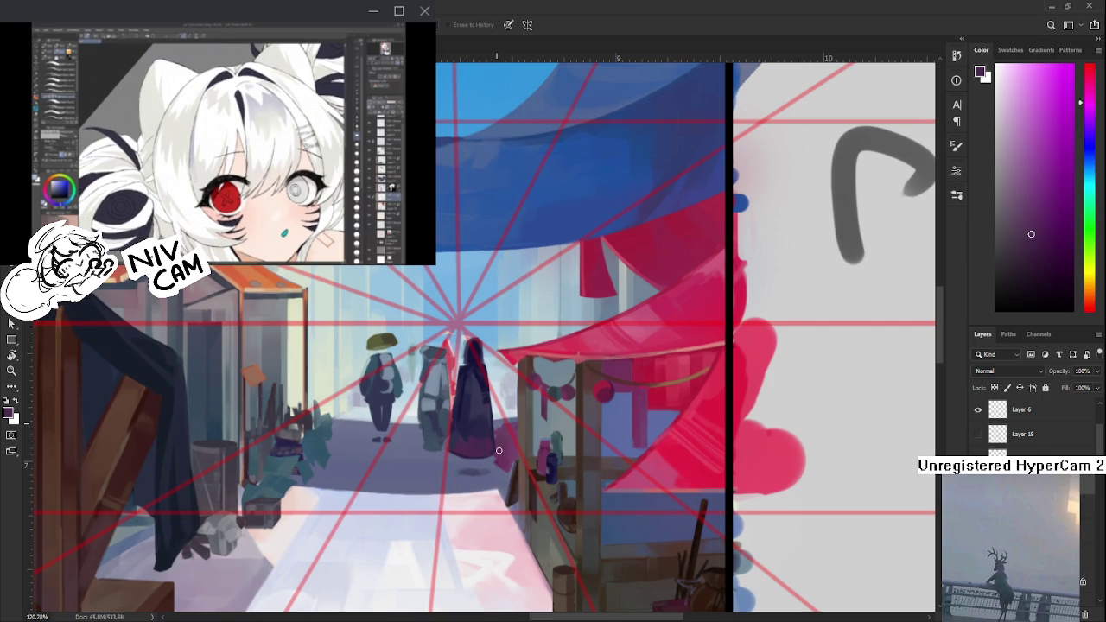
# - Zoom in and out over the scene to check the hooded figure's new scale
pyautogui.scroll(2, 510, 455)
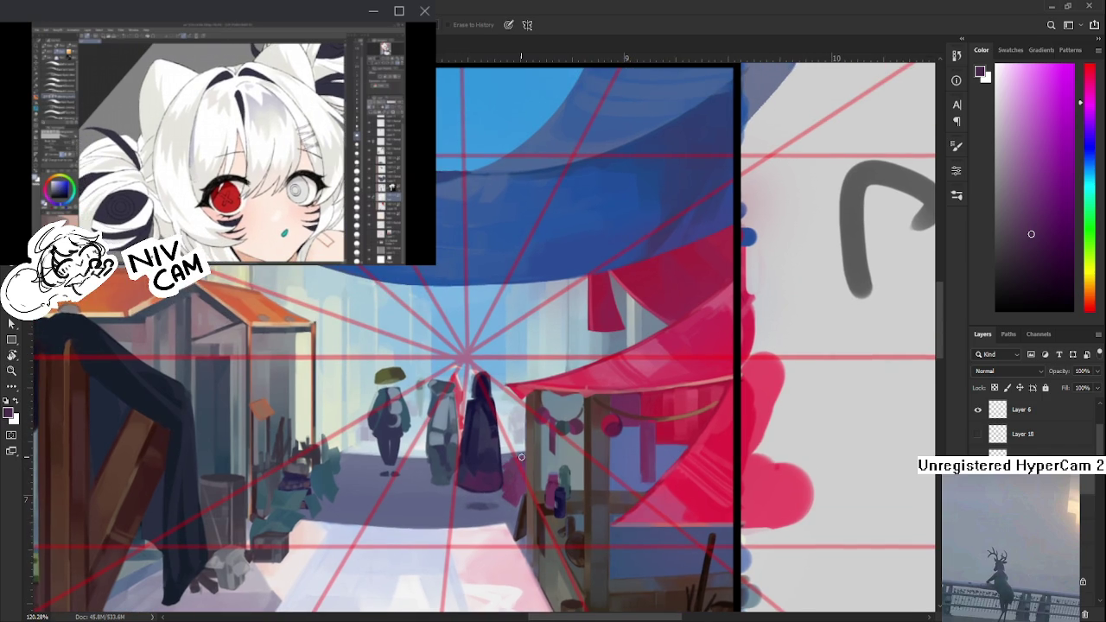
pyautogui.scroll(-2, 520, 455)
pyautogui.scroll(2, 541, 421)
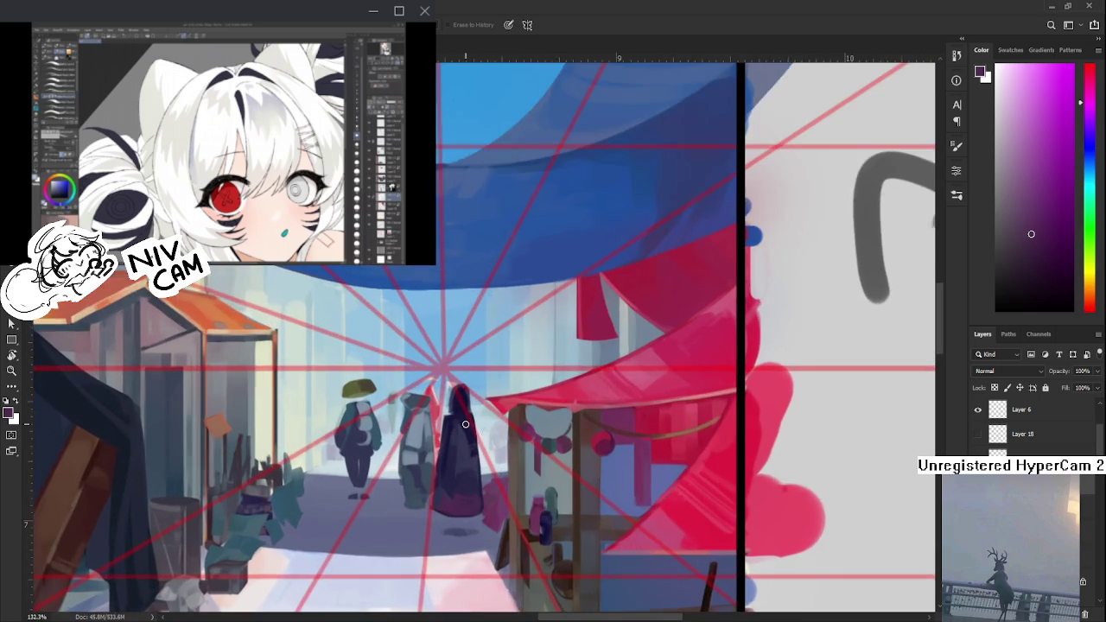
pyautogui.scroll(2, 467, 423)
pyautogui.scroll(-1, 474, 417)
pyautogui.scroll(2, 523, 373)
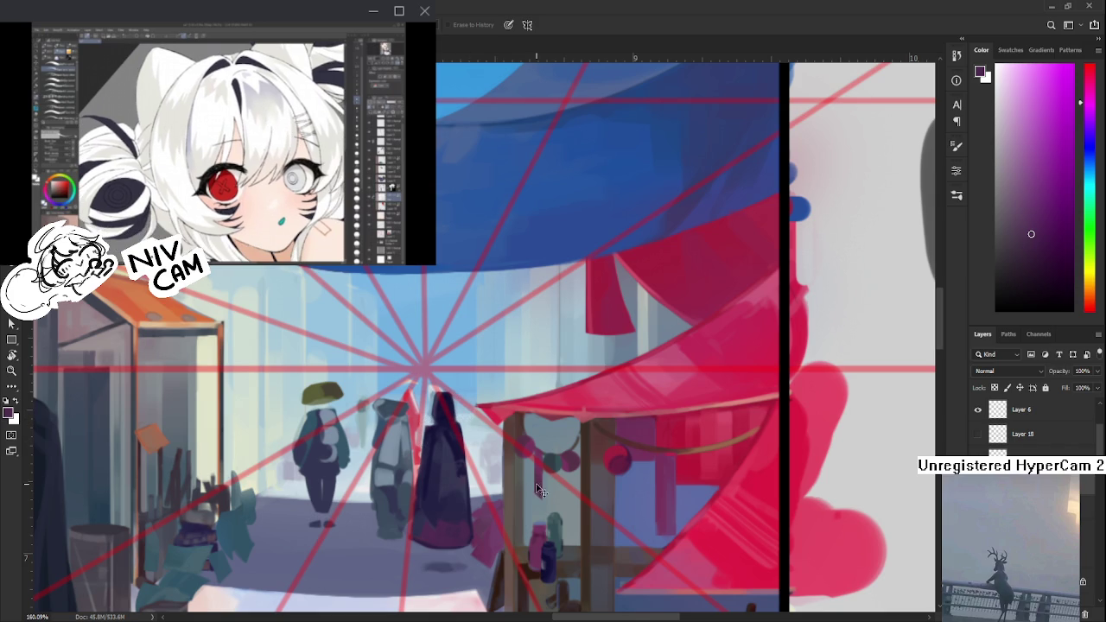
pyautogui.scroll(-3, 535, 484)
pyautogui.scroll(-2, 532, 480)
pyautogui.scroll(-2, 527, 475)
pyautogui.scroll(5, 517, 467)
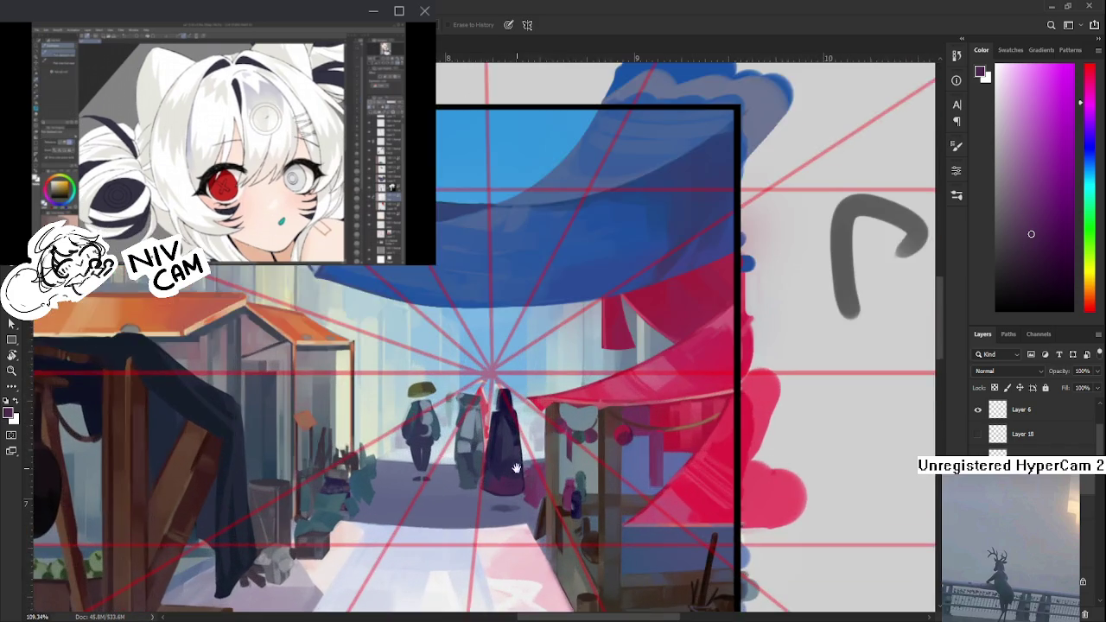
pyautogui.scroll(-2, 517, 467)
pyautogui.scroll(-1, 515, 463)
pyautogui.scroll(-2, 512, 454)
pyautogui.scroll(-1, 508, 448)
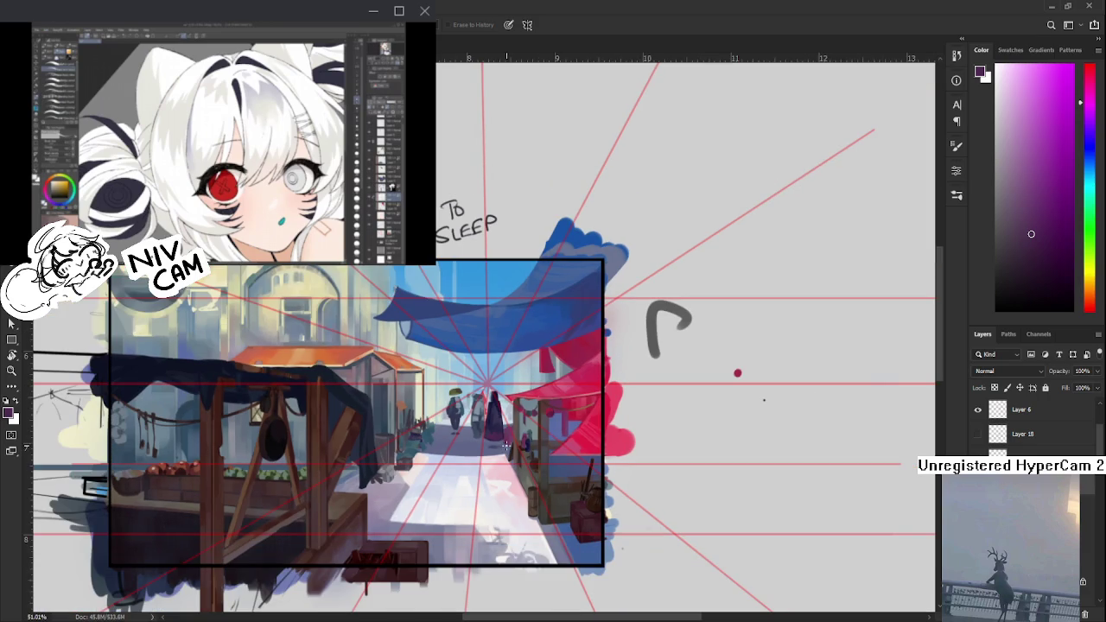
pyautogui.scroll(2, 442, 431)
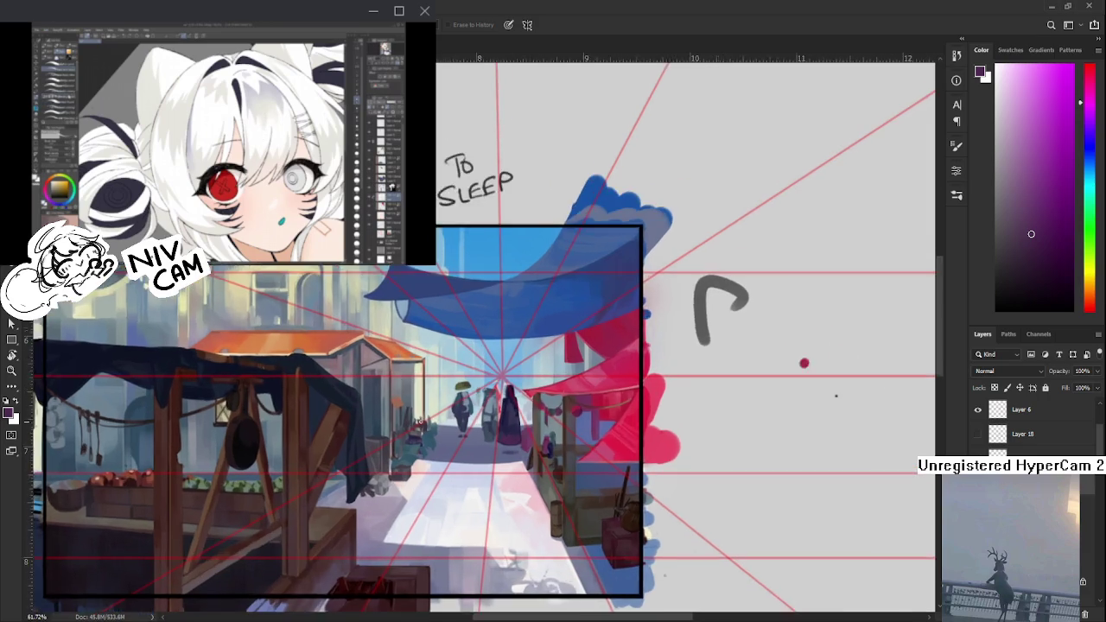
pyautogui.scroll(3, 442, 429)
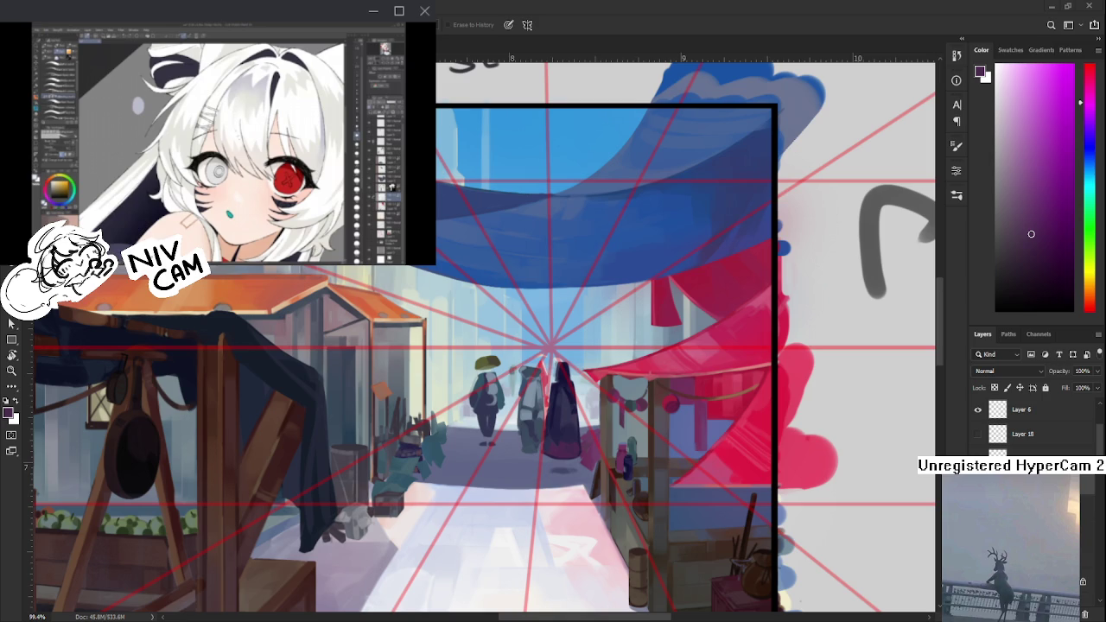
pyautogui.scroll(1, 469, 455)
pyautogui.press('b')
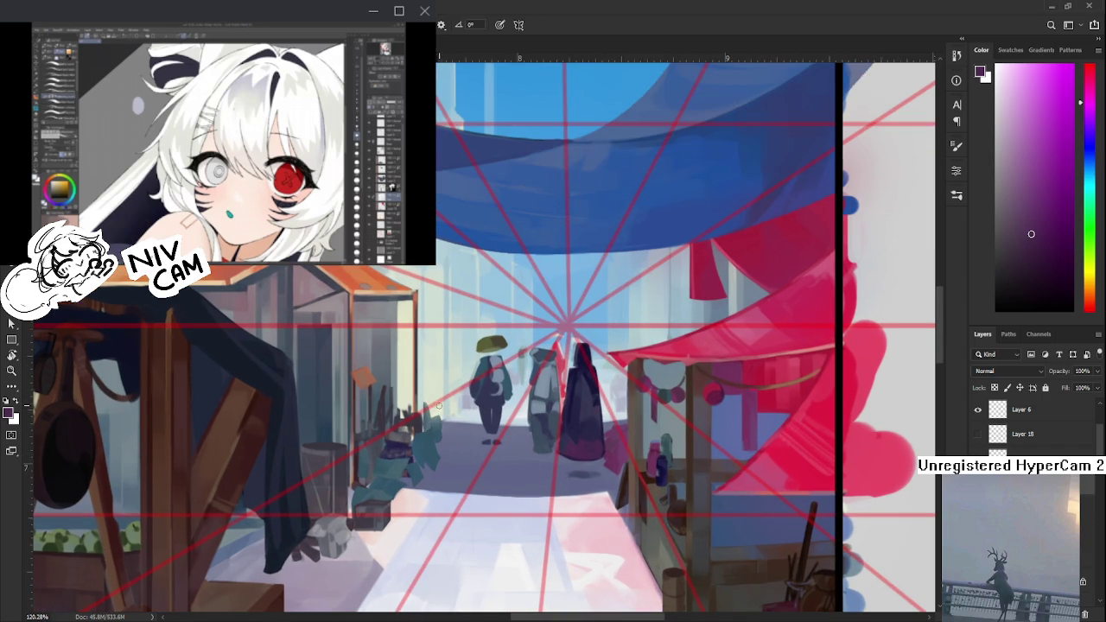
# - Paint a light pink cloth over the teal stall goods and erase the excess
pyautogui.keyDown('alt'); pyautogui.click(584, 401); pyautogui.keyUp('alt')
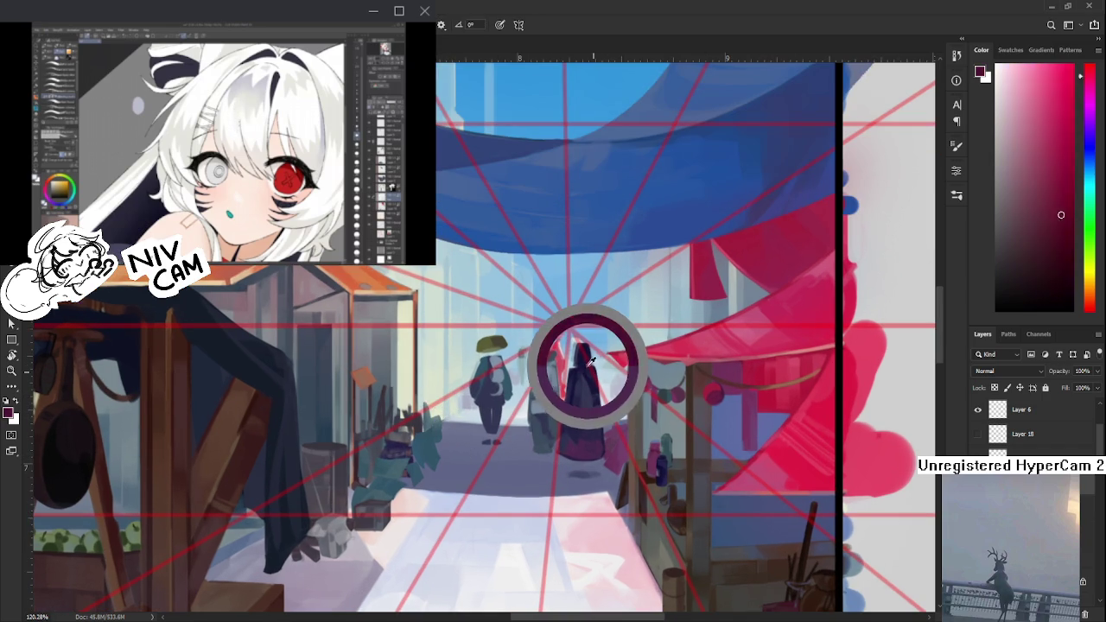
pyautogui.keyDown('alt'); pyautogui.moveTo(471, 520); pyautogui.dragTo(597, 542); pyautogui.keyUp('alt')
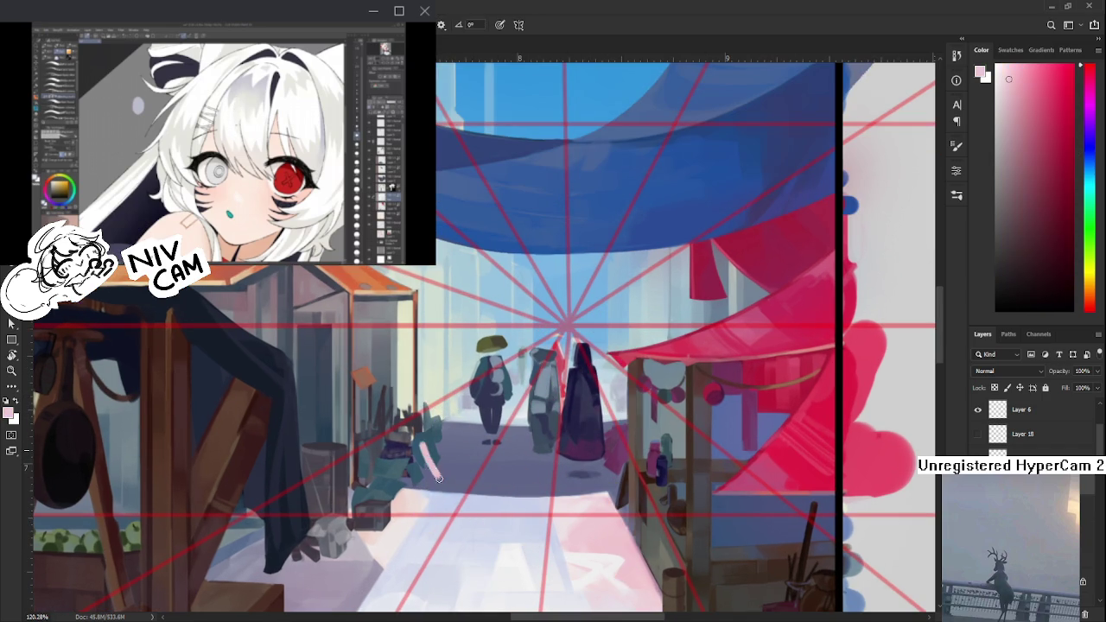
pyautogui.moveTo(422, 440)
pyautogui.mouseDown()
pyautogui.moveTo(434, 454)
pyautogui.moveTo(459, 434)
pyautogui.moveTo(455, 463)
pyautogui.moveTo(443, 438)
pyautogui.moveTo(470, 478)
pyautogui.mouseUp()
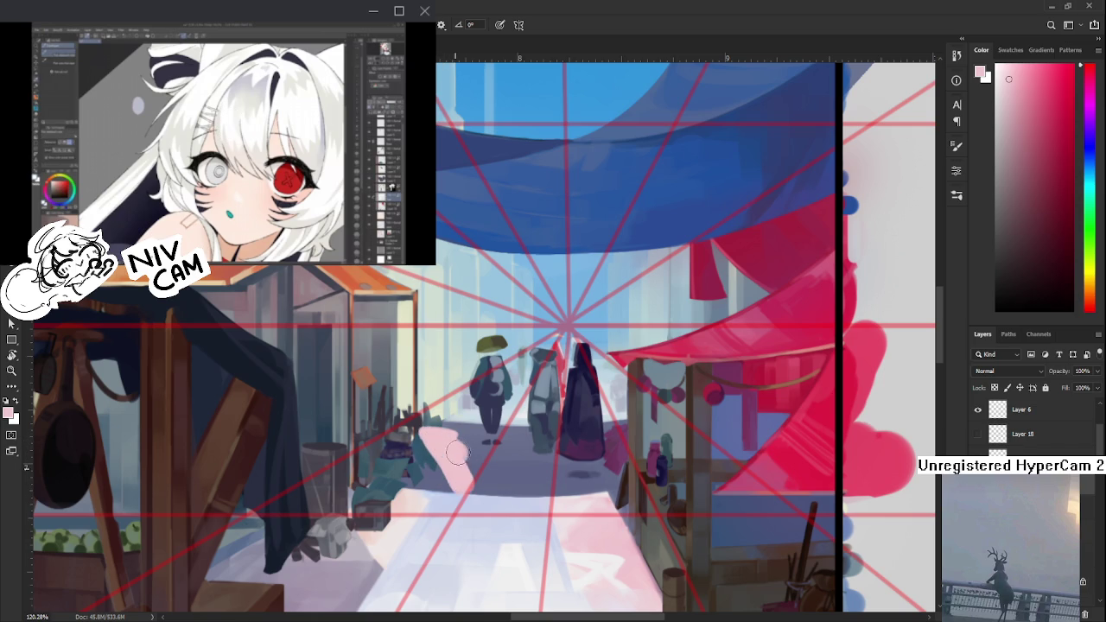
pyautogui.press('e')
pyautogui.moveTo(432, 424)
pyautogui.mouseDown()
pyautogui.moveTo(477, 458)
pyautogui.moveTo(458, 488)
pyautogui.moveTo(481, 494)
pyautogui.moveTo(469, 465)
pyautogui.moveTo(477, 477)
pyautogui.moveTo(466, 480)
pyautogui.moveTo(480, 467)
pyautogui.moveTo(479, 493)
pyautogui.moveTo(469, 490)
pyautogui.mouseUp()
# - Refine the pink cloth's edges by alternating Brush and Eraser
pyautogui.press('b')
pyautogui.press('e')
pyautogui.press('b')
pyautogui.press('e')
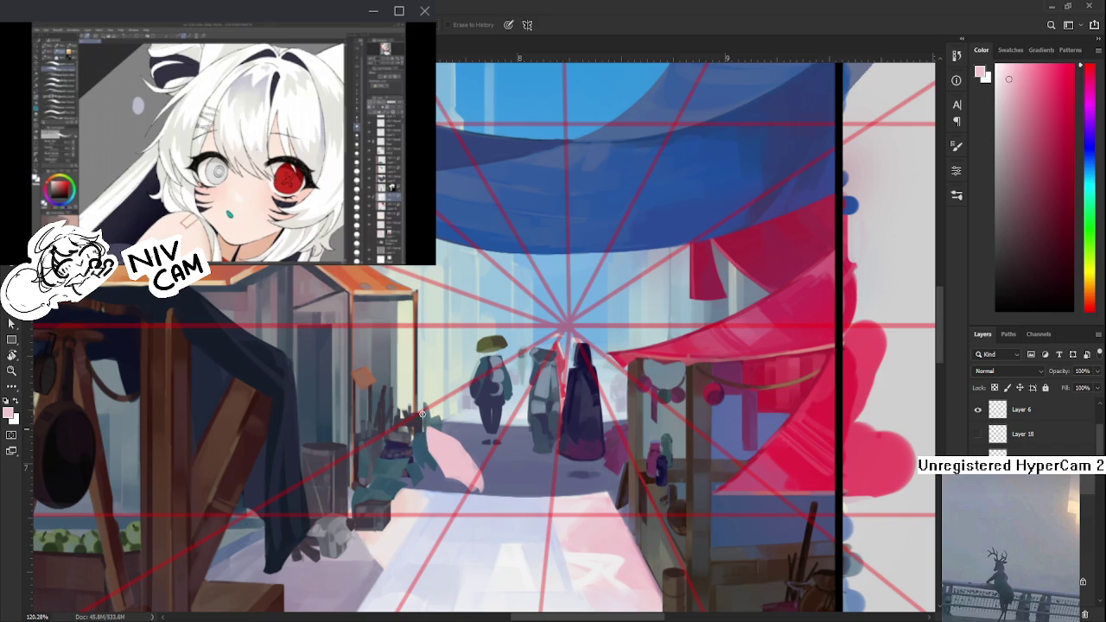
pyautogui.press('b')
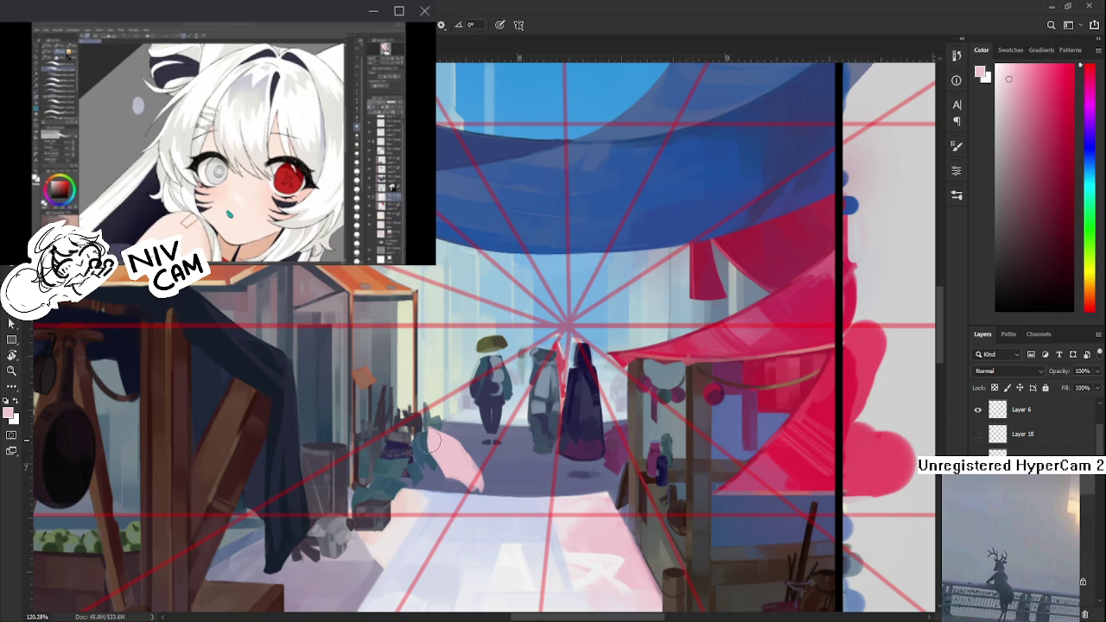
pyautogui.press('e')
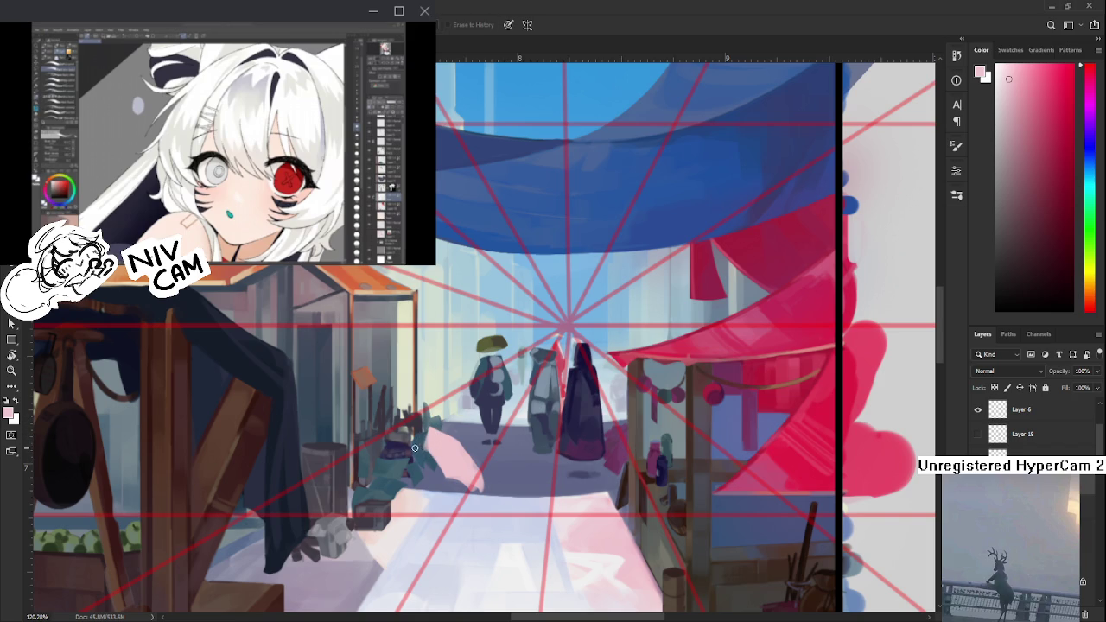
pyautogui.press('b')
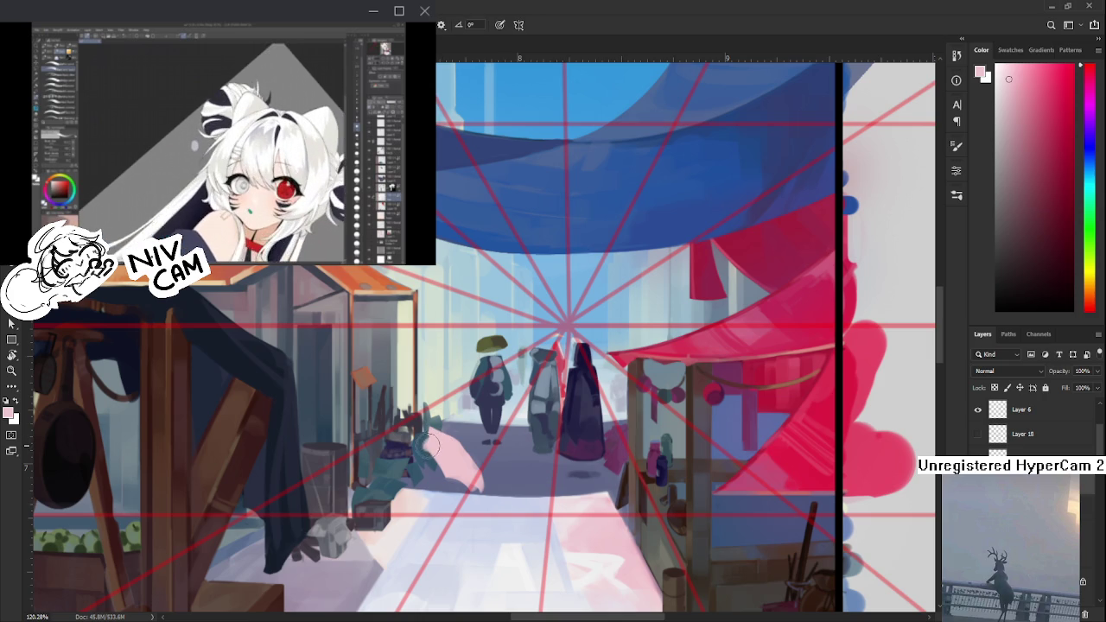
pyautogui.press('e')
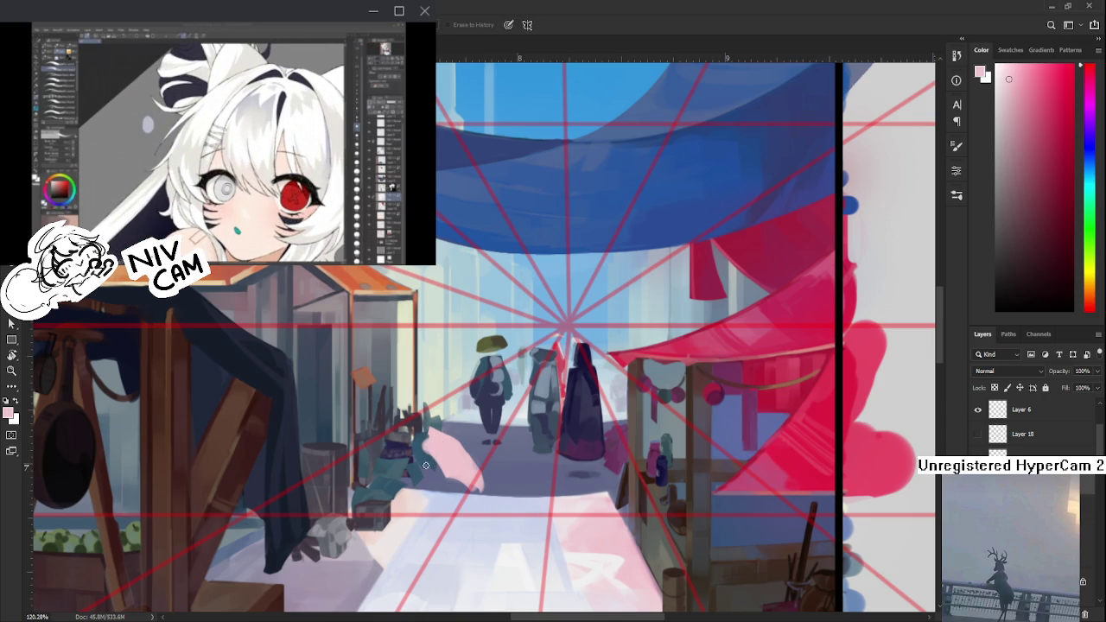
pyautogui.press('b')
# - Extend the pink cloth slightly to the right and trim its shape
pyautogui.moveTo(428, 462)
pyautogui.mouseDown()
pyautogui.moveTo(410, 485)
pyautogui.moveTo(428, 480)
pyautogui.moveTo(432, 497)
pyautogui.moveTo(393, 497)
pyautogui.moveTo(455, 502)
pyautogui.mouseUp()
pyautogui.press('b')
pyautogui.hotkey('ctrl', 'z')
pyautogui.press('e')
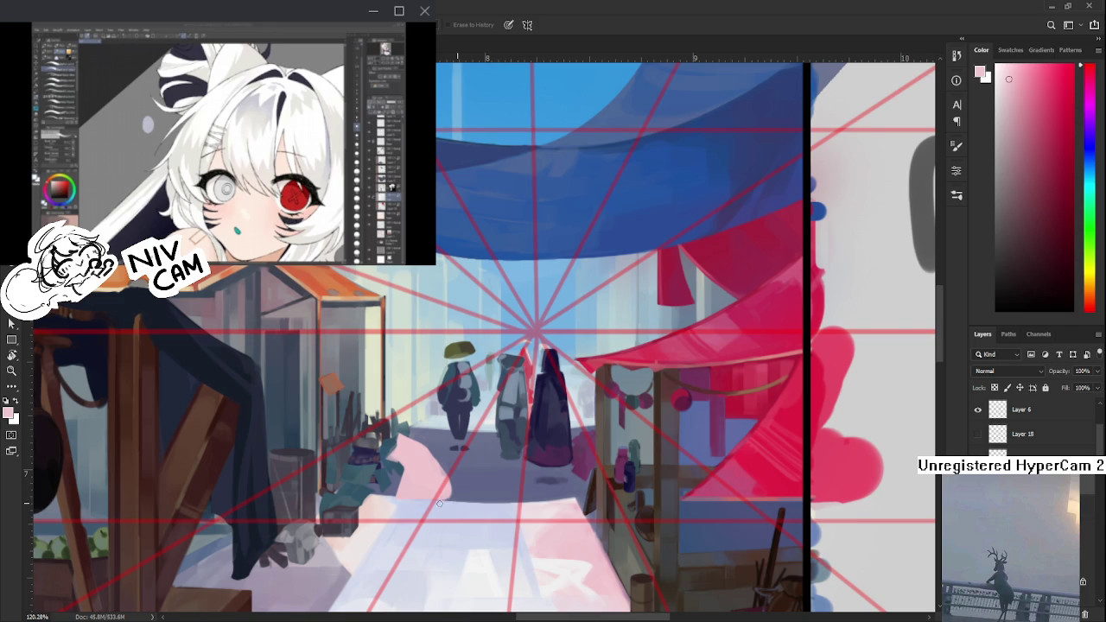
pyautogui.press('b')
pyautogui.moveTo(445, 441); pyautogui.dragTo(452, 470)
pyautogui.press('e')
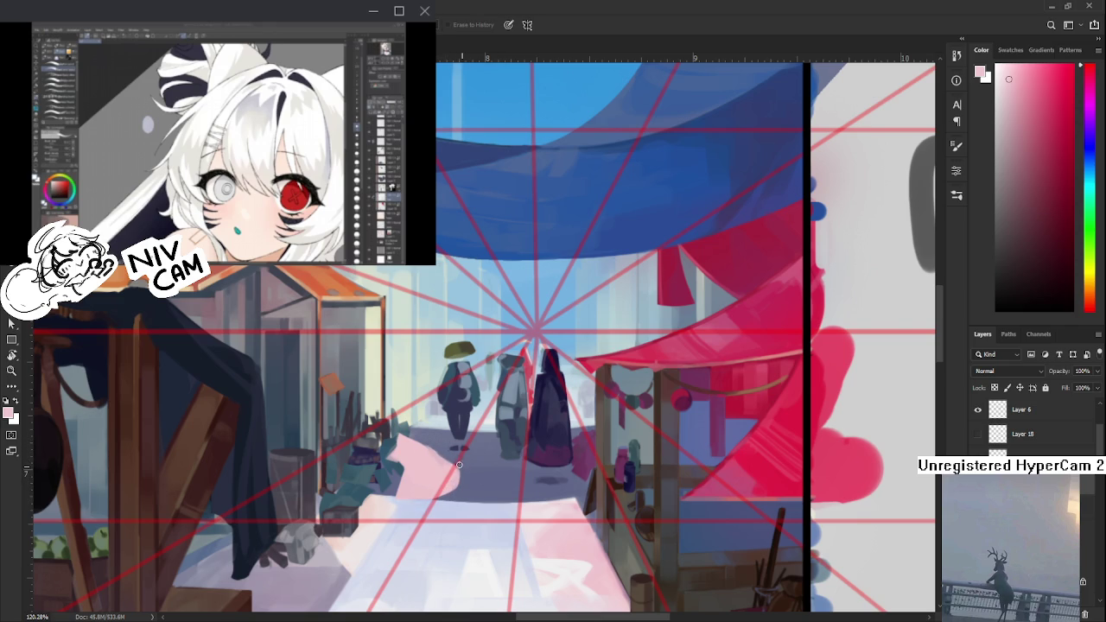
pyautogui.scroll(-2, 484, 397)
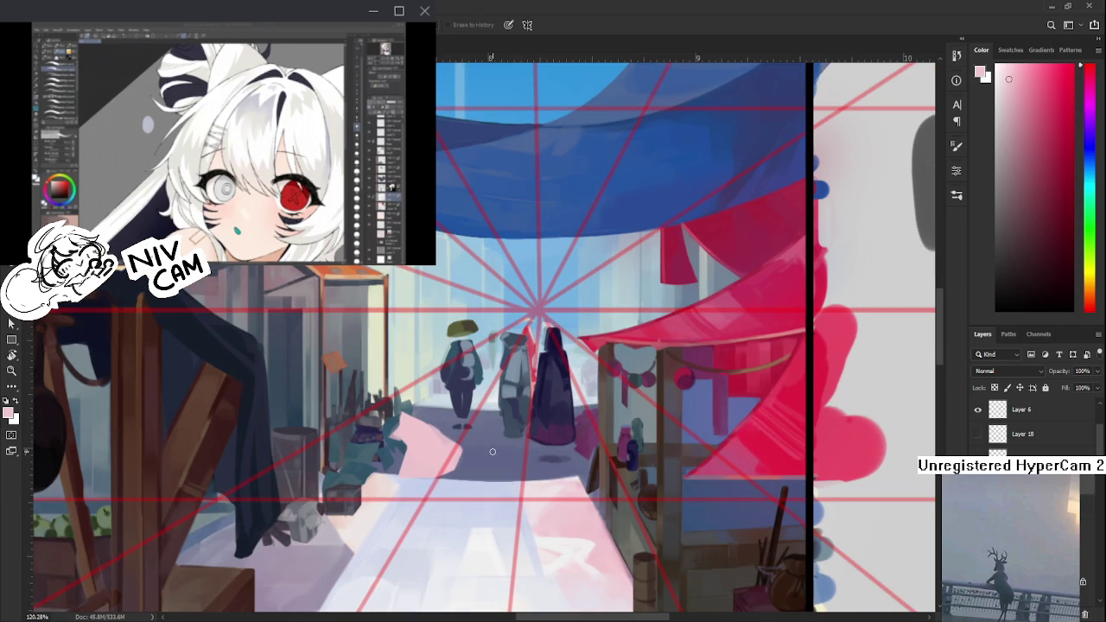
# - Lasso-select the pink cloth blob over the left stall's goods
pyautogui.scroll(-2, 521, 297)
pyautogui.scroll(-3, 522, 295)
pyautogui.scroll(4, 522, 295)
pyautogui.scroll(1, 501, 346)
pyautogui.scroll(1, 483, 385)
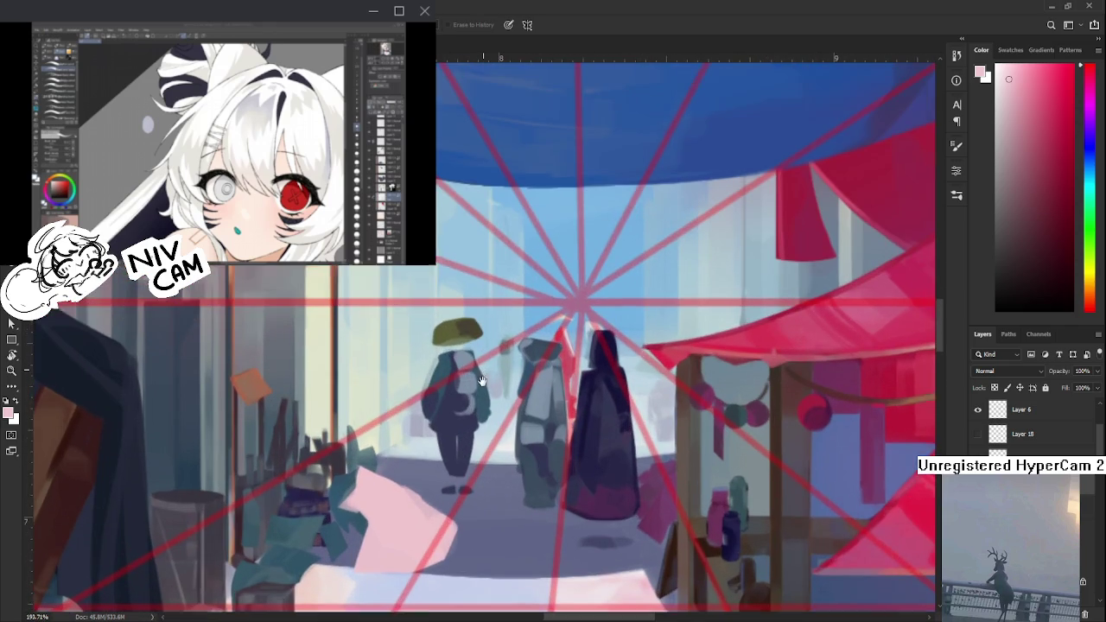
pyautogui.scroll(-3, 484, 385)
pyautogui.press('l')
pyautogui.moveTo(373, 395)
pyautogui.mouseDown()
pyautogui.moveTo(480, 471)
pyautogui.moveTo(467, 461)
pyautogui.mouseUp()
# - Scale the selected cloth larger and rotate it up-right, then commit the transform
pyautogui.hotkey('ctrl', 't')
pyautogui.moveTo(502, 390)
pyautogui.mouseDown()
pyautogui.moveTo(519, 370)
pyautogui.moveTo(437, 428)
pyautogui.mouseUp()
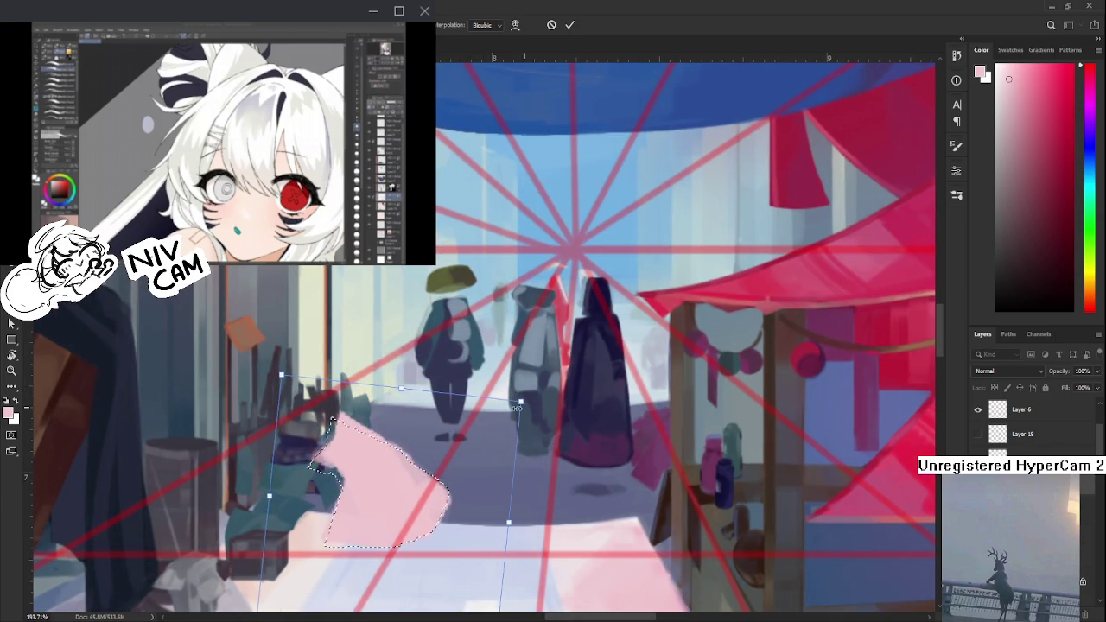
pyautogui.scroll(-2, 437, 428)
pyautogui.press('Return')
# - Switch to the Eraser and pan the view to recentre the pink cloth
pyautogui.press('e')
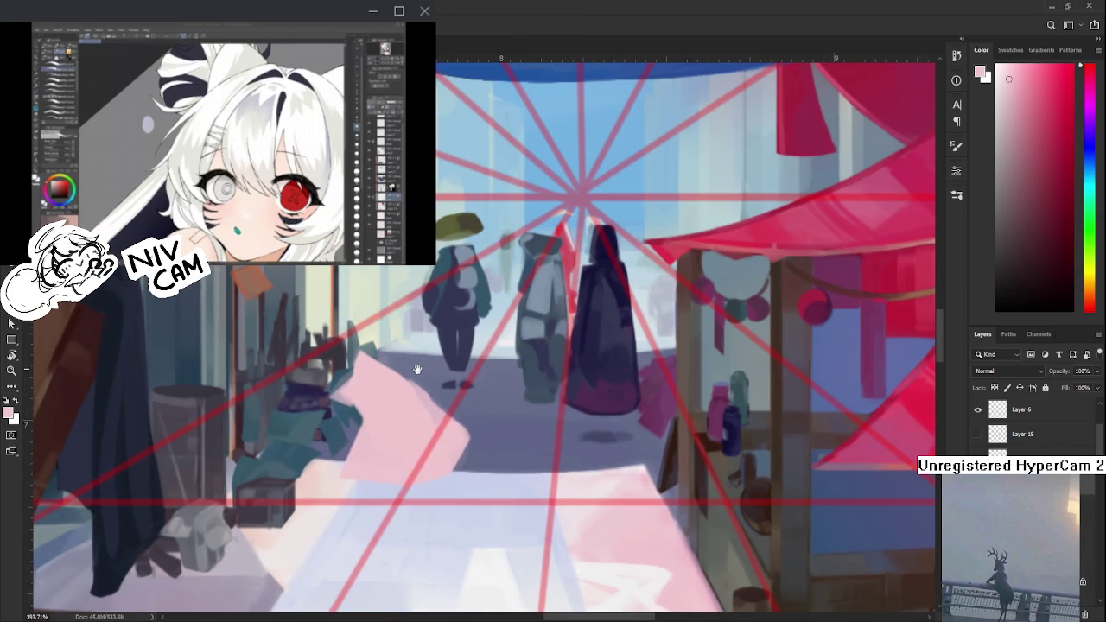
pyautogui.scroll(1, 420, 365)
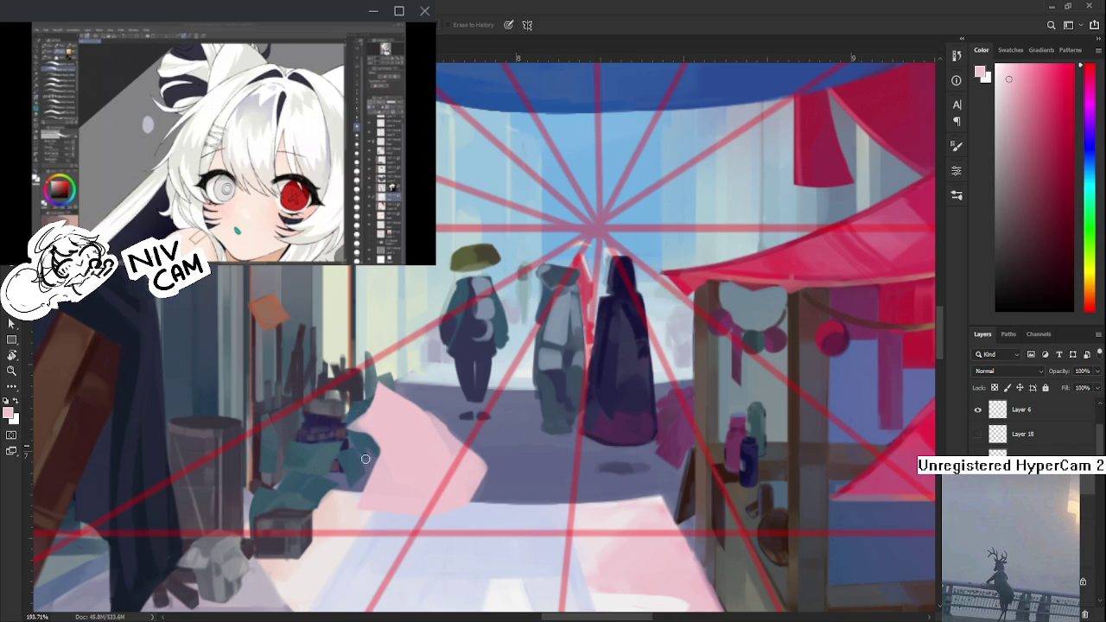
pyautogui.hscroll(2, 367, 461)
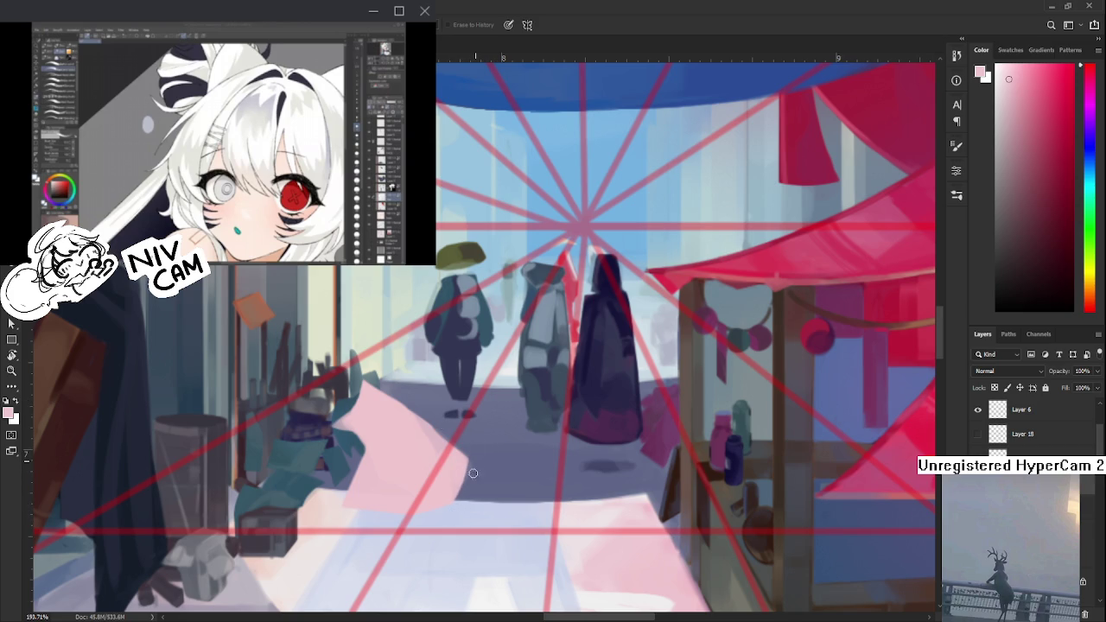
pyautogui.moveTo(472, 445); pyautogui.dragTo(495, 421)
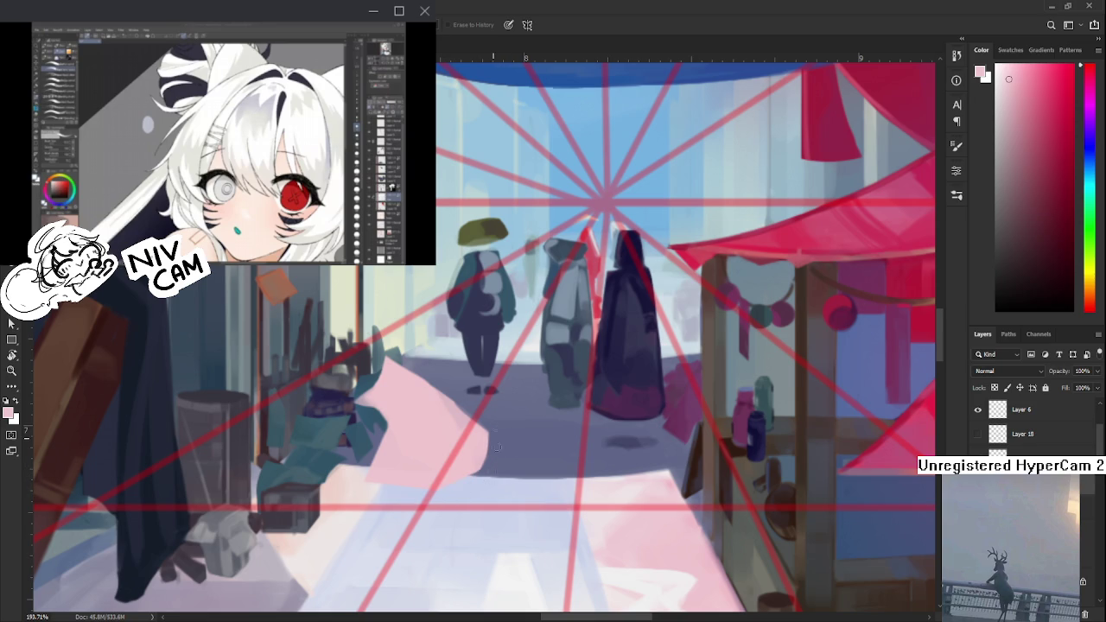
pyautogui.scroll(1, 497, 436)
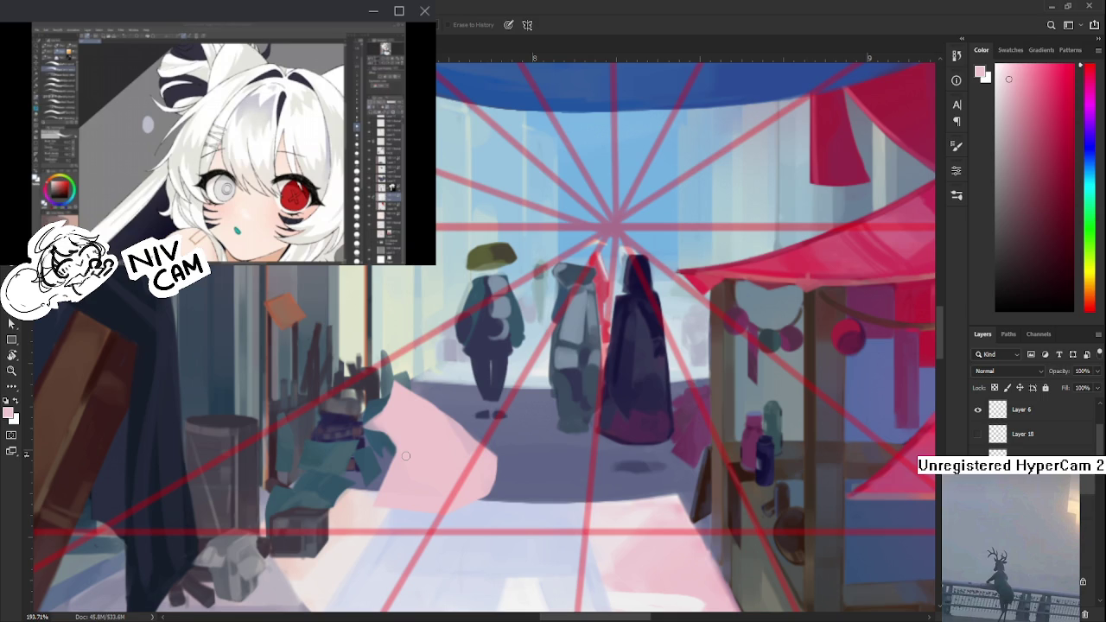
pyautogui.scroll(-1, 405, 455)
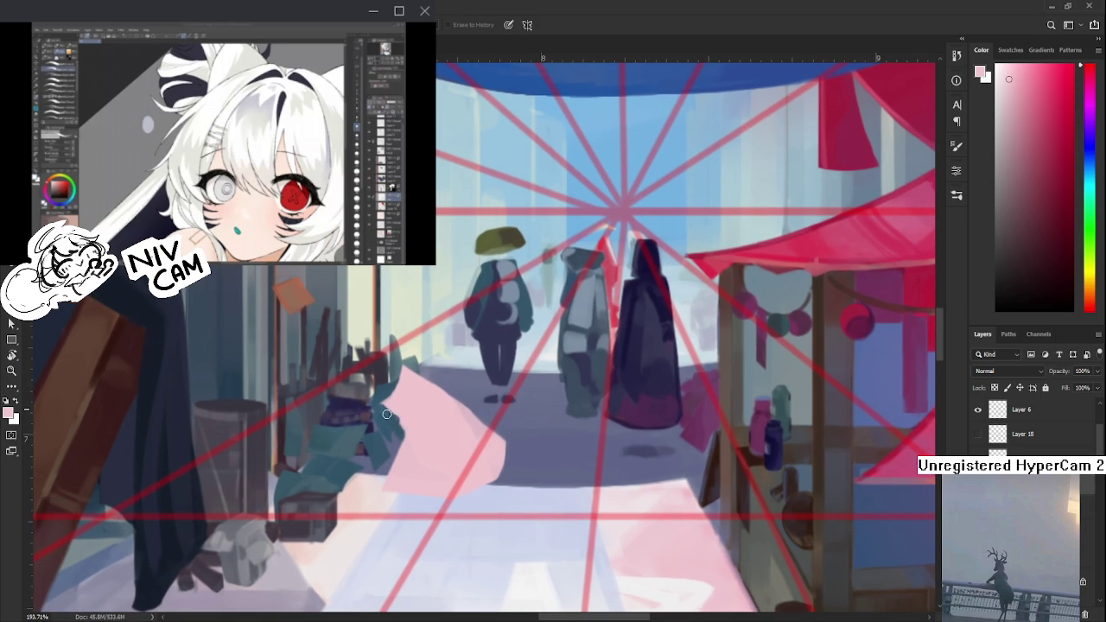
pyautogui.moveTo(406, 370); pyautogui.dragTo(392, 394)
# - Brush in sampled cloth pinks to extend the cloth up-left and down-right
pyautogui.press('b')
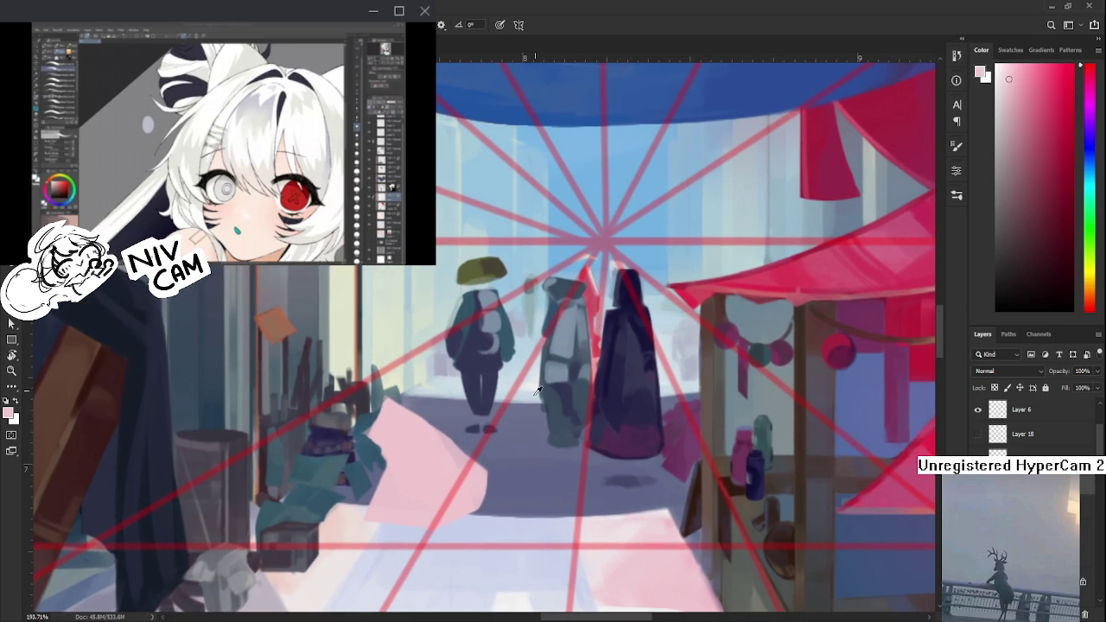
pyautogui.keyDown('alt'); pyautogui.click(432, 462); pyautogui.keyUp('alt')
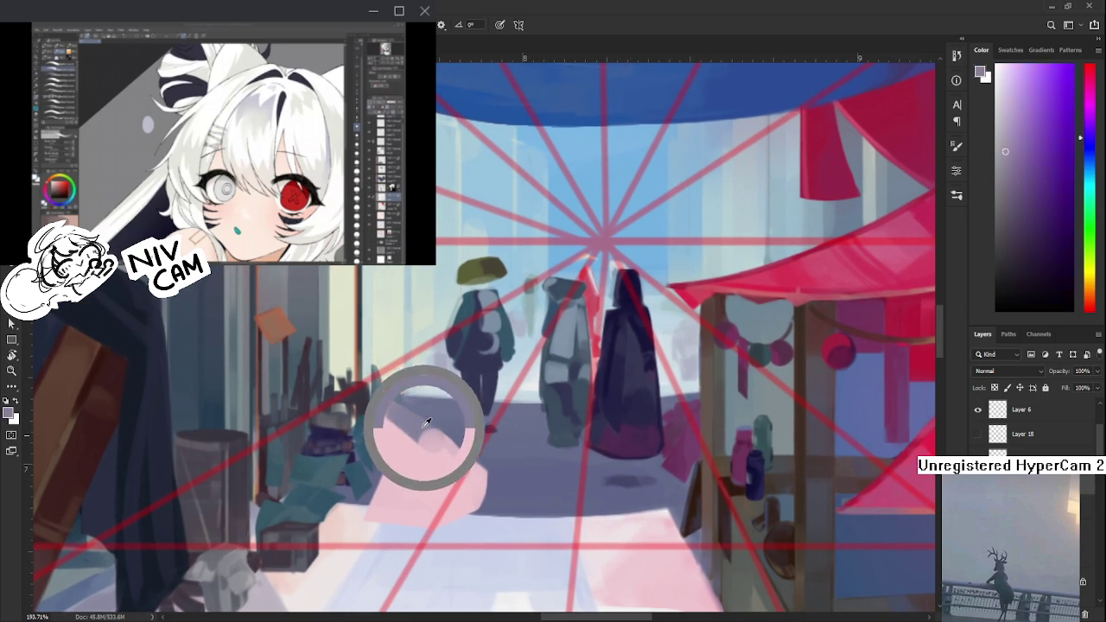
pyautogui.moveTo(424, 432)
pyautogui.mouseDown()
pyautogui.moveTo(387, 406)
pyautogui.moveTo(422, 415)
pyautogui.moveTo(381, 431)
pyautogui.mouseUp()
pyautogui.keyDown('alt'); pyautogui.click(420, 432); pyautogui.keyUp('alt')
pyautogui.keyDown('alt'); pyautogui.click(395, 415); pyautogui.keyUp('alt')
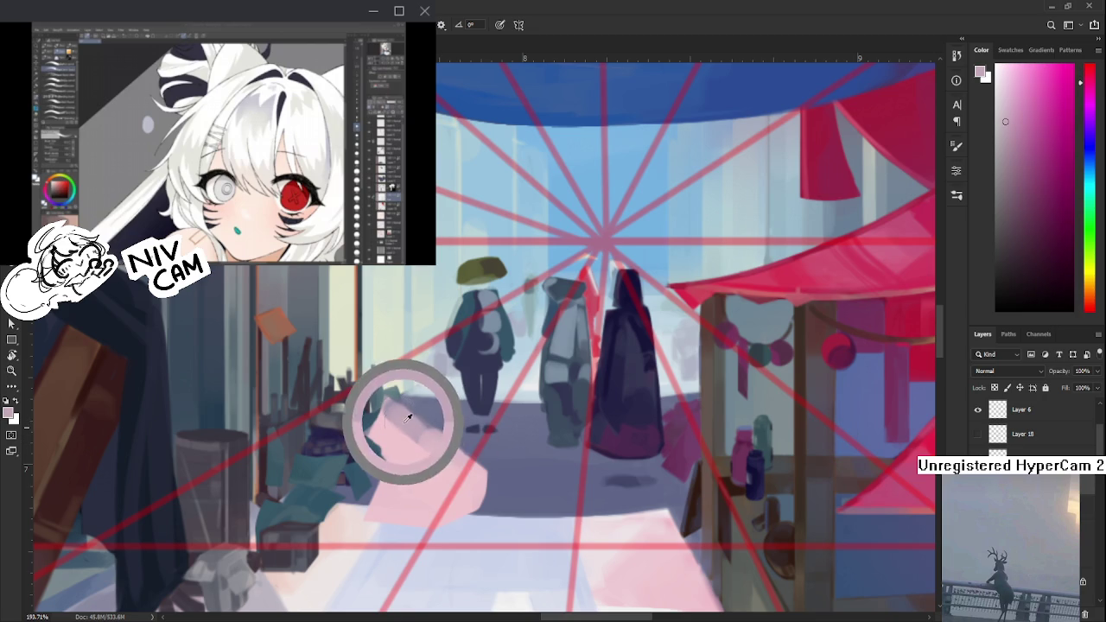
pyautogui.keyDown('alt'); pyautogui.click(432, 464); pyautogui.keyUp('alt')
pyautogui.keyDown('alt'); pyautogui.click(438, 490); pyautogui.keyUp('alt')
pyautogui.keyDown('alt'); pyautogui.click(464, 474); pyautogui.keyUp('alt')
pyautogui.moveTo(467, 484)
pyautogui.mouseDown()
pyautogui.moveTo(420, 467)
pyautogui.moveTo(389, 410)
pyautogui.mouseUp()
# - Even out the cloth's upper-left using greyer, more saturated and lighter sampled pinks
pyautogui.keyDown('alt'); pyautogui.click(410, 460); pyautogui.keyUp('alt')
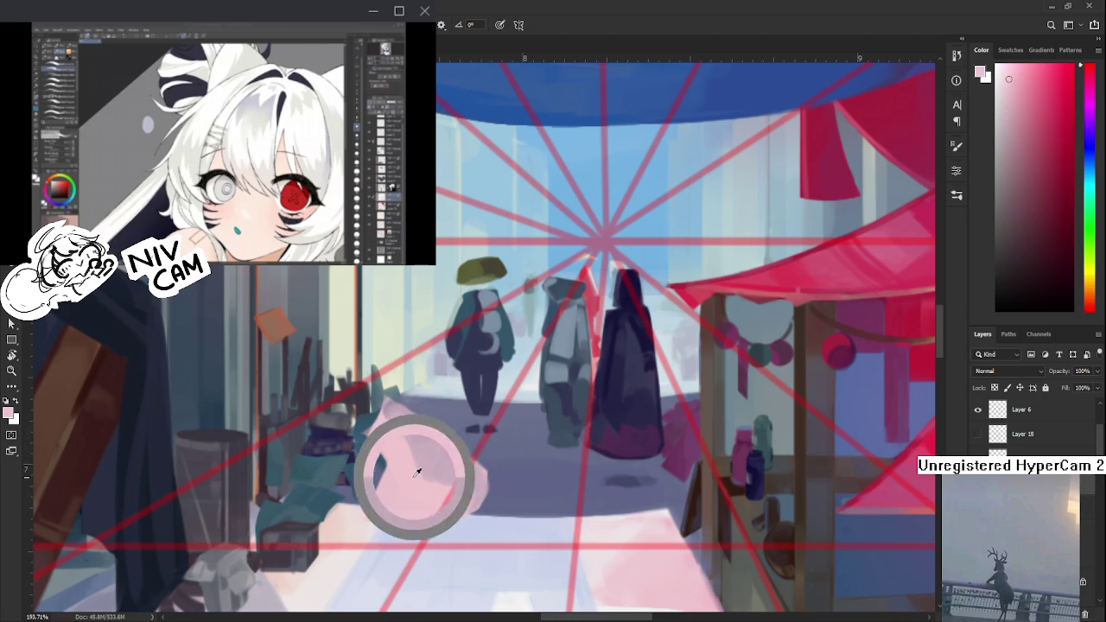
pyautogui.keyDown('alt'); pyautogui.click(428, 482); pyautogui.keyUp('alt')
pyautogui.keyDown('alt'); pyautogui.click(426, 489); pyautogui.keyUp('alt')
pyautogui.keyDown('alt'); pyautogui.click(440, 456); pyautogui.keyUp('alt')
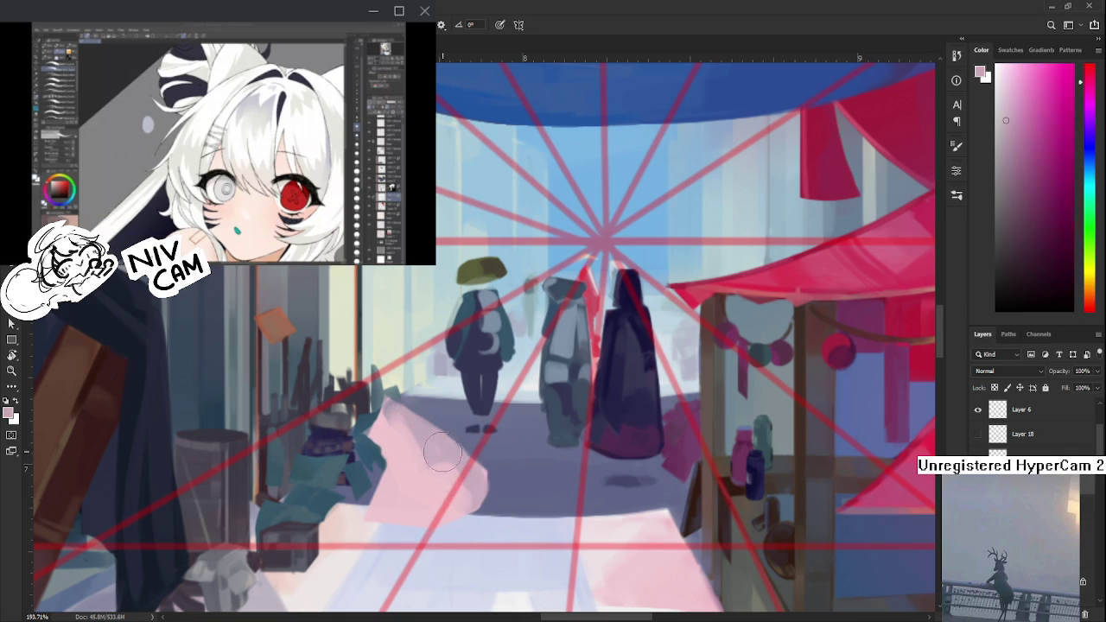
pyautogui.keyDown('alt'); pyautogui.click(432, 479); pyautogui.keyUp('alt')
pyautogui.keyDown('alt'); pyautogui.click(459, 454); pyautogui.keyUp('alt')
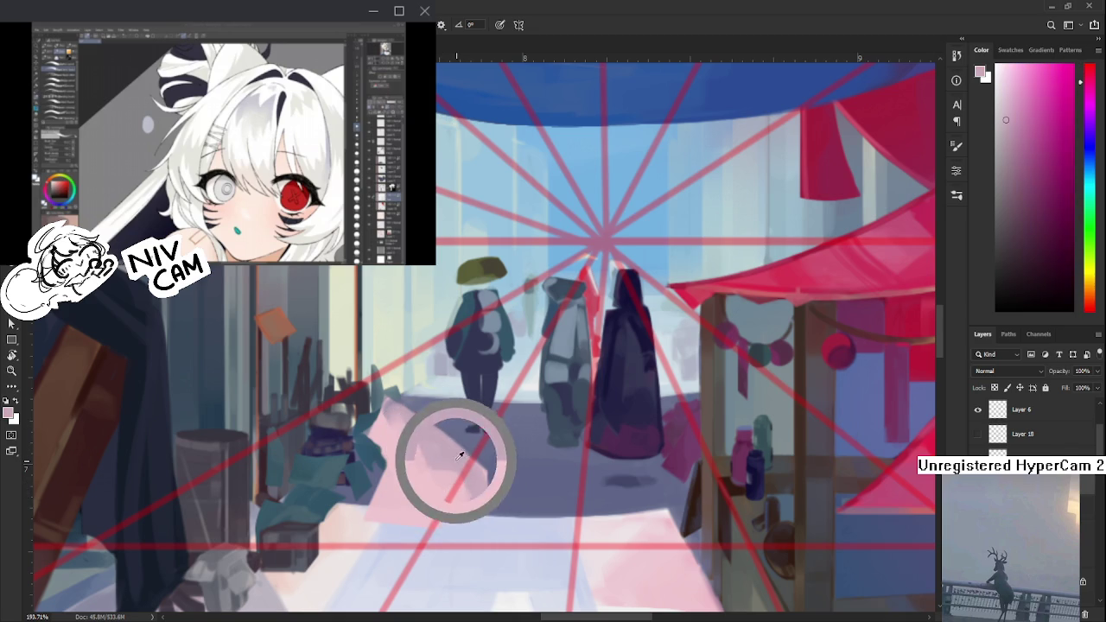
pyautogui.keyDown('alt'); pyautogui.click(440, 481); pyautogui.keyUp('alt')
pyautogui.keyDown('alt'); pyautogui.click(469, 481); pyautogui.keyUp('alt')
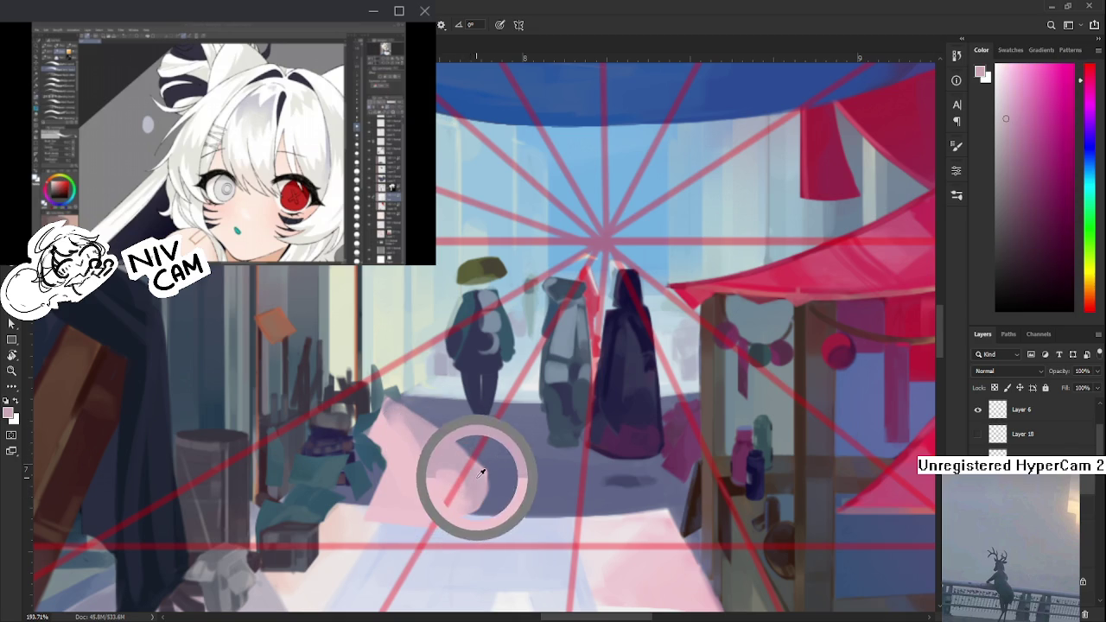
pyautogui.keyDown('alt'); pyautogui.click(467, 501); pyautogui.keyUp('alt')
pyautogui.keyDown('alt'); pyautogui.click(439, 499); pyautogui.keyUp('alt')
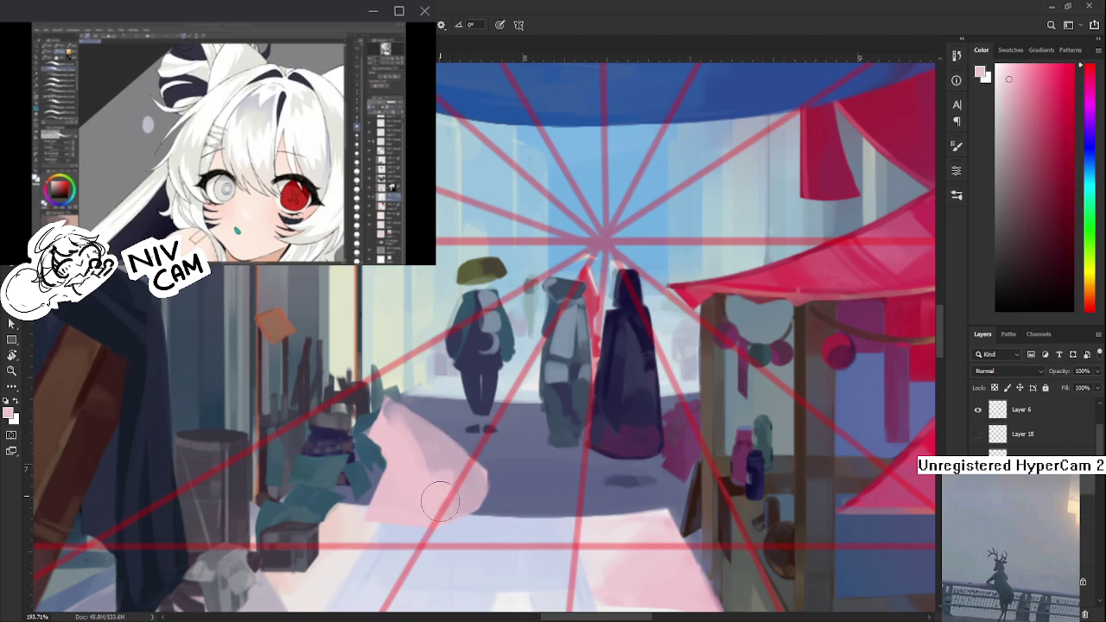
pyautogui.keyDown('alt'); pyautogui.click(458, 493); pyautogui.keyUp('alt')
pyautogui.keyDown('alt'); pyautogui.click(430, 495); pyautogui.keyUp('alt')
# - Shade with darker sampled pinks and extend the cloth left over the teal goods
pyautogui.keyDown('alt'); pyautogui.click(440, 485); pyautogui.keyUp('alt')
pyautogui.keyDown('alt'); pyautogui.click(421, 468); pyautogui.keyUp('alt')
pyautogui.keyDown('alt'); pyautogui.click(428, 486); pyautogui.keyUp('alt')
pyautogui.keyDown('alt'); pyautogui.click(438, 486); pyautogui.keyUp('alt')
pyautogui.keyDown('alt'); pyautogui.click(450, 468); pyautogui.keyUp('alt')
pyautogui.keyDown('alt'); pyautogui.click(438, 452); pyautogui.keyUp('alt')
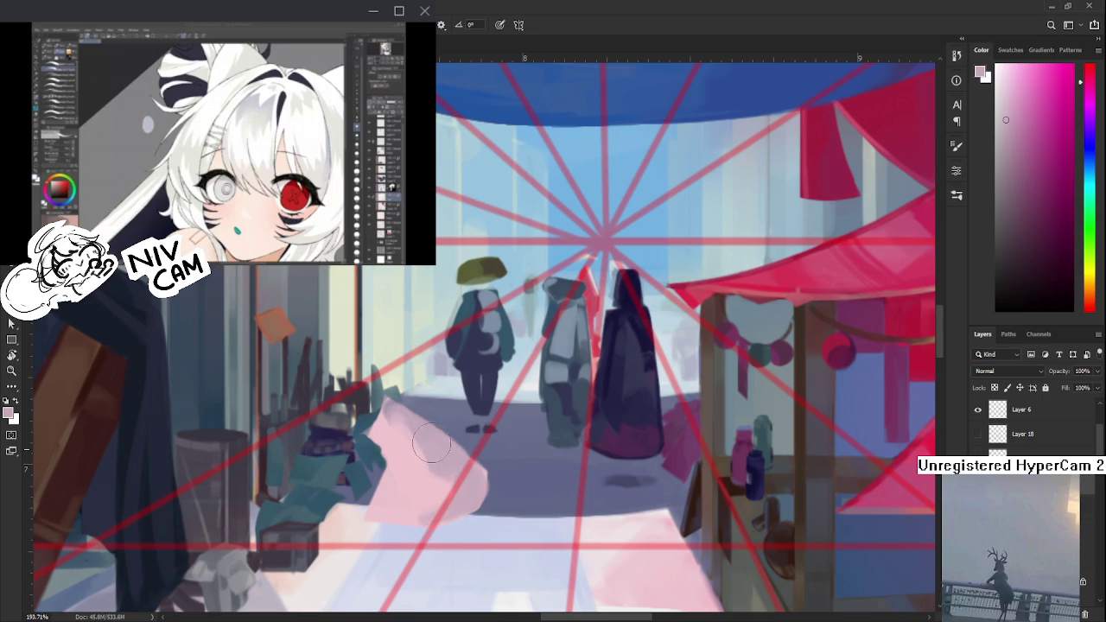
pyautogui.keyDown('alt'); pyautogui.click(408, 451); pyautogui.keyUp('alt')
pyautogui.keyDown('alt'); pyautogui.click(424, 450); pyautogui.keyUp('alt')
pyautogui.keyDown('alt'); pyautogui.click(393, 441); pyautogui.keyUp('alt')
pyautogui.moveTo(380, 422); pyautogui.dragTo(396, 437)
pyautogui.keyDown('alt'); pyautogui.click(400, 430); pyautogui.keyUp('alt')
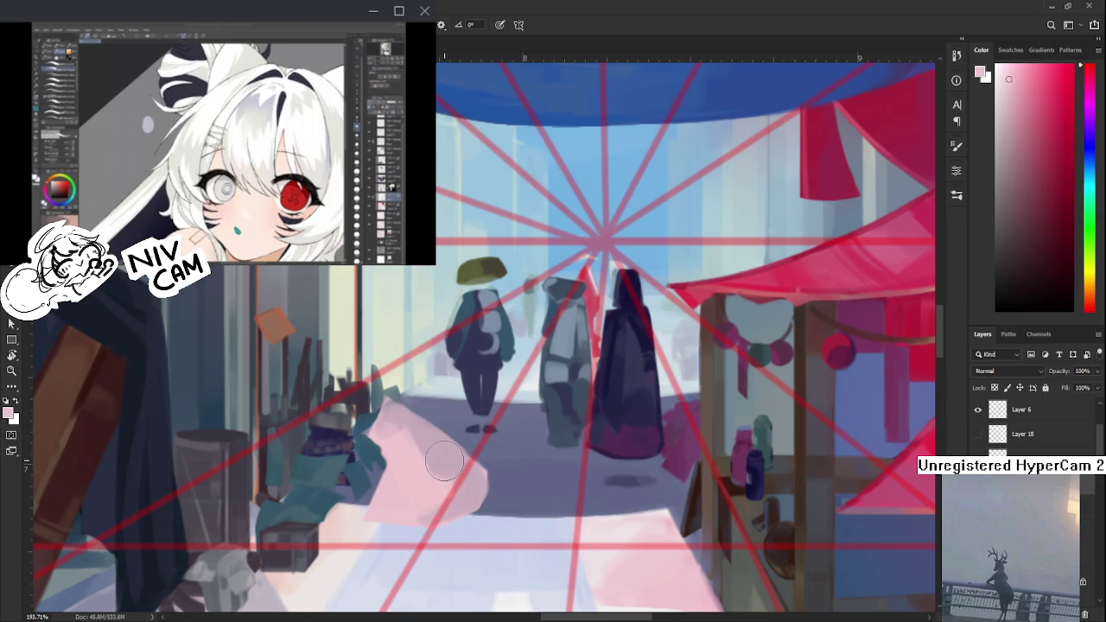
pyautogui.scroll(-5, 444, 462)
# - Paint a lighter patch of sampled pink onto the street floor
pyautogui.scroll(4, 435, 475)
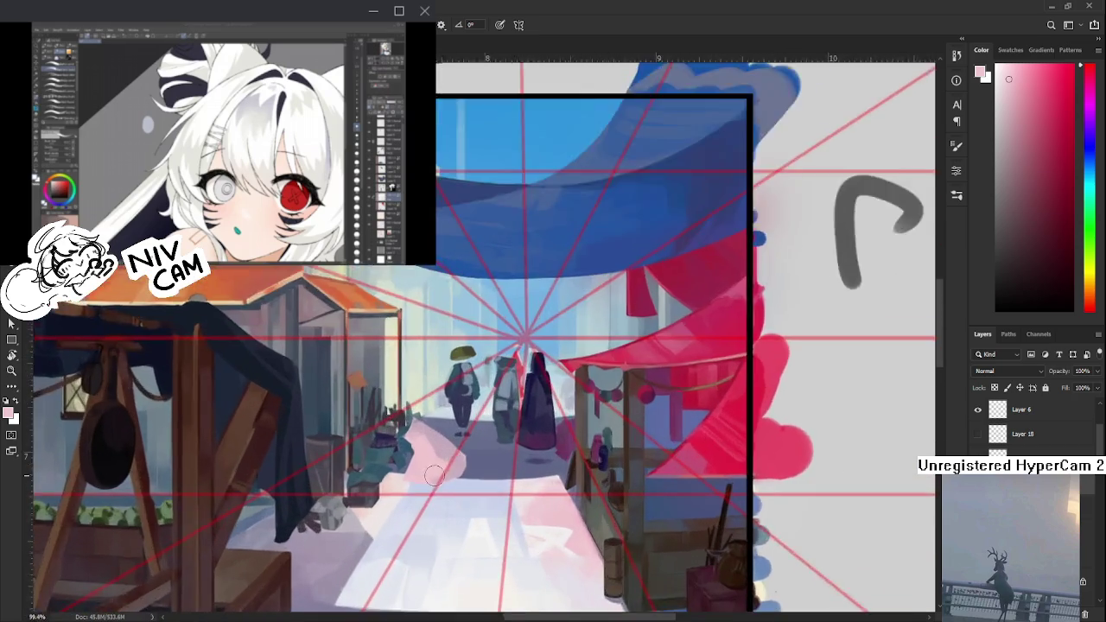
pyautogui.scroll(3, 435, 474)
pyautogui.scroll(2, 441, 458)
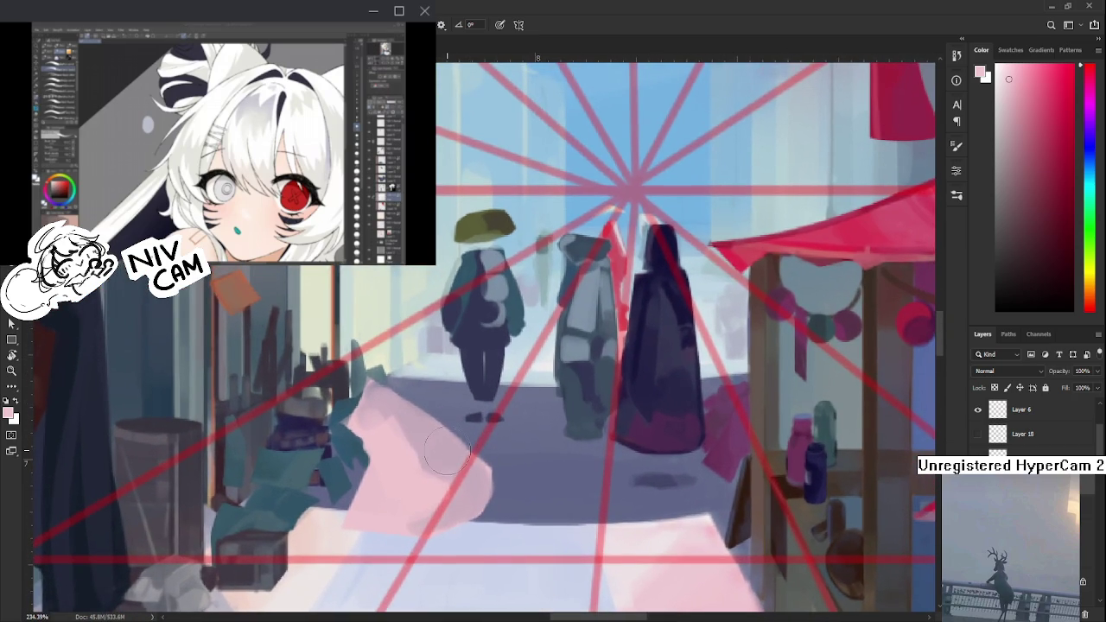
pyautogui.keyDown('alt'); pyautogui.click(485, 451); pyautogui.keyUp('alt')
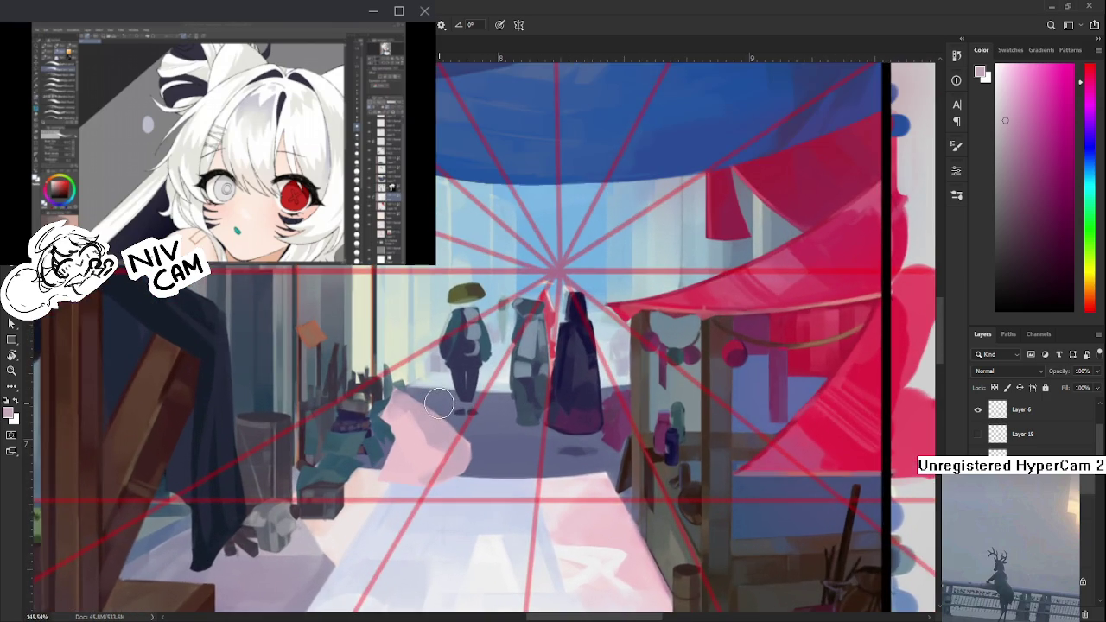
pyautogui.scroll(2, 438, 403)
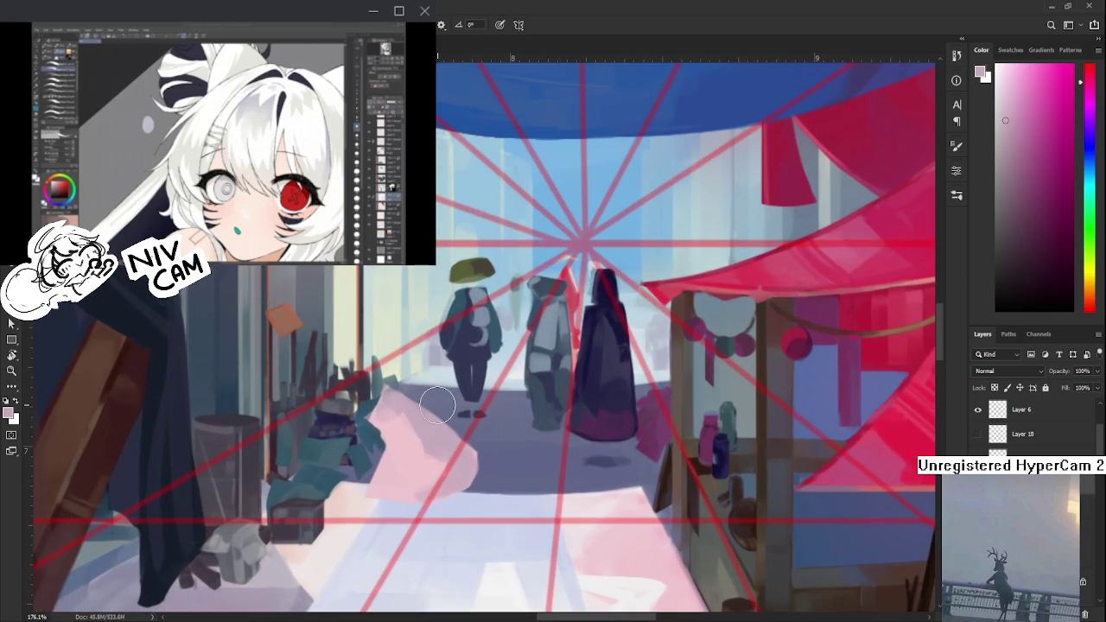
pyautogui.keyDown('alt'); pyautogui.click(610, 535); pyautogui.keyUp('alt')
pyautogui.moveTo(593, 544); pyautogui.dragTo(609, 593)
# - Raise the cloth's upper edge over the teal goods using greyer sampled pinks
pyautogui.moveTo(398, 413); pyautogui.dragTo(432, 406)
pyautogui.keyDown('alt'); pyautogui.click(434, 408); pyautogui.keyUp('alt')
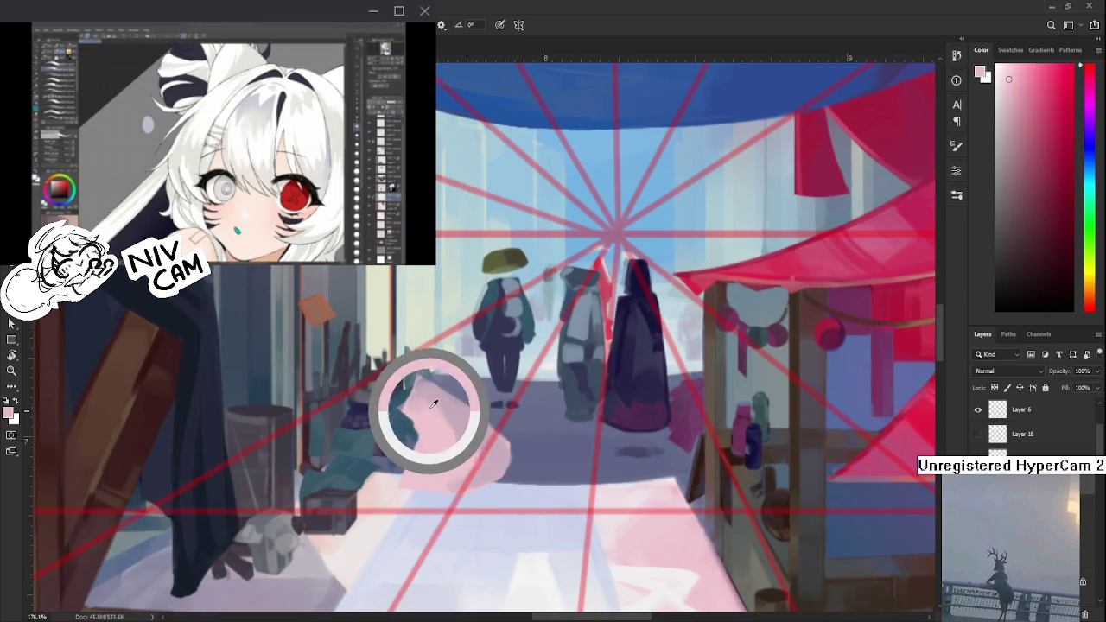
pyautogui.keyDown('alt'); pyautogui.click(433, 413); pyautogui.keyUp('alt')
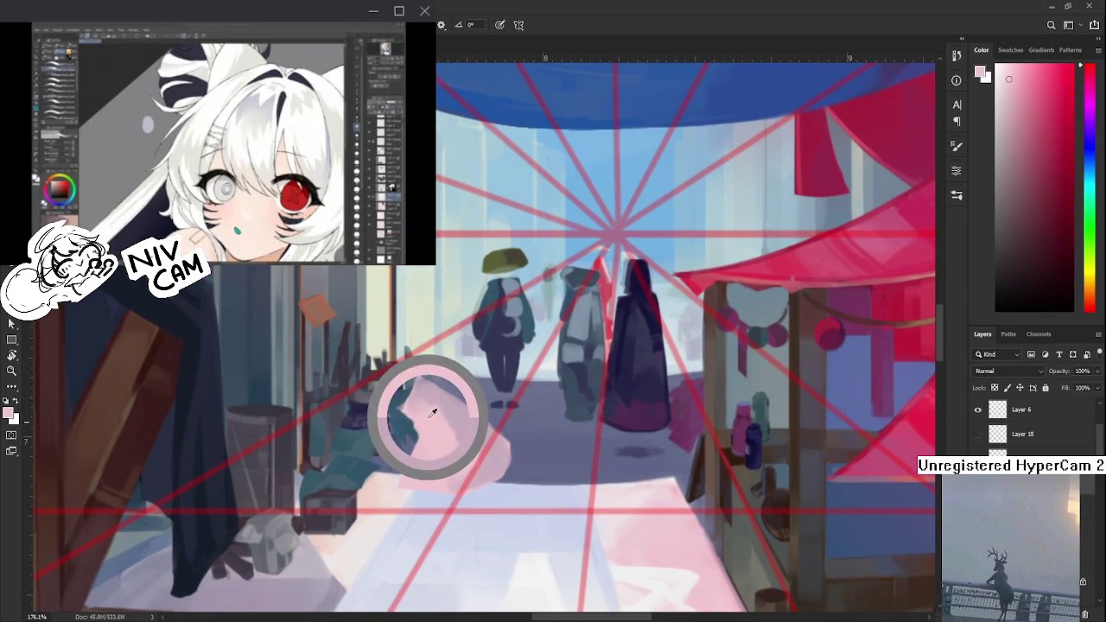
pyautogui.keyDown('alt'); pyautogui.click(433, 415); pyautogui.keyUp('alt')
pyautogui.keyDown('alt'); pyautogui.click(447, 405); pyautogui.keyUp('alt')
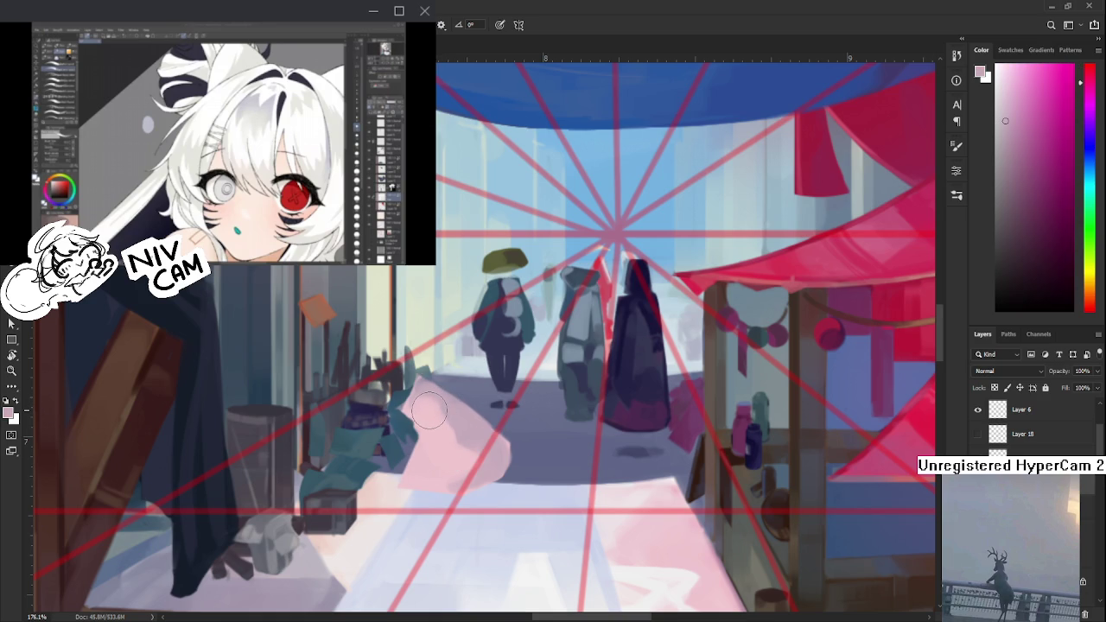
pyautogui.moveTo(430, 410); pyautogui.dragTo(449, 400)
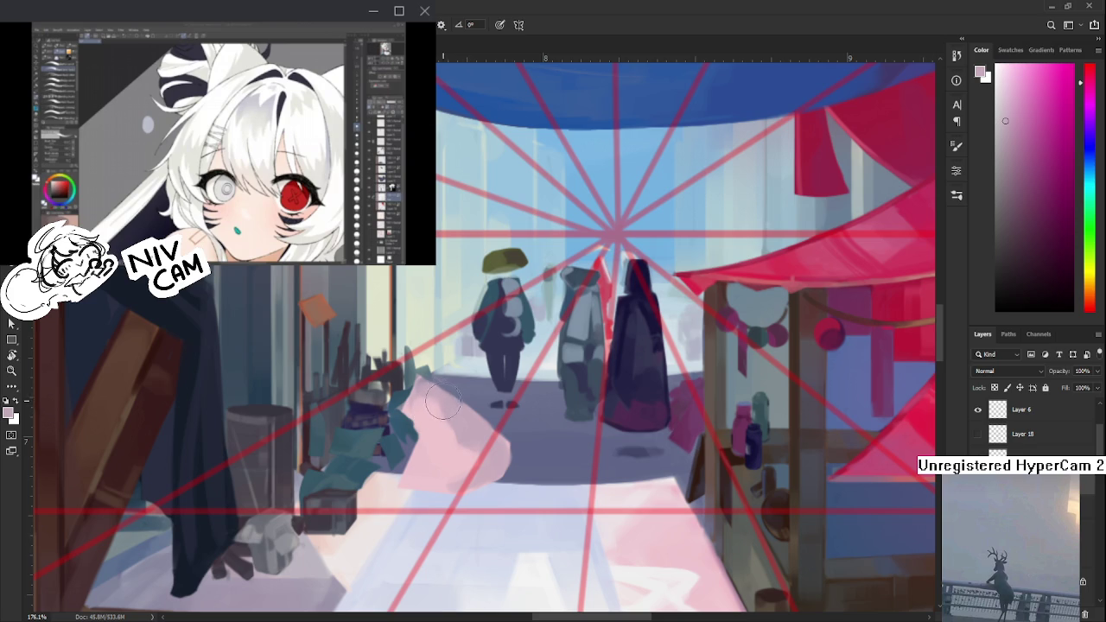
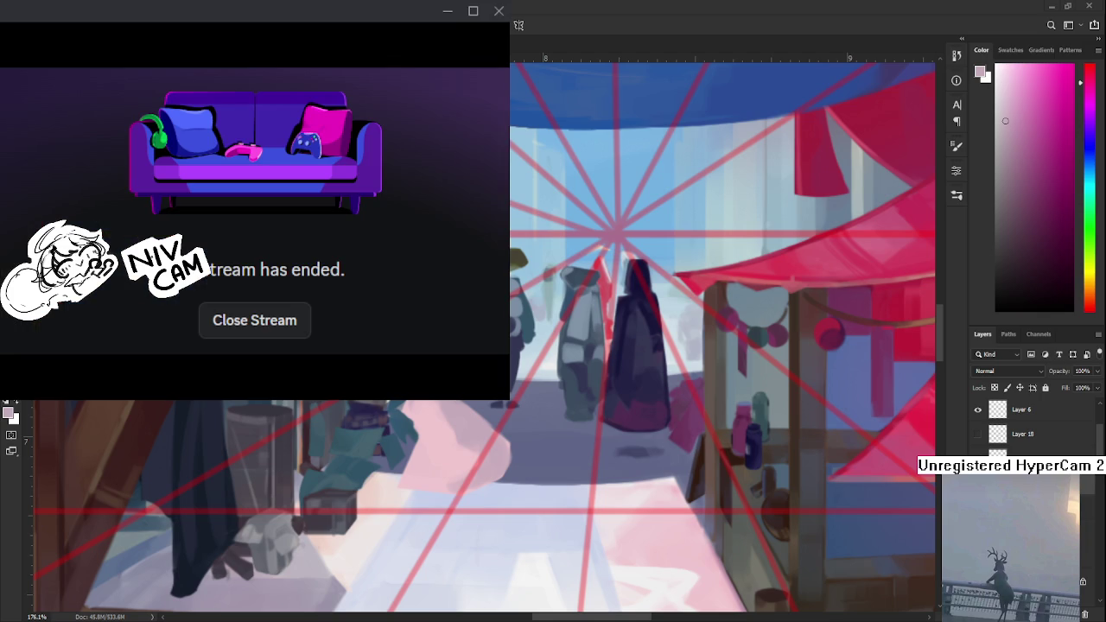
# - Dismiss the ended stream and shrink its window to uncover the market street painting
pyautogui.click(275, 320)
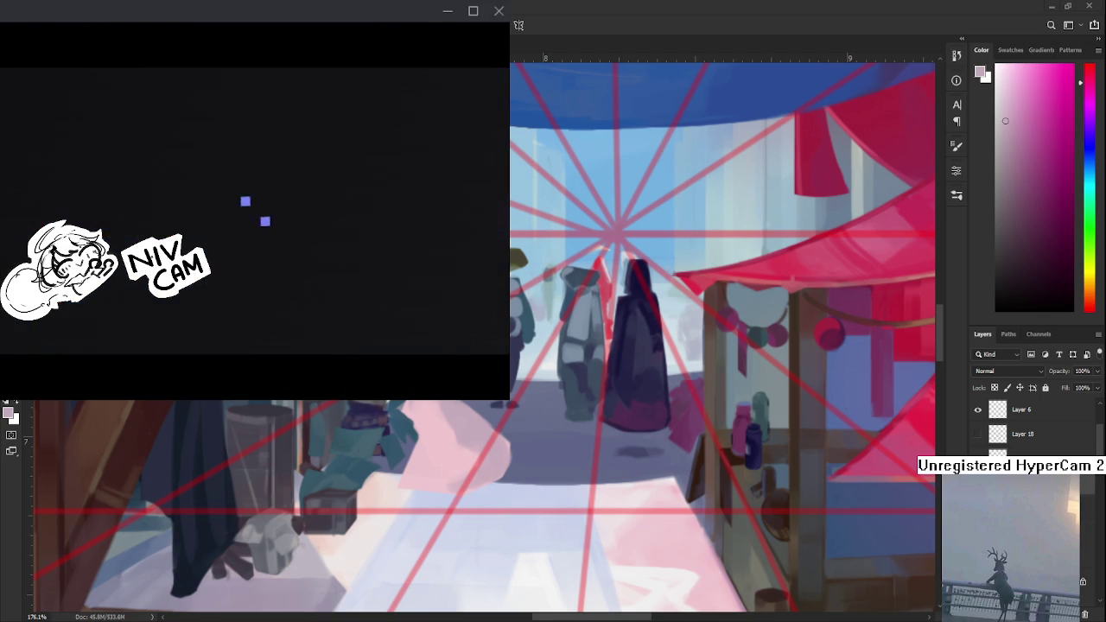
pyautogui.moveTo(508, 399)
pyautogui.mouseDown()
pyautogui.moveTo(411, 270)
pyautogui.moveTo(443, 297)
pyautogui.mouseUp()
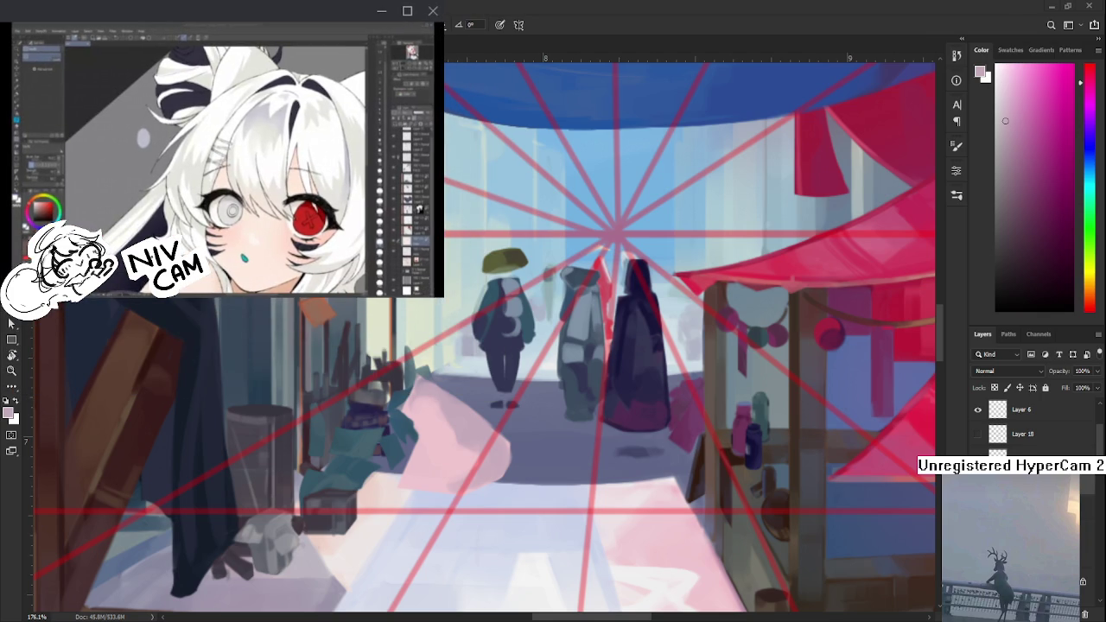
pyautogui.scroll(-2, 437, 423)
pyautogui.scroll(-3, 437, 424)
pyautogui.scroll(-2, 436, 424)
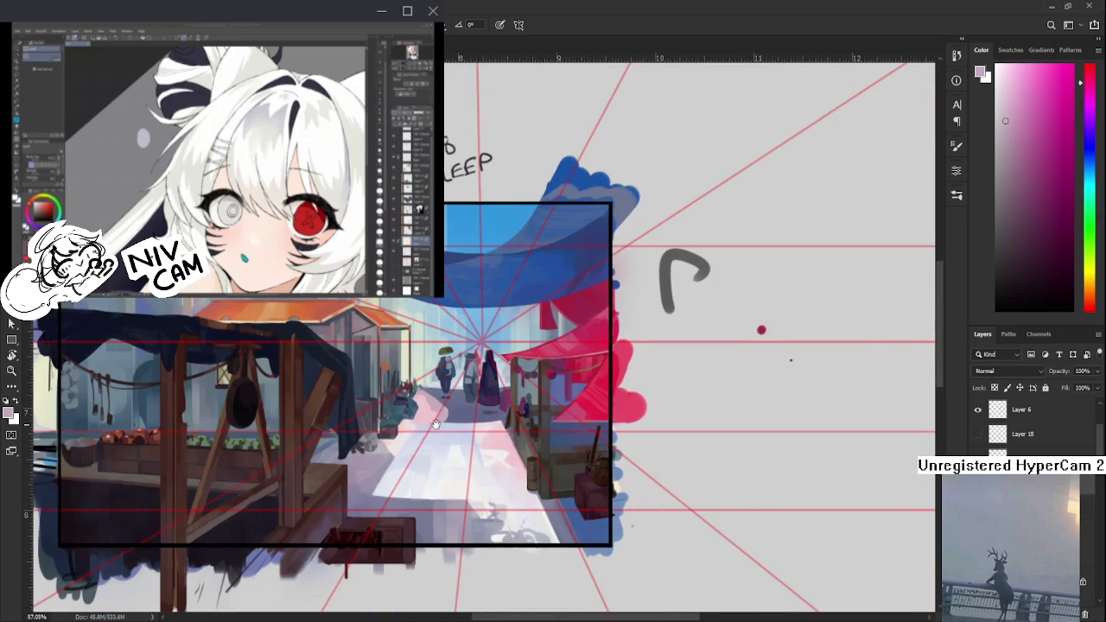
pyautogui.scroll(1, 436, 424)
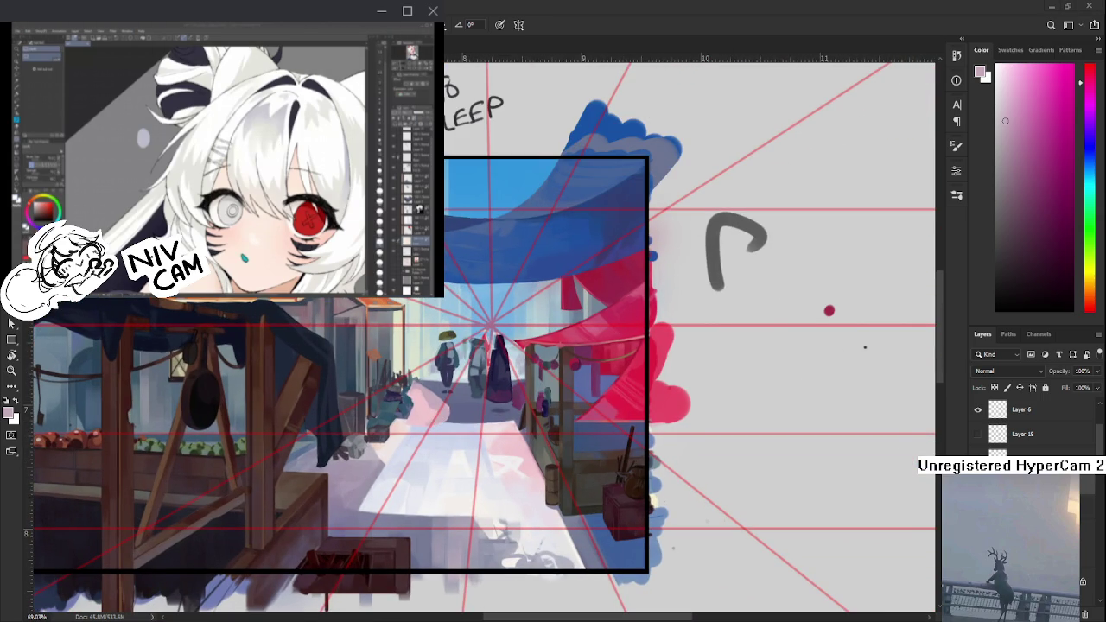
pyautogui.scroll(1, 471, 458)
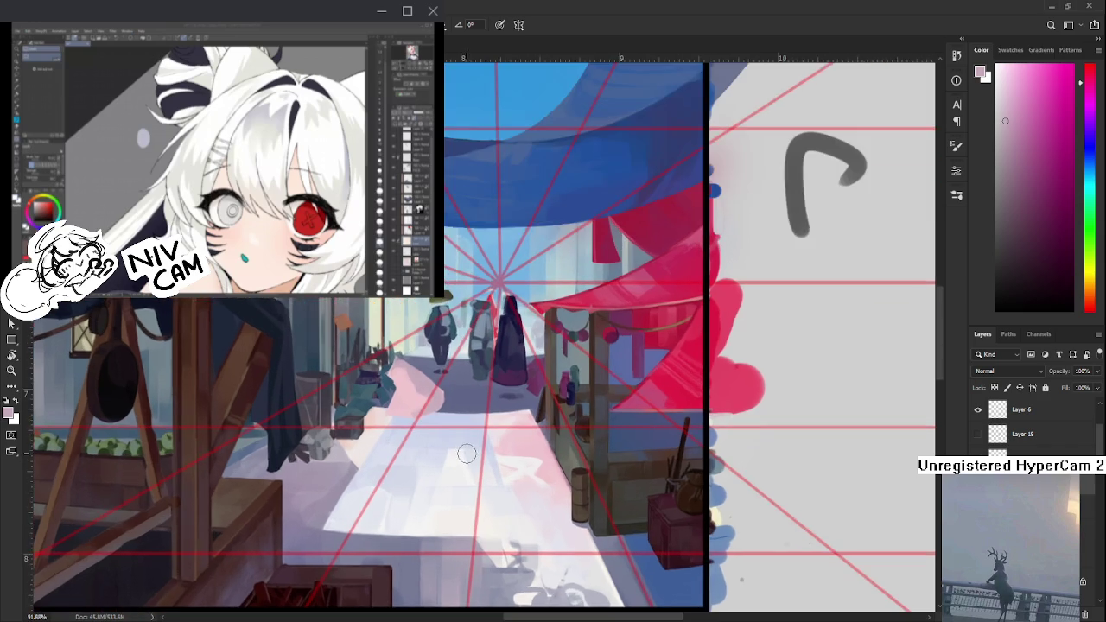
pyautogui.scroll(1, 460, 436)
pyautogui.scroll(1, 406, 411)
pyautogui.scroll(-1, 406, 411)
pyautogui.scroll(-1, 419, 432)
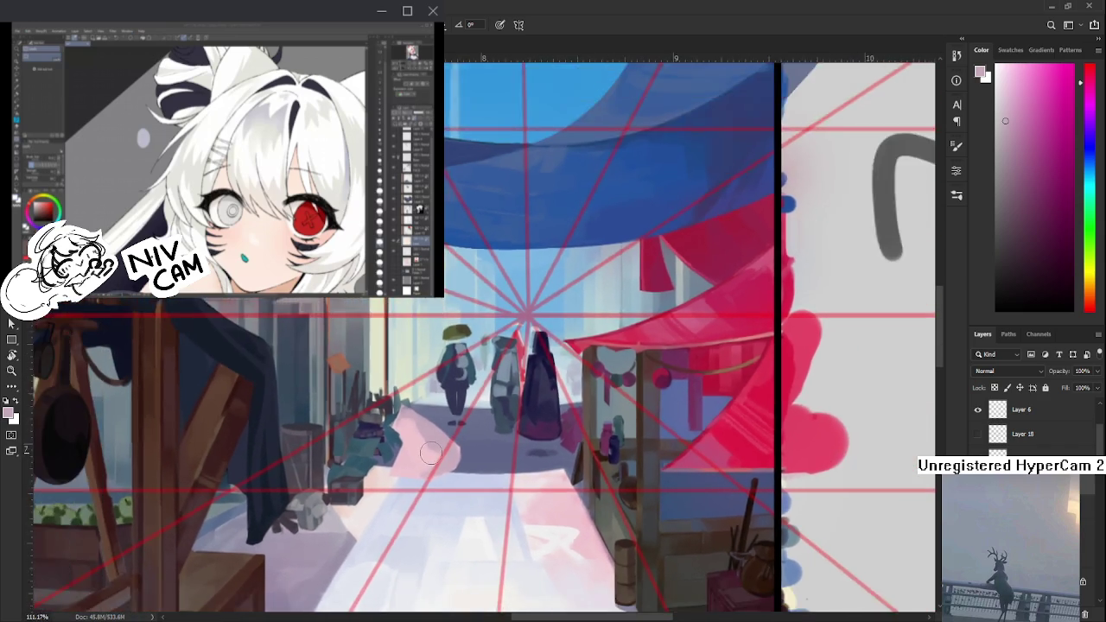
pyautogui.scroll(-1, 429, 450)
pyautogui.scroll(1, 429, 451)
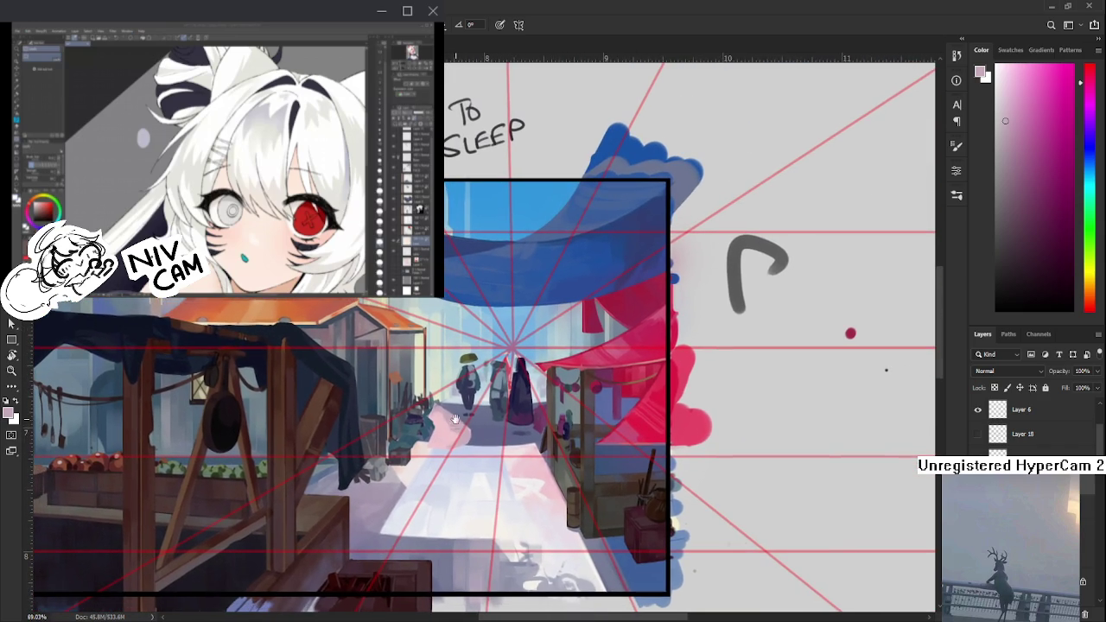
pyautogui.scroll(1, 458, 402)
pyautogui.scroll(-1, 457, 402)
pyautogui.scroll(1, 485, 423)
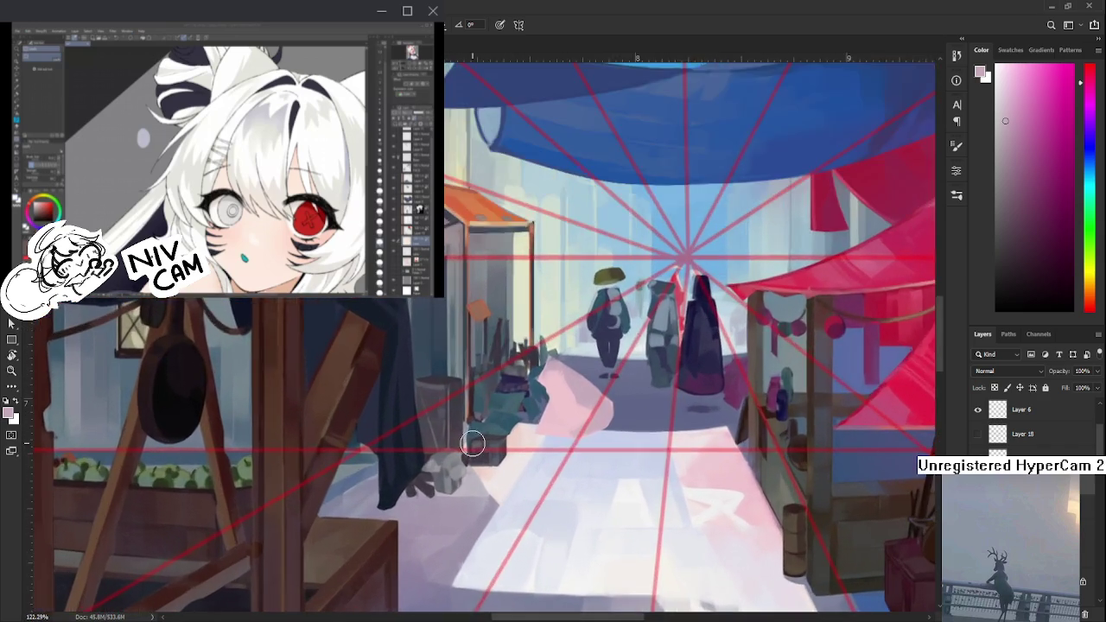
pyautogui.scroll(-2, 519, 450)
pyautogui.scroll(-1, 546, 482)
pyautogui.moveTo(545, 481); pyautogui.dragTo(429, 480)
pyautogui.scroll(1, 432, 480)
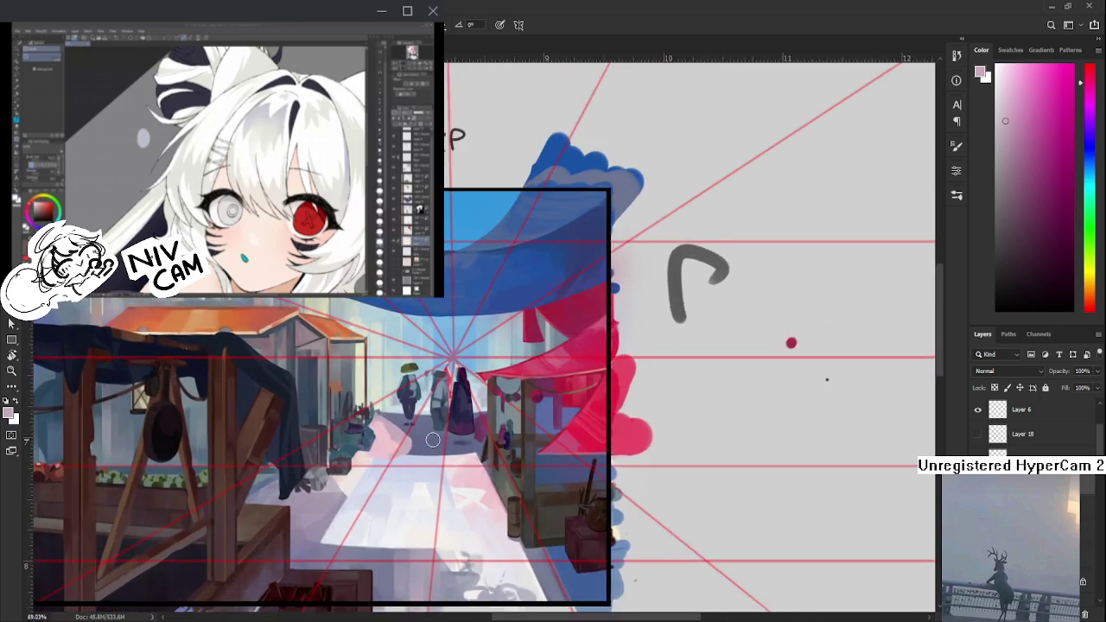
pyautogui.scroll(2, 450, 478)
pyautogui.scroll(-1, 466, 477)
pyautogui.scroll(-2, 466, 477)
pyautogui.scroll(1, 454, 497)
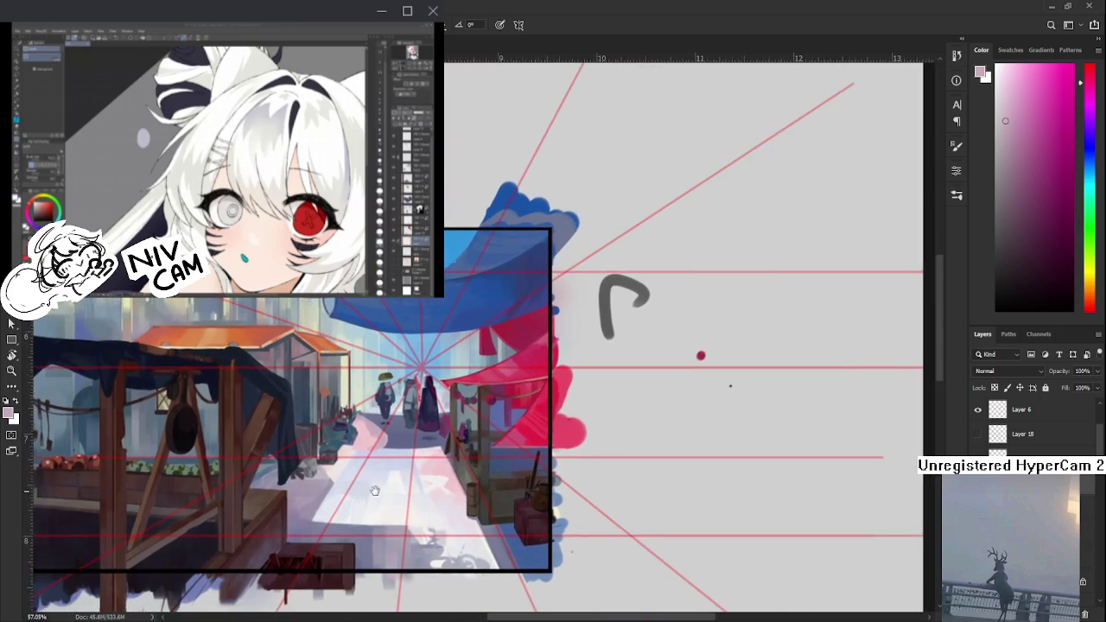
pyautogui.scroll(1, 424, 471)
pyautogui.scroll(1, 394, 453)
pyautogui.moveTo(441, 413); pyautogui.dragTo(501, 437)
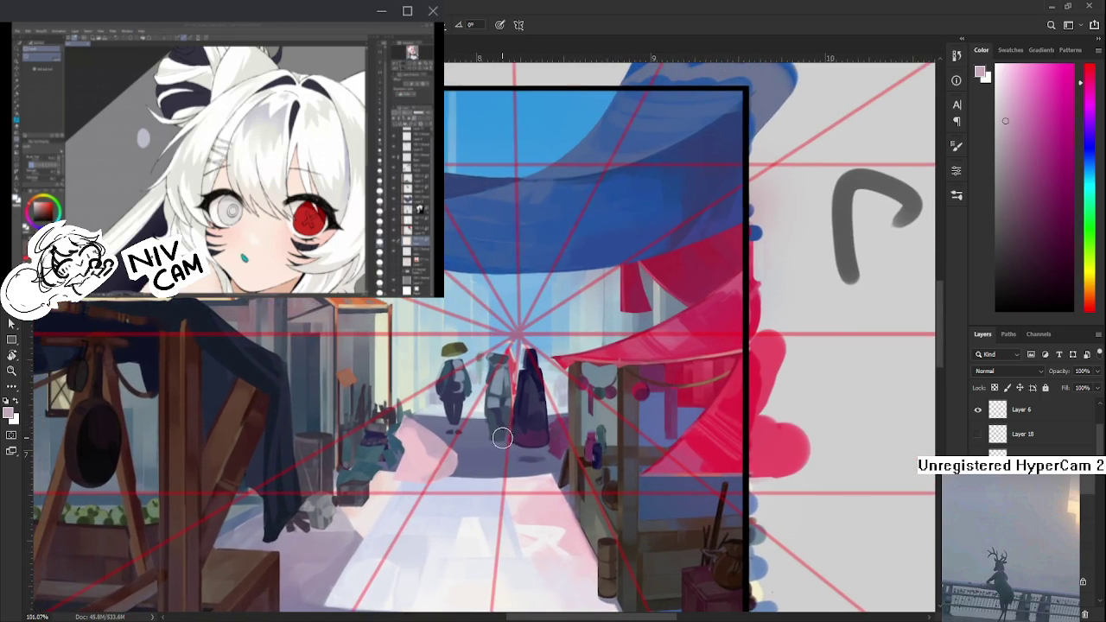
# - Return to the Brush and sample pale and saturated pinks from the street beside the walking figures
pyautogui.press('e')
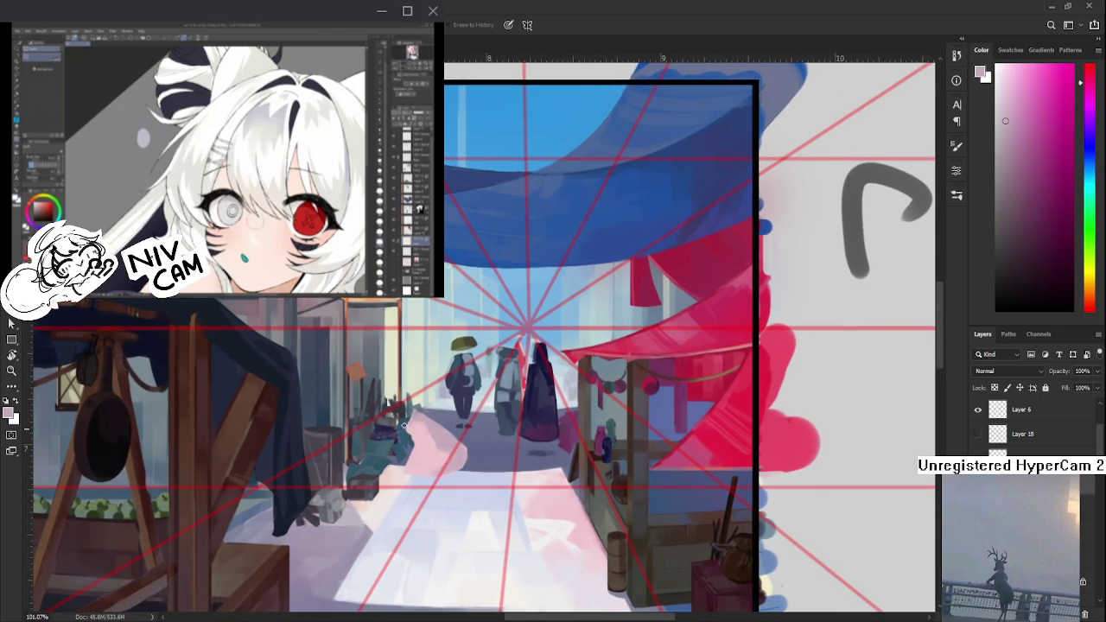
pyautogui.press('b')
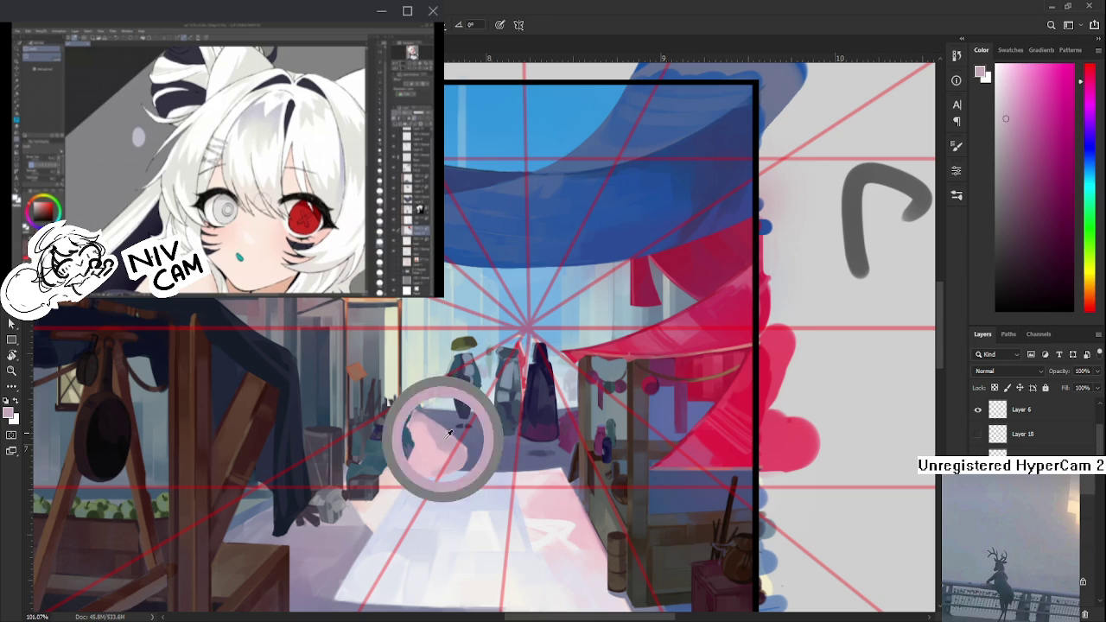
pyautogui.keyDown('alt'); pyautogui.click(422, 420); pyautogui.keyUp('alt')
pyautogui.keyDown('alt'); pyautogui.click(407, 421); pyautogui.keyUp('alt')
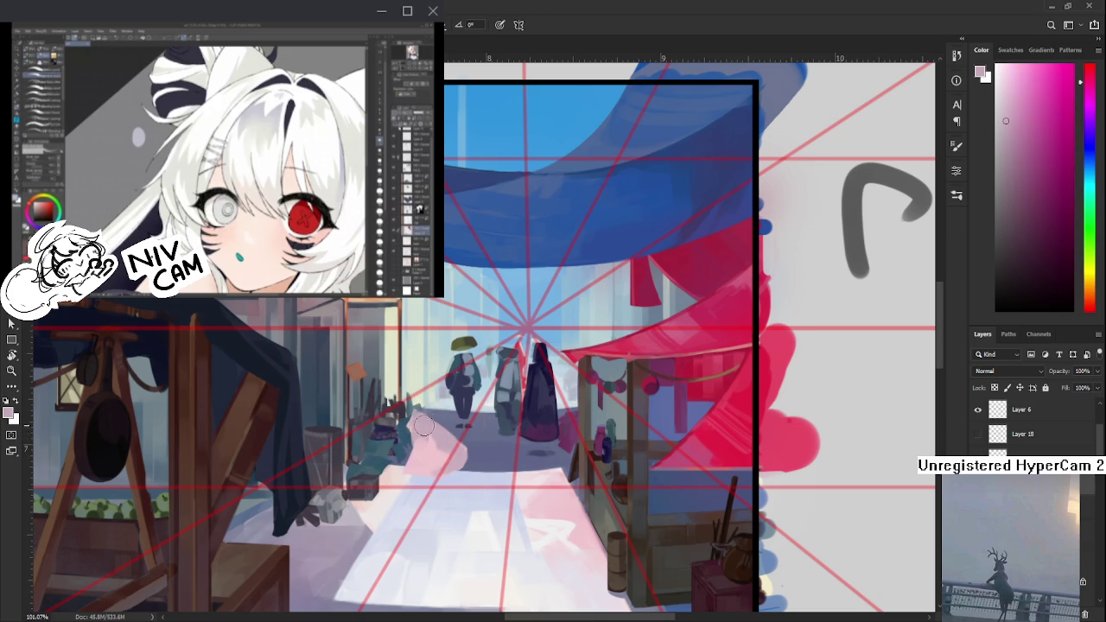
pyautogui.keyDown('alt'); pyautogui.click(437, 458); pyautogui.keyUp('alt')
pyautogui.keyDown('alt'); pyautogui.click(429, 429); pyautogui.keyUp('alt')
pyautogui.keyDown('alt'); pyautogui.click(420, 444); pyautogui.keyUp('alt')
pyautogui.keyDown('alt'); pyautogui.click(420, 453); pyautogui.keyUp('alt')
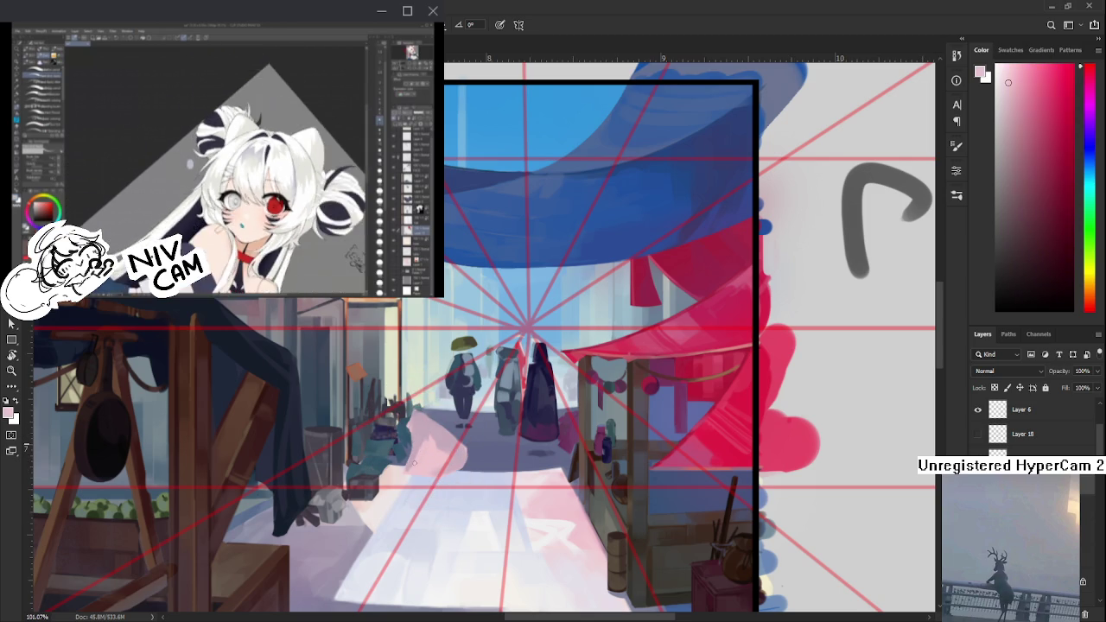
pyautogui.keyDown('alt'); pyautogui.click(407, 458); pyautogui.keyUp('alt')
pyautogui.keyDown('alt'); pyautogui.click(429, 448); pyautogui.keyUp('alt')
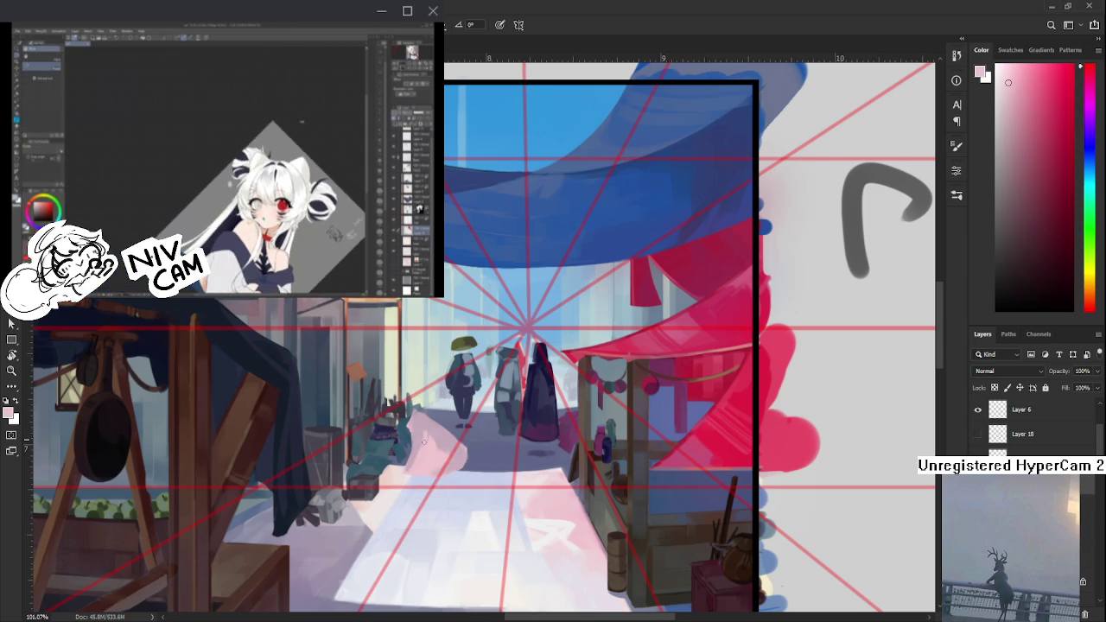
pyautogui.keyDown('alt'); pyautogui.click(423, 439); pyautogui.keyUp('alt')
pyautogui.keyDown('alt'); pyautogui.click(431, 417); pyautogui.keyUp('alt')
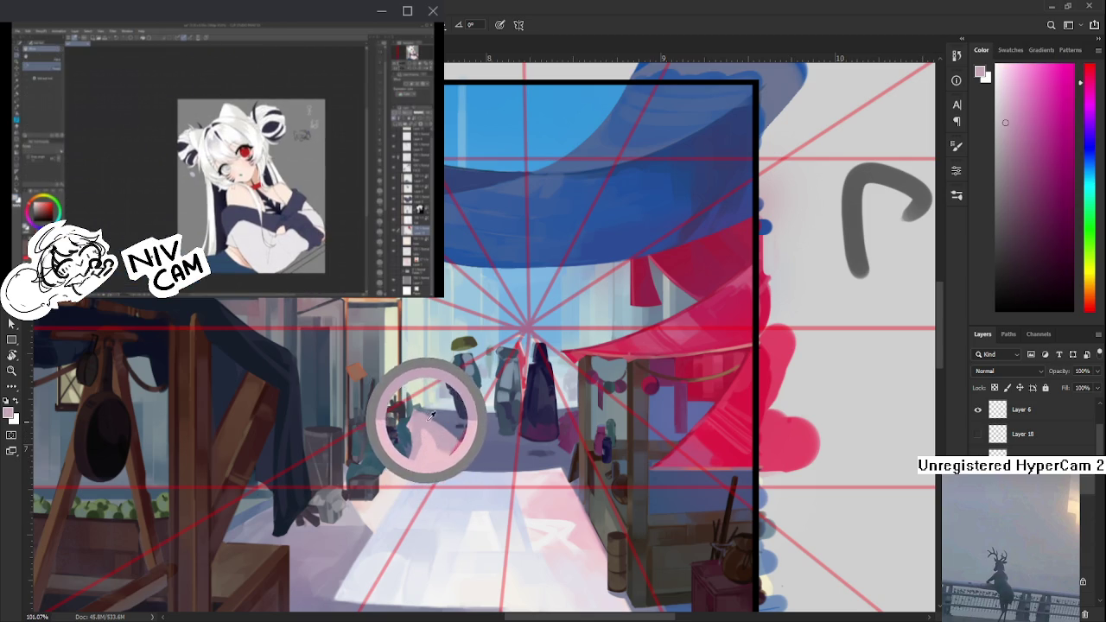
pyautogui.keyDown('alt'); pyautogui.click(439, 432); pyautogui.keyUp('alt')
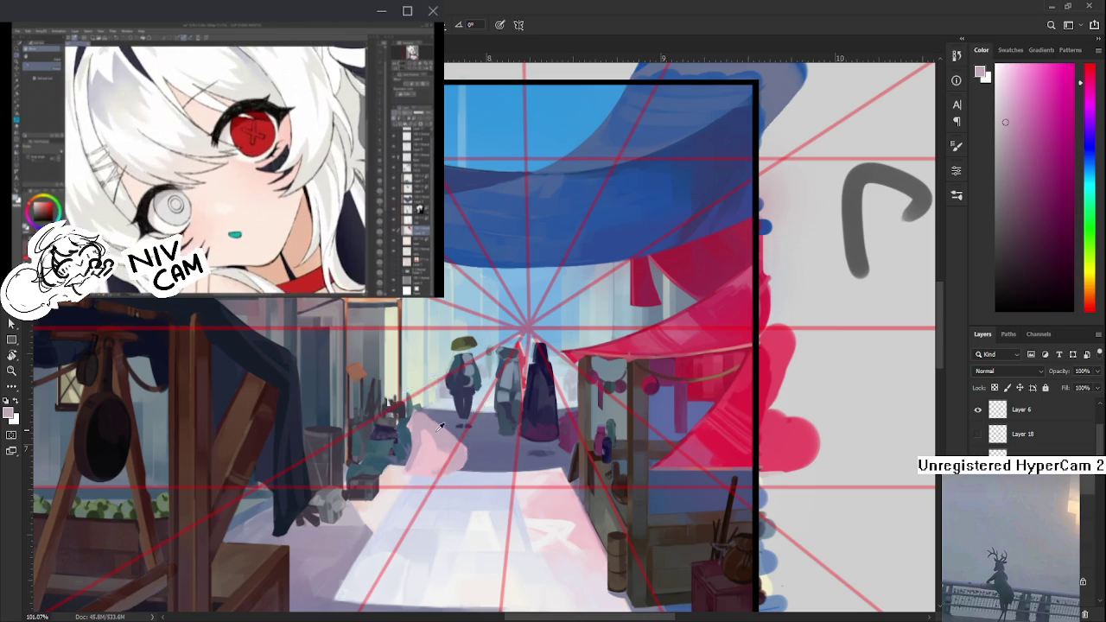
pyautogui.keyDown('alt'); pyautogui.click(432, 423); pyautogui.keyUp('alt')
pyautogui.keyDown('alt'); pyautogui.click(441, 430); pyautogui.keyUp('alt')
pyautogui.keyDown('alt'); pyautogui.click(420, 439); pyautogui.keyUp('alt')
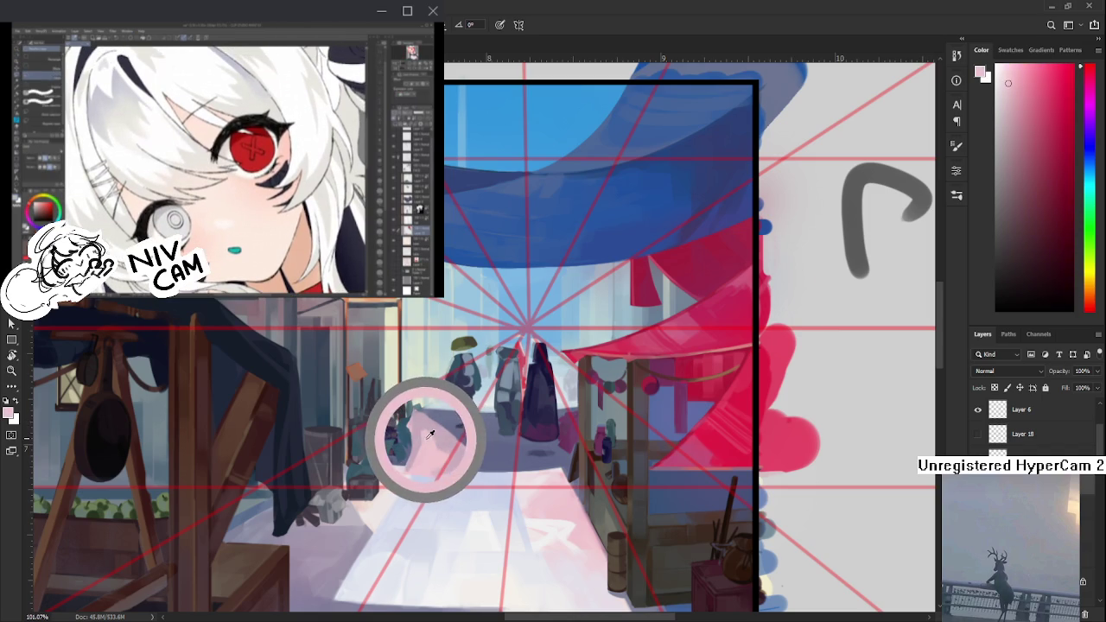
pyautogui.keyDown('alt'); pyautogui.click(422, 437); pyautogui.keyUp('alt')
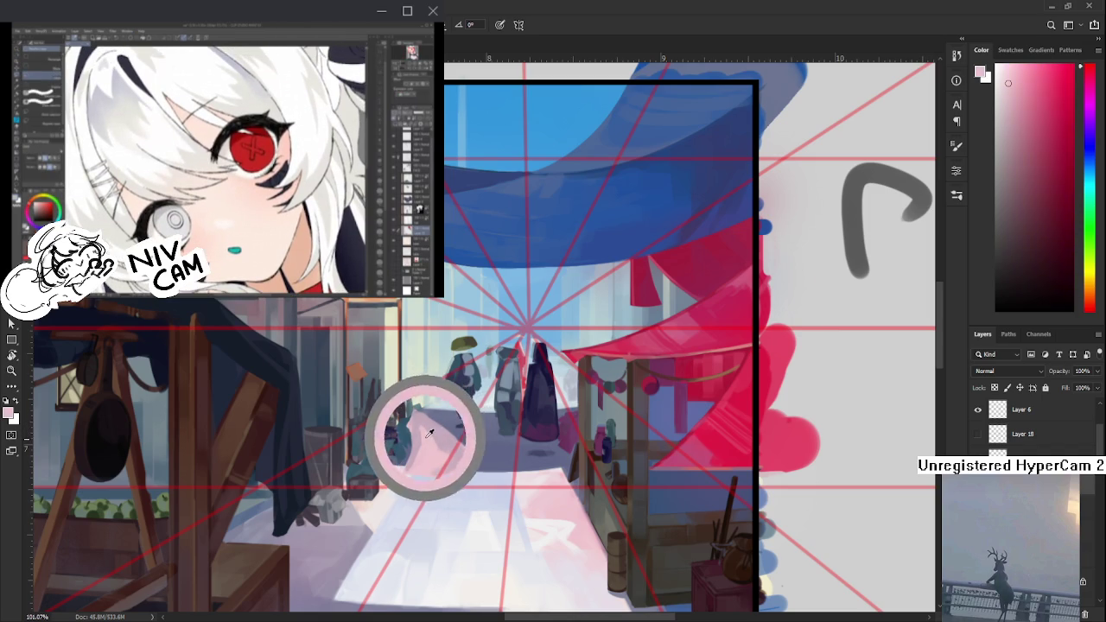
pyautogui.keyDown('alt'); pyautogui.click(420, 425); pyautogui.keyUp('alt')
pyautogui.keyDown('alt'); pyautogui.click(430, 426); pyautogui.keyUp('alt')
pyautogui.keyDown('alt'); pyautogui.click(440, 425); pyautogui.keyUp('alt')
pyautogui.keyDown('alt'); pyautogui.click(436, 440); pyautogui.keyUp('alt')
pyautogui.keyDown('alt'); pyautogui.click(433, 439); pyautogui.keyUp('alt')
pyautogui.keyDown('alt'); pyautogui.click(450, 441); pyautogui.keyUp('alt')
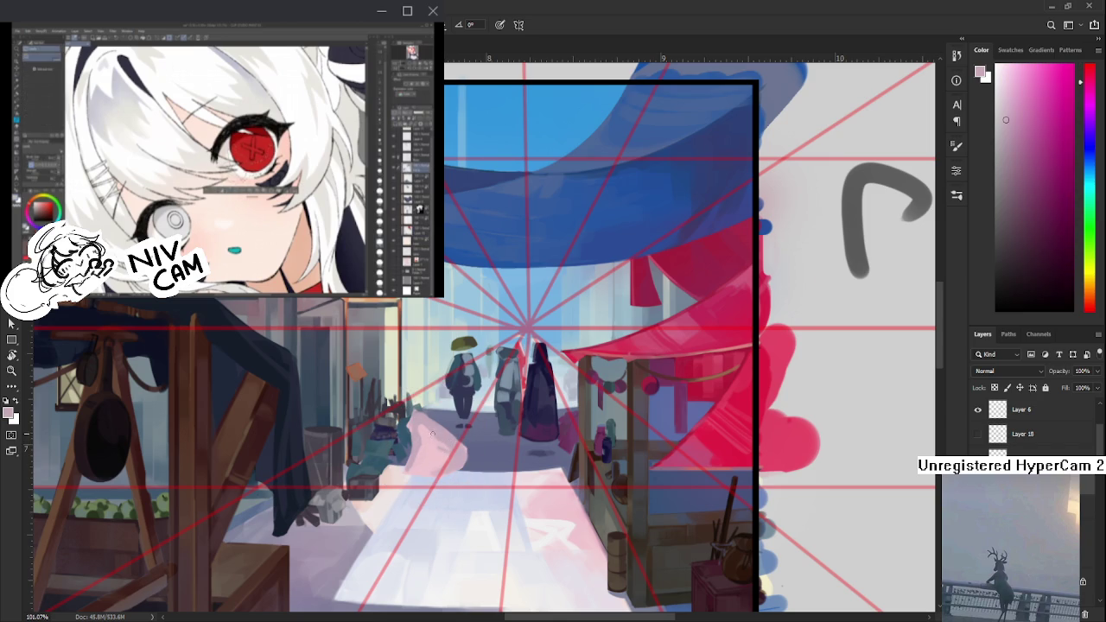
pyautogui.keyDown('alt'); pyautogui.click(438, 441); pyautogui.keyUp('alt')
pyautogui.keyDown('alt'); pyautogui.click(445, 441); pyautogui.keyUp('alt')
# - Sample magenta and red-pinks from the patch and dab soft pink beside the figures
pyautogui.moveTo(447, 432); pyautogui.dragTo(419, 425)
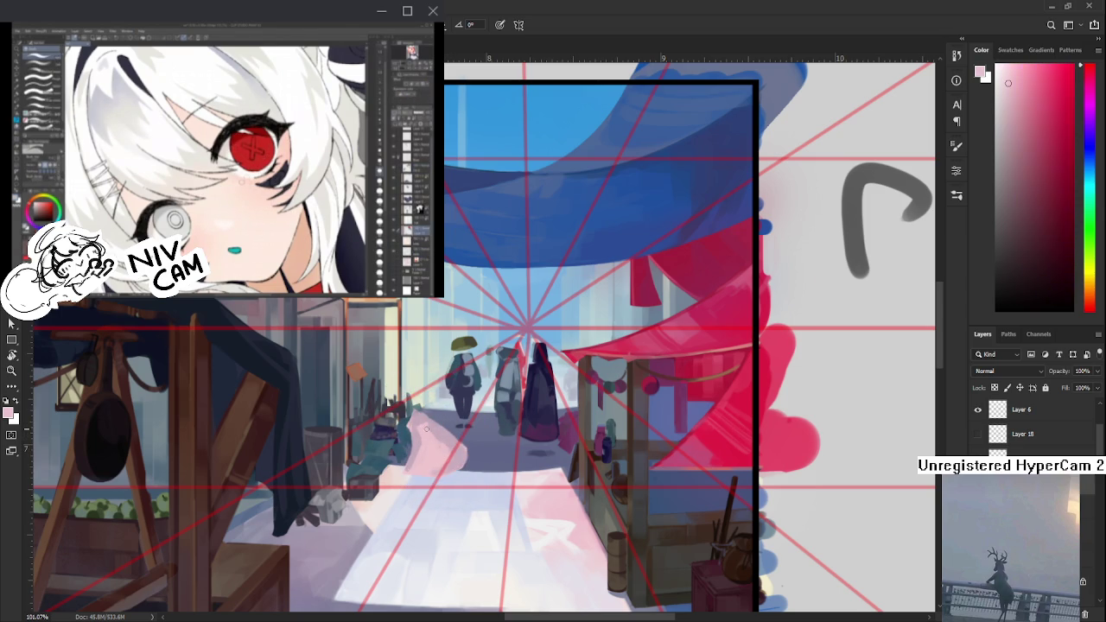
pyautogui.keyDown('alt'); pyautogui.click(435, 432); pyautogui.keyUp('alt')
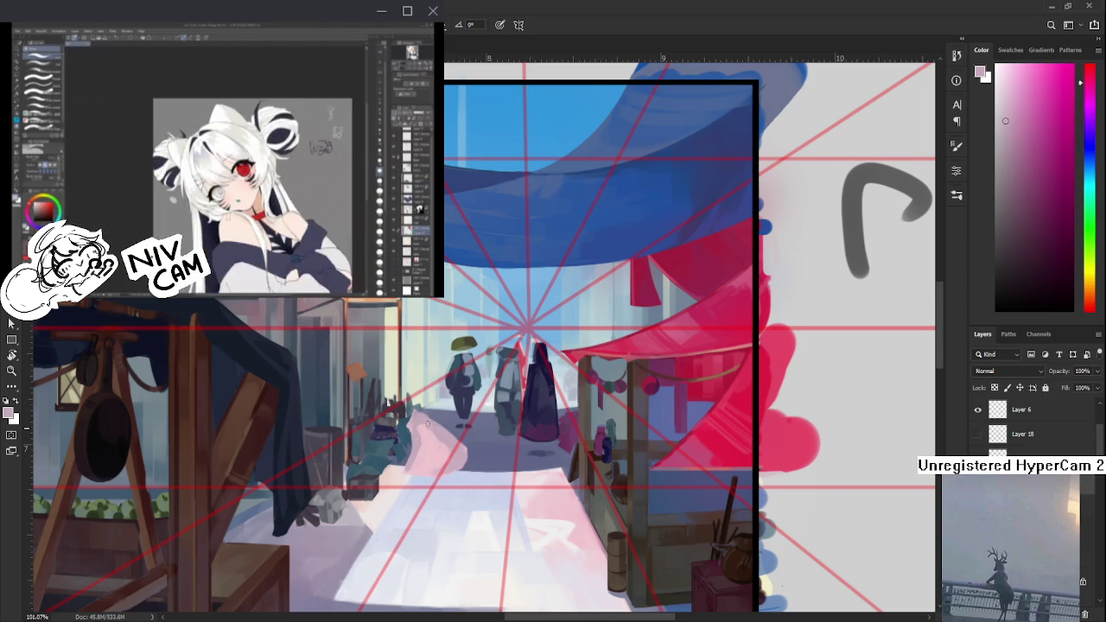
pyautogui.keyDown('alt'); pyautogui.click(431, 424); pyautogui.keyUp('alt')
pyautogui.keyDown('alt'); pyautogui.click(427, 429); pyautogui.keyUp('alt')
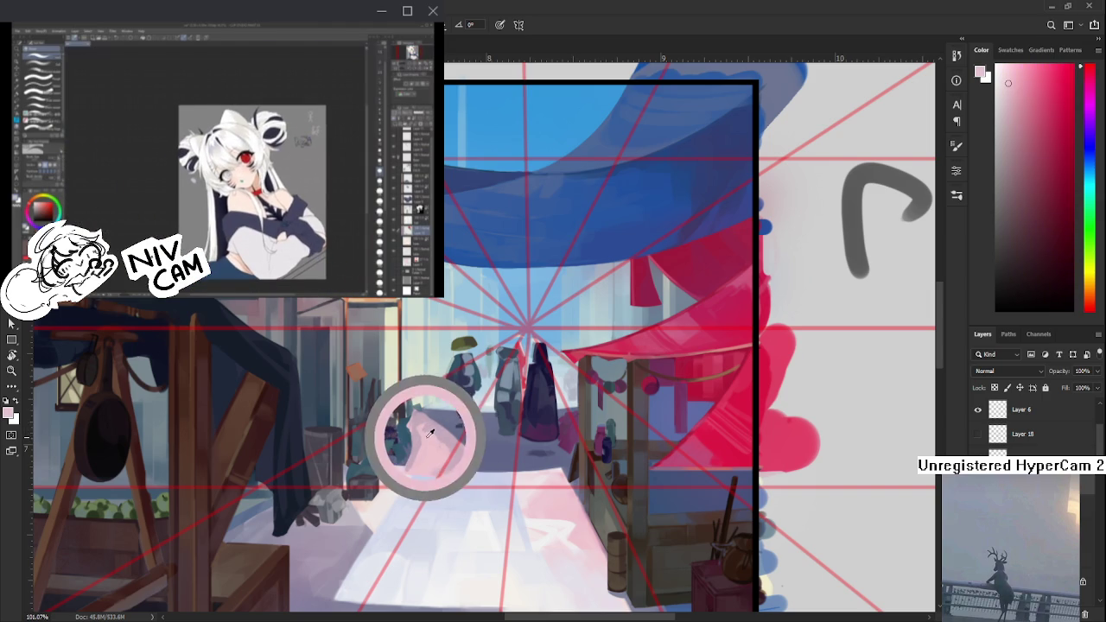
pyautogui.keyDown('alt'); pyautogui.click(428, 432); pyautogui.keyUp('alt')
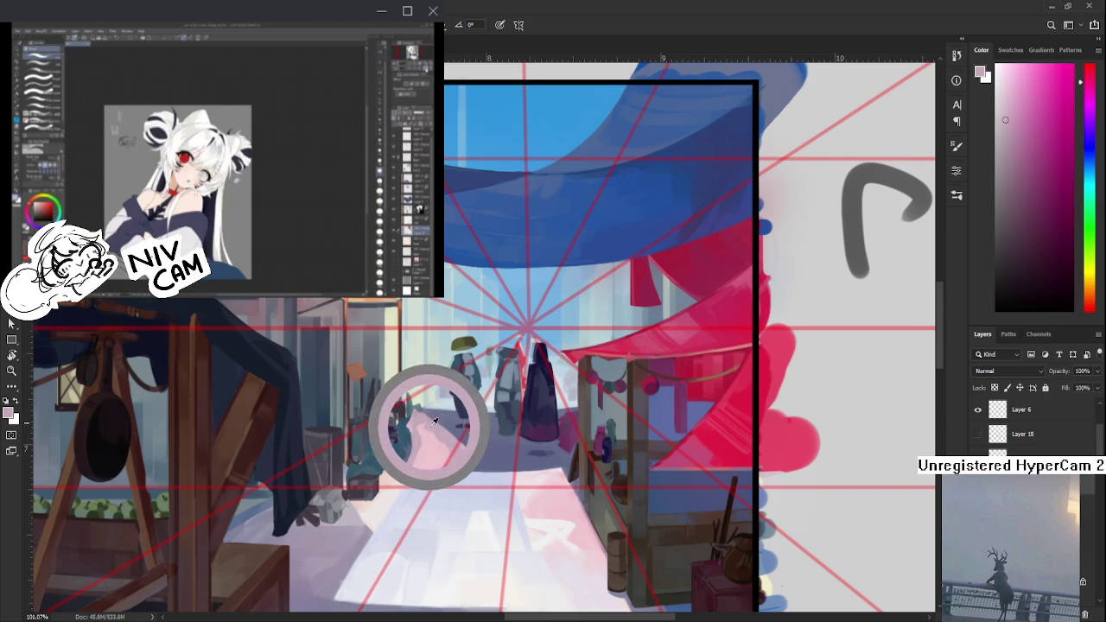
pyautogui.keyDown('alt'); pyautogui.click(432, 425); pyautogui.keyUp('alt')
pyautogui.keyDown('alt'); pyautogui.click(423, 430); pyautogui.keyUp('alt')
pyautogui.keyDown('alt'); pyautogui.click(427, 426); pyautogui.keyUp('alt')
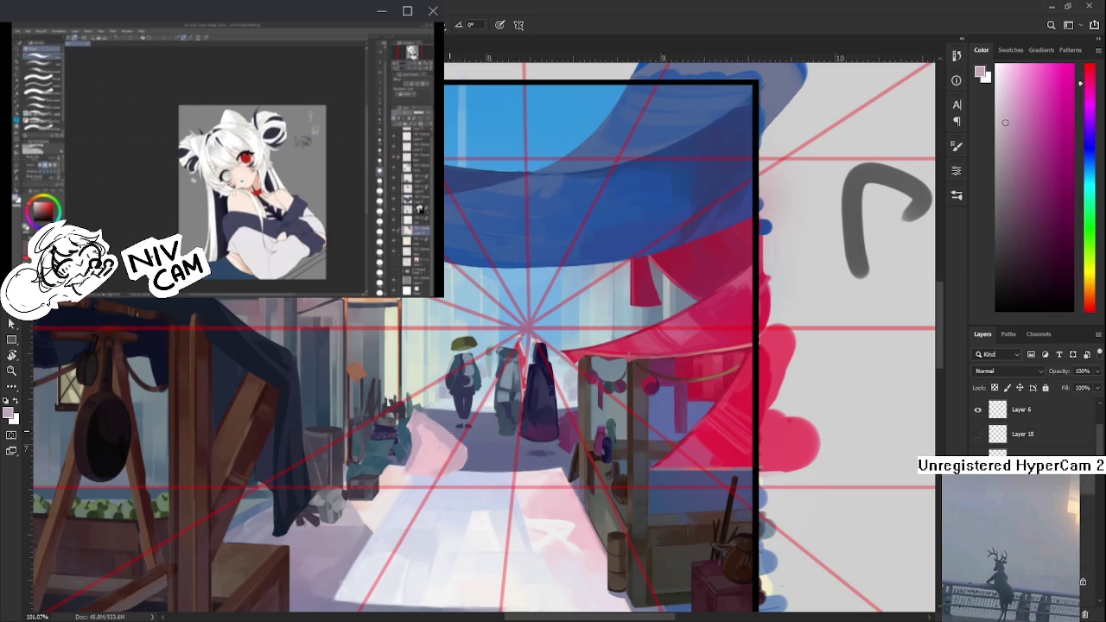
pyautogui.keyDown('alt'); pyautogui.click(438, 427); pyautogui.keyUp('alt')
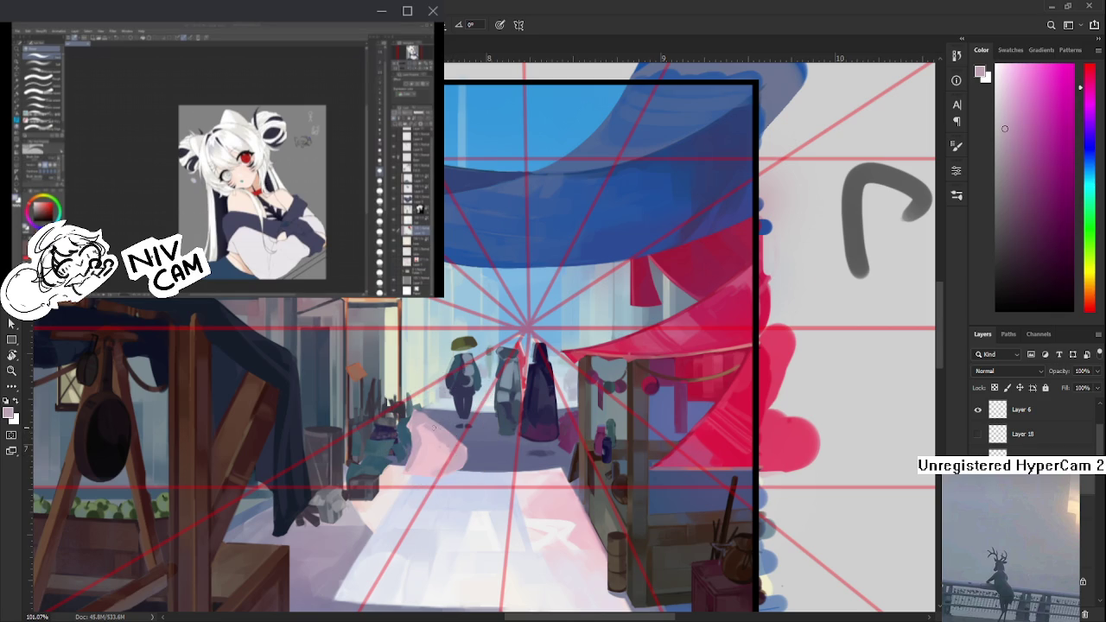
pyautogui.keyDown('alt'); pyautogui.click(427, 429); pyautogui.keyUp('alt')
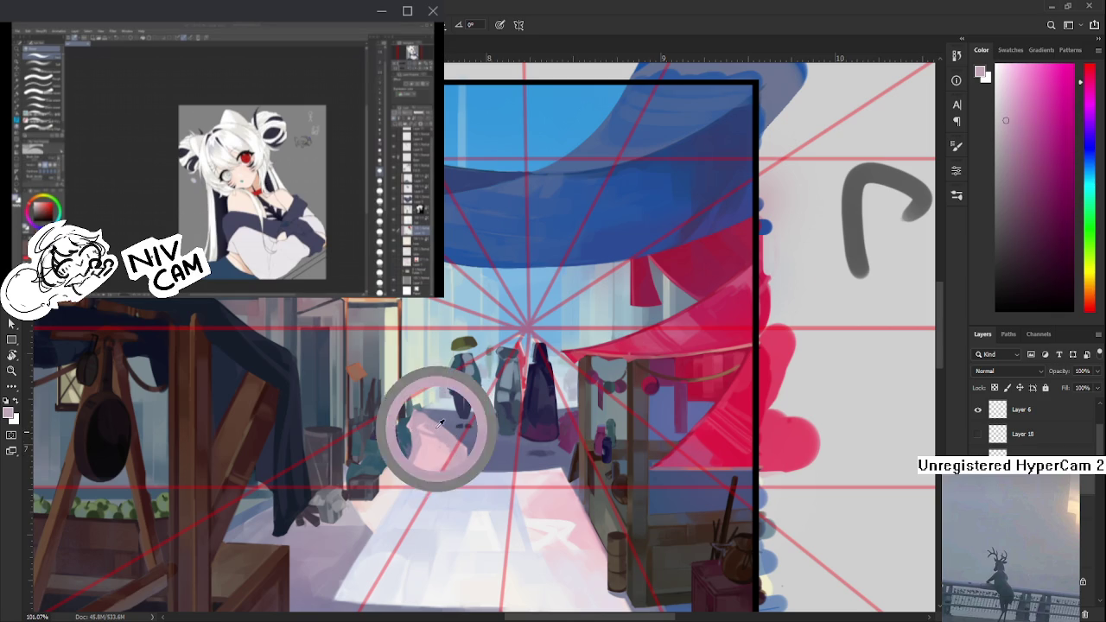
pyautogui.keyDown('alt'); pyautogui.click(439, 433); pyautogui.keyUp('alt')
pyautogui.moveTo(440, 436); pyautogui.dragTo(443, 437)
pyautogui.keyDown('alt'); pyautogui.click(436, 444); pyautogui.keyUp('alt')
pyautogui.keyDown('alt'); pyautogui.click(441, 432); pyautogui.keyUp('alt')
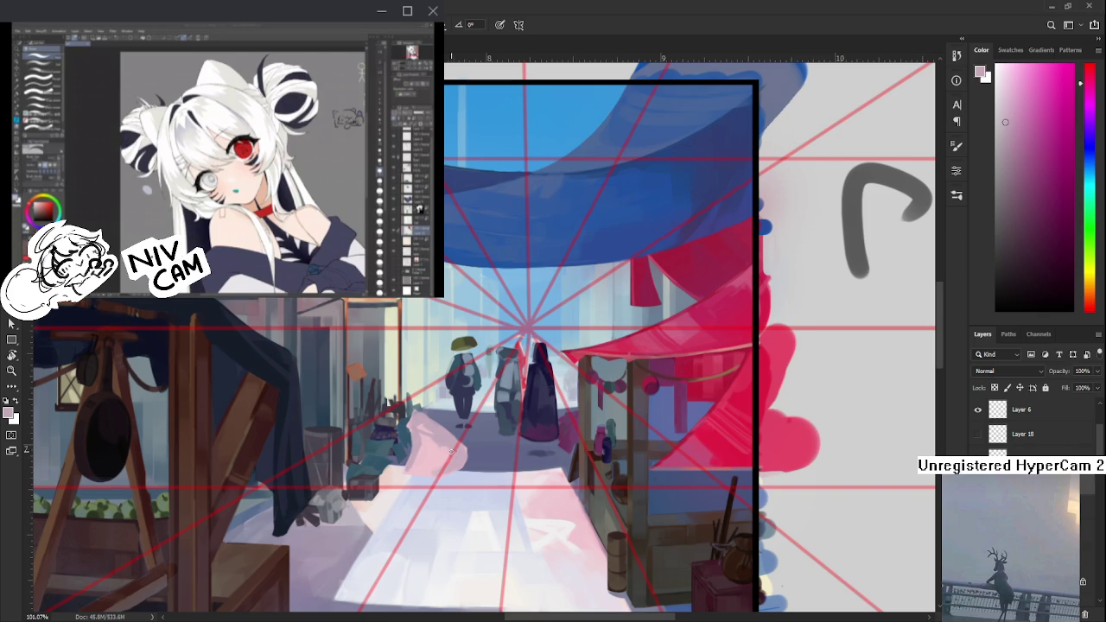
# - Sample a colour from the walking figure and paint pink dabs onto it
pyautogui.keyDown('alt'); pyautogui.click(439, 446); pyautogui.keyUp('alt')
pyautogui.moveTo(436, 439)
pyautogui.mouseDown()
pyautogui.moveTo(422, 419)
pyautogui.moveTo(425, 429)
pyautogui.mouseUp()
pyautogui.keyDown('alt'); pyautogui.click(433, 448); pyautogui.keyUp('alt')
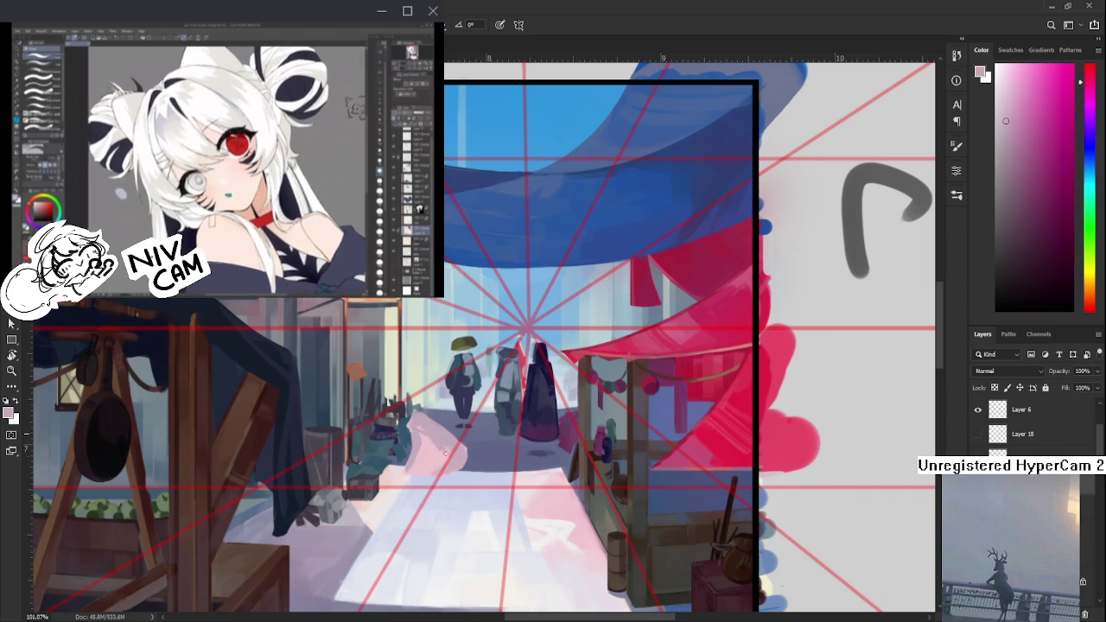
pyautogui.keyDown('alt'); pyautogui.click(428, 445); pyautogui.keyUp('alt')
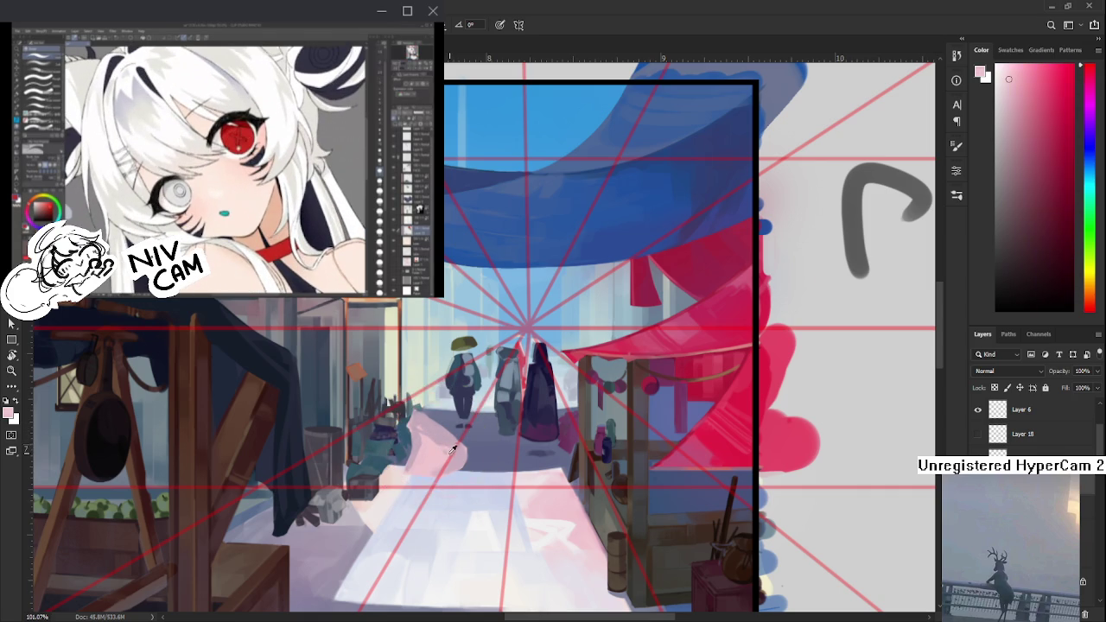
# - Sample pinks from the street patch and paint over the pink cloth to smooth it
pyautogui.keyDown('alt'); pyautogui.click(448, 446); pyautogui.keyUp('alt')
pyautogui.keyDown('alt'); pyautogui.click(447, 443); pyautogui.keyUp('alt')
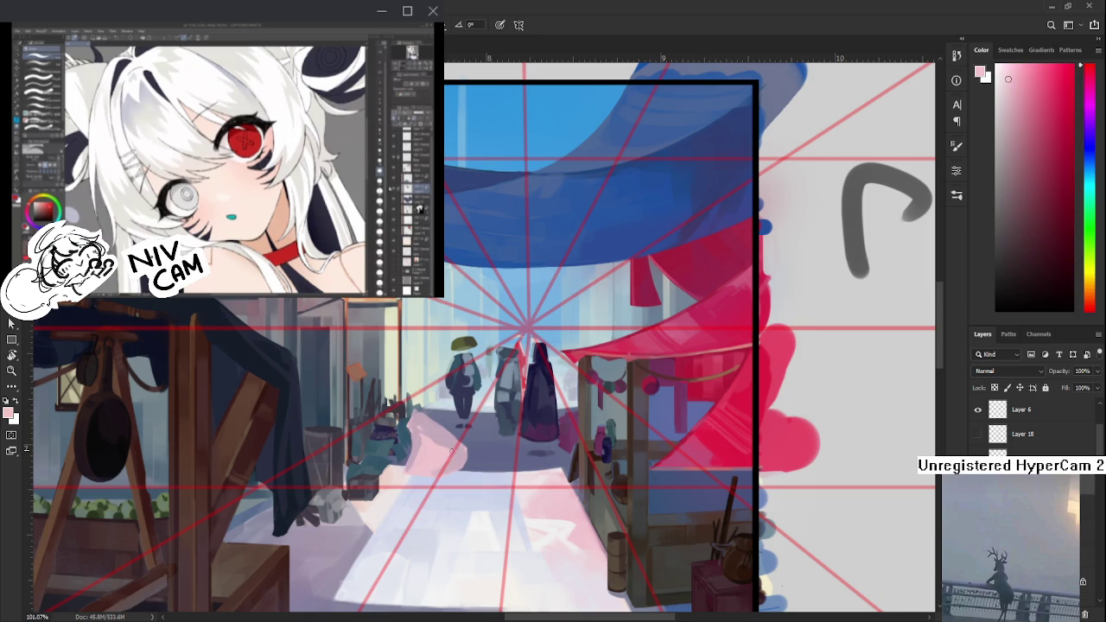
pyautogui.moveTo(449, 452); pyautogui.dragTo(444, 456)
pyautogui.keyDown('alt'); pyautogui.click(435, 466); pyautogui.keyUp('alt')
pyautogui.keyDown('alt'); pyautogui.click(460, 456); pyautogui.keyUp('alt')
pyautogui.keyDown('alt'); pyautogui.click(441, 454); pyautogui.keyUp('alt')
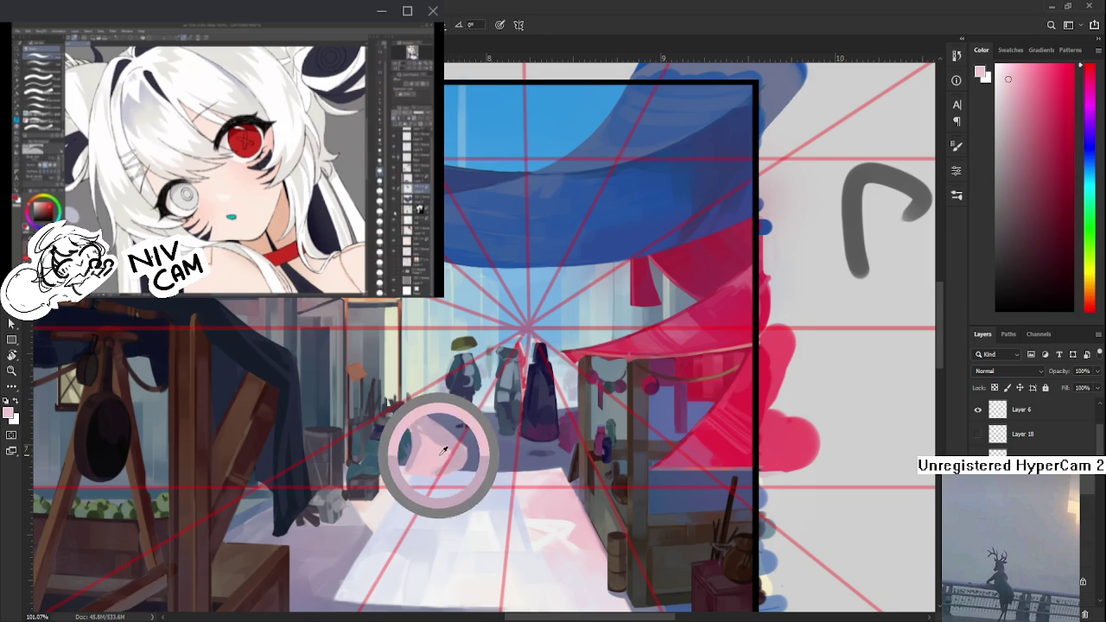
pyautogui.keyDown('alt'); pyautogui.click(444, 450); pyautogui.keyUp('alt')
pyautogui.keyDown('alt'); pyautogui.click(460, 451); pyautogui.keyUp('alt')
pyautogui.keyDown('alt'); pyautogui.click(450, 461); pyautogui.keyUp('alt')
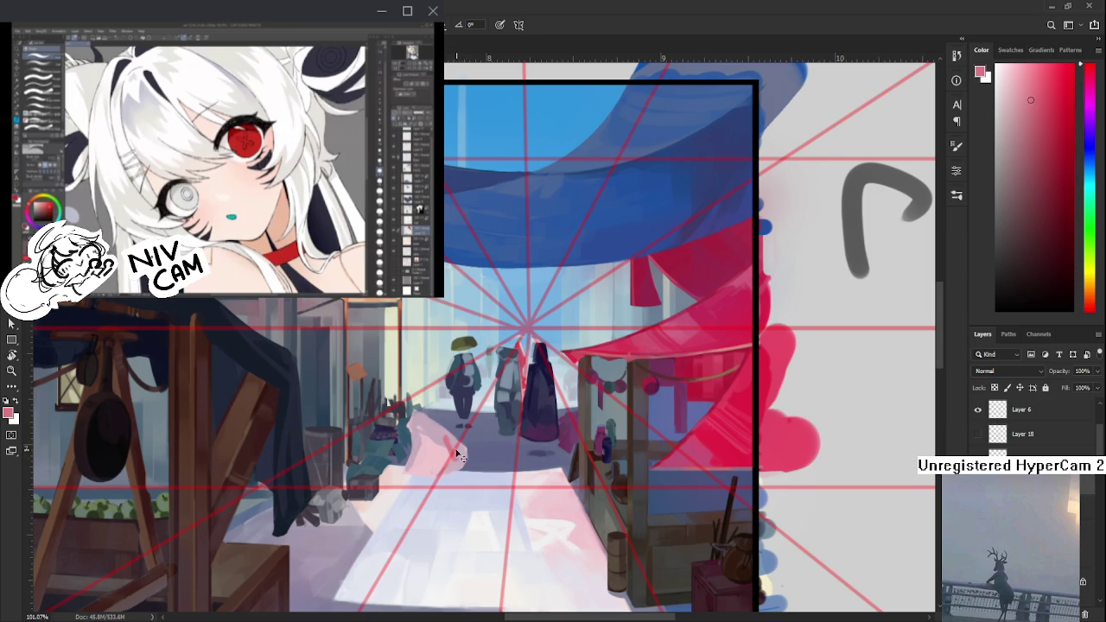
pyautogui.keyDown('alt'); pyautogui.click(446, 442); pyautogui.keyUp('alt')
pyautogui.keyDown('alt'); pyautogui.click(446, 446); pyautogui.keyUp('alt')
pyautogui.keyDown('alt'); pyautogui.click(446, 447); pyautogui.keyUp('alt')
# - Shift the view slightly and keep sampling lighter pinks across the cloth patch
pyautogui.moveTo(448, 448)
pyautogui.mouseDown()
pyautogui.moveTo(462, 450)
pyautogui.moveTo(441, 430)
pyautogui.mouseUp()
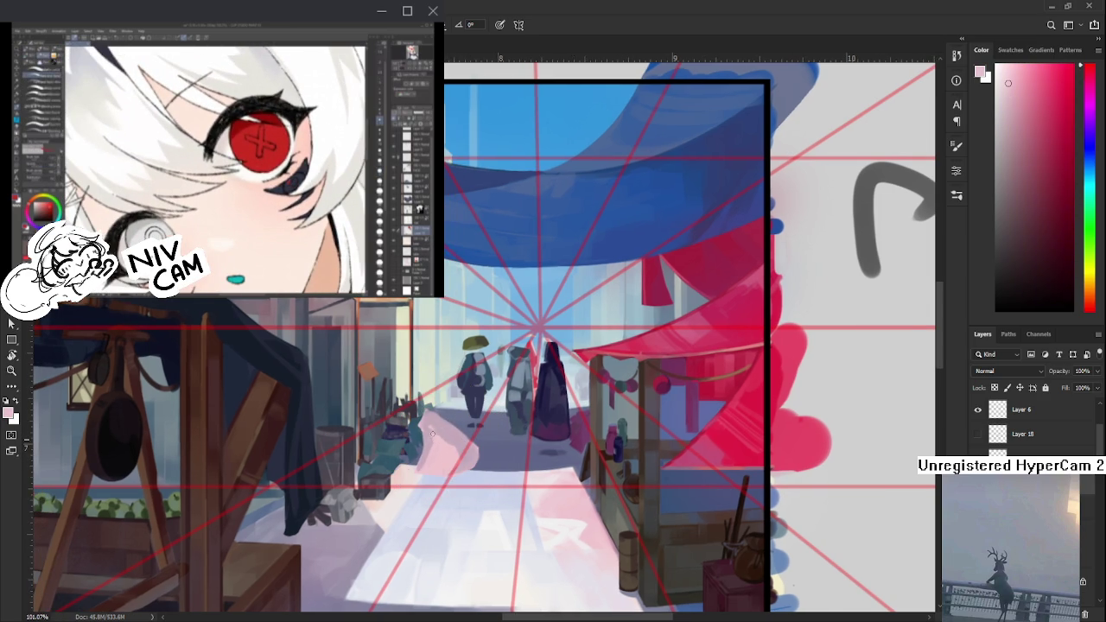
pyautogui.keyDown('alt'); pyautogui.click(438, 424); pyautogui.keyUp('alt')
pyautogui.keyDown('alt'); pyautogui.click(439, 425); pyautogui.keyUp('alt')
pyautogui.keyDown('alt'); pyautogui.click(441, 426); pyautogui.keyUp('alt')
pyautogui.keyDown('alt'); pyautogui.click(452, 431); pyautogui.keyUp('alt')
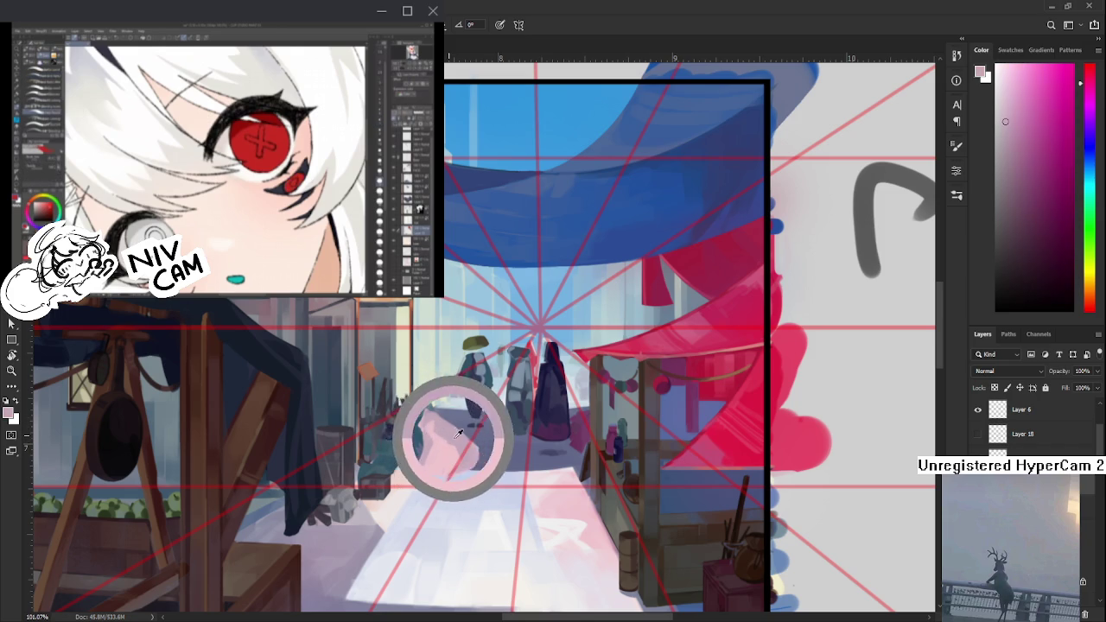
pyautogui.moveTo(452, 431)
pyautogui.mouseDown()
pyautogui.moveTo(465, 438)
pyautogui.moveTo(440, 432)
pyautogui.mouseUp()
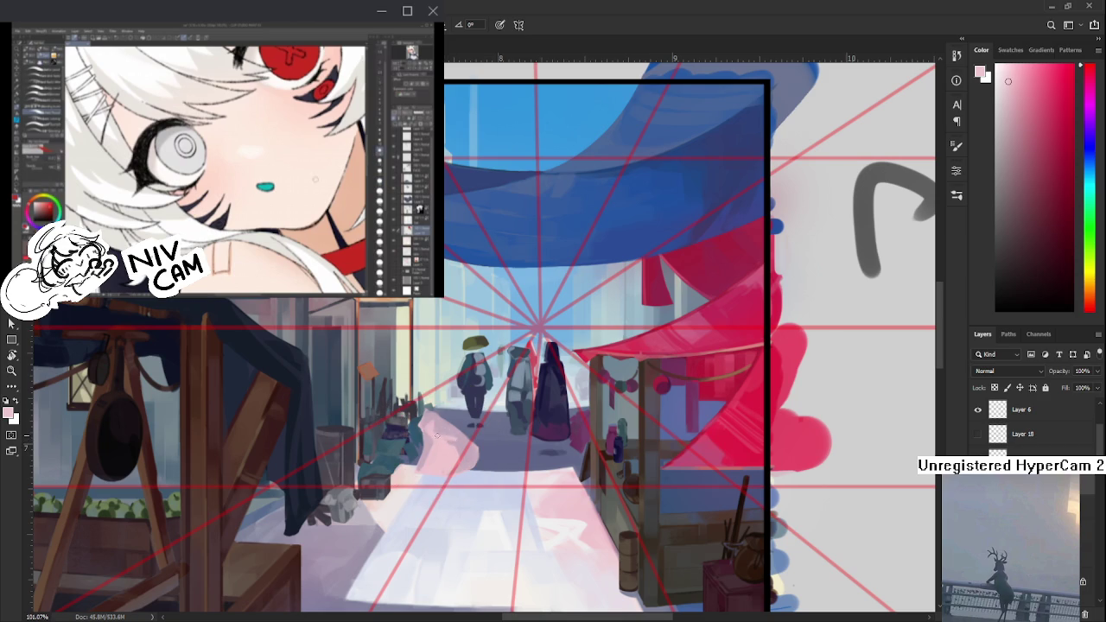
pyautogui.keyDown('alt'); pyautogui.click(456, 441); pyautogui.keyUp('alt')
pyautogui.keyDown('alt'); pyautogui.click(451, 438); pyautogui.keyUp('alt')
pyautogui.keyDown('alt'); pyautogui.click(451, 447); pyautogui.keyUp('alt')
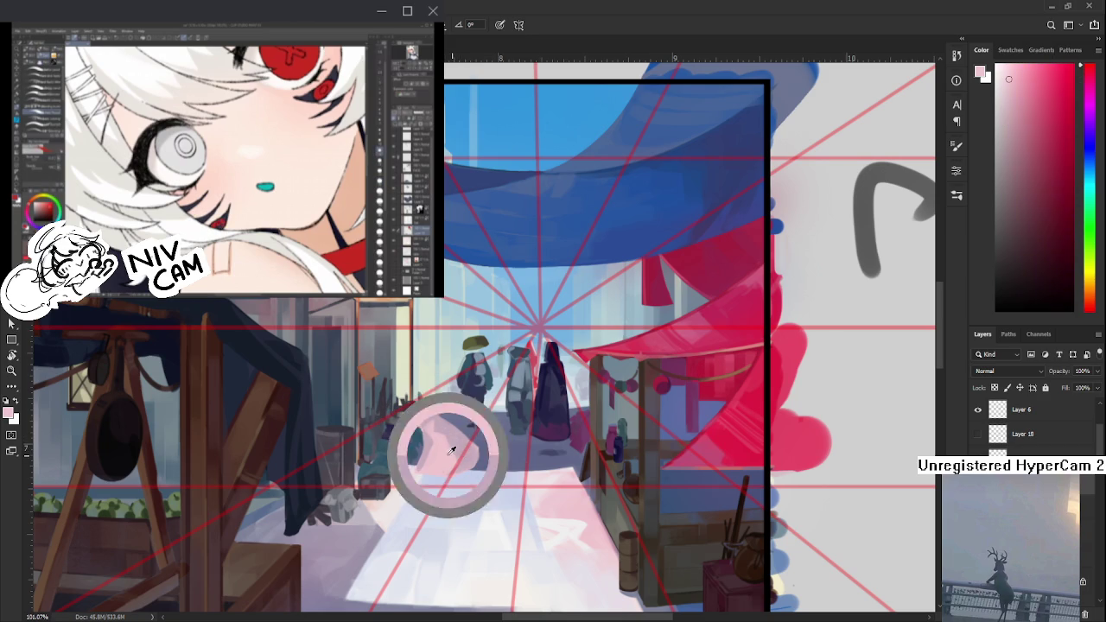
pyautogui.keyDown('alt'); pyautogui.click(458, 460); pyautogui.keyUp('alt')
pyautogui.keyDown('alt'); pyautogui.click(457, 460); pyautogui.keyUp('alt')
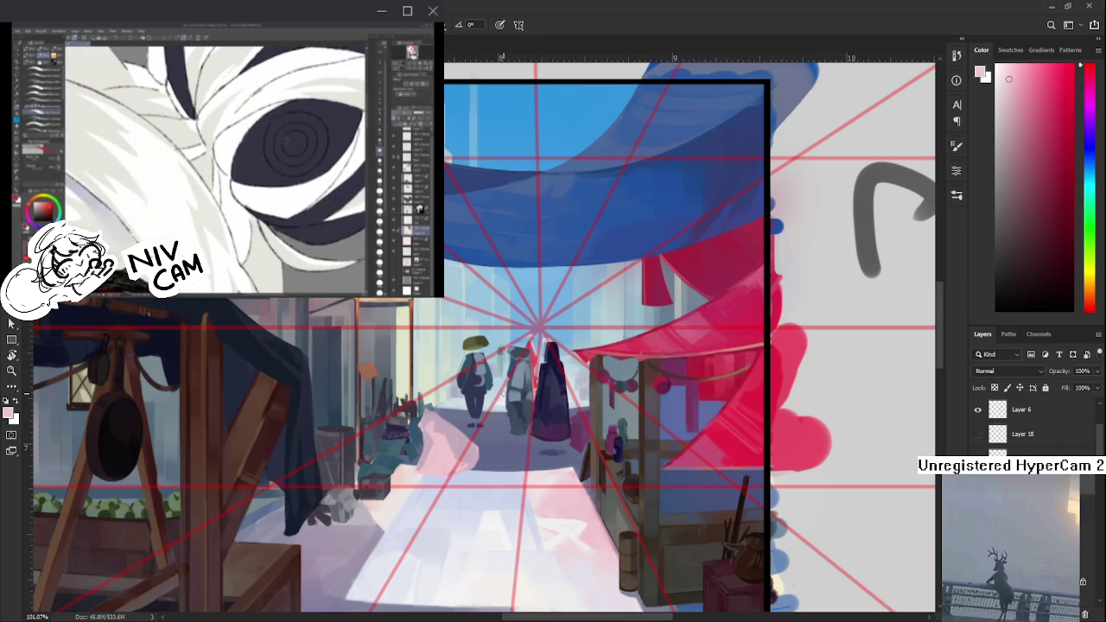
# - Sample pink shades across the cloth and its edges next to the left stall's wares
pyautogui.keyDown('alt'); pyautogui.click(418, 432); pyautogui.keyUp('alt')
pyautogui.keyDown('alt'); pyautogui.click(442, 451); pyautogui.keyUp('alt')
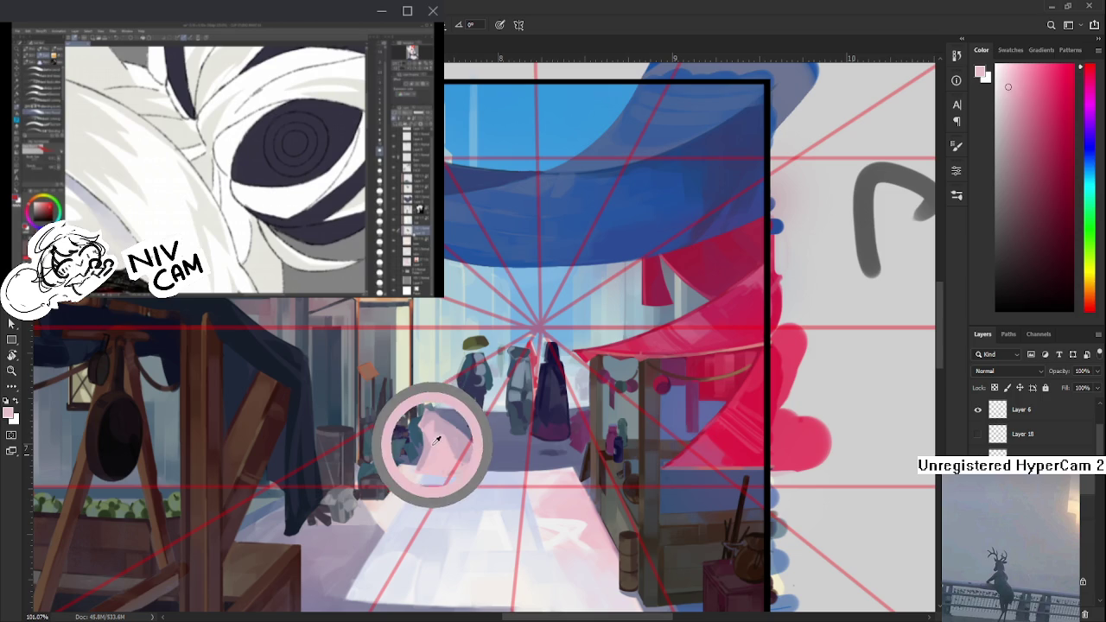
pyautogui.moveTo(439, 450); pyautogui.dragTo(425, 441)
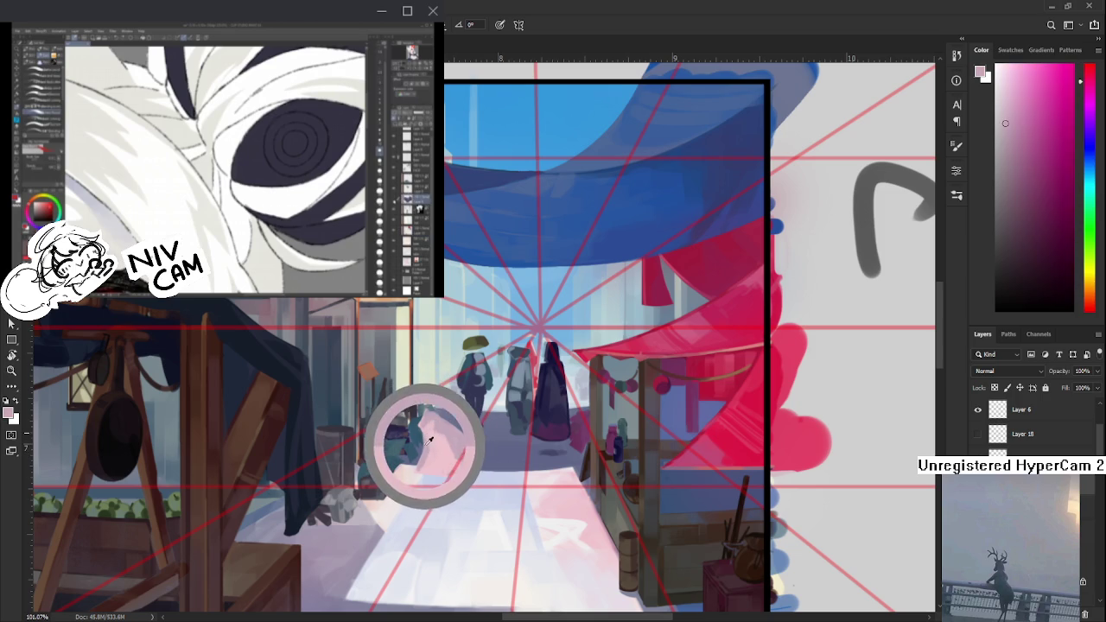
pyautogui.keyDown('alt'); pyautogui.click(424, 432); pyautogui.keyUp('alt')
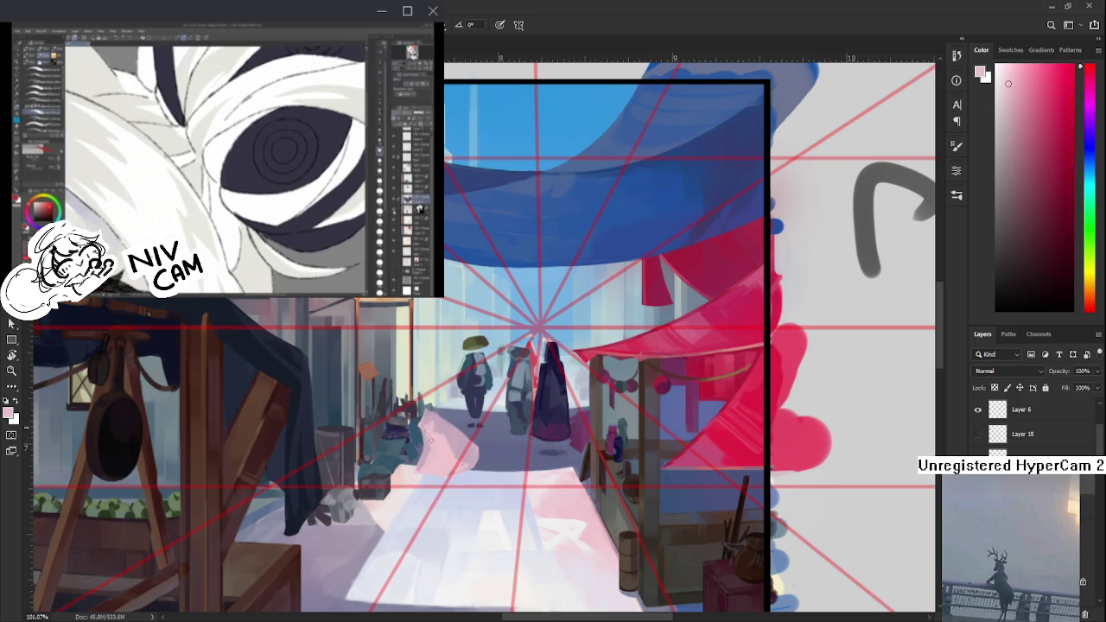
pyautogui.keyDown('alt'); pyautogui.click(433, 456); pyautogui.keyUp('alt')
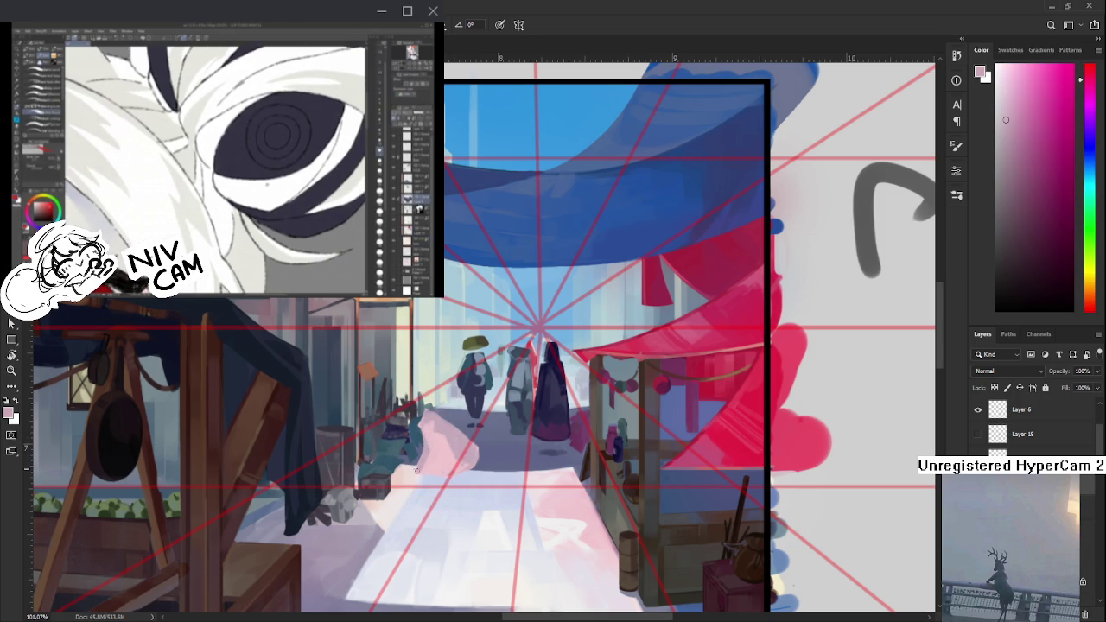
pyautogui.keyDown('alt'); pyautogui.click(433, 453); pyautogui.keyUp('alt')
pyautogui.keyDown('alt'); pyautogui.click(435, 435); pyautogui.keyUp('alt')
pyautogui.keyDown('alt'); pyautogui.click(435, 437); pyautogui.keyUp('alt')
pyautogui.keyDown('alt'); pyautogui.click(450, 434); pyautogui.keyUp('alt')
pyautogui.keyDown('alt'); pyautogui.click(456, 437); pyautogui.keyUp('alt')
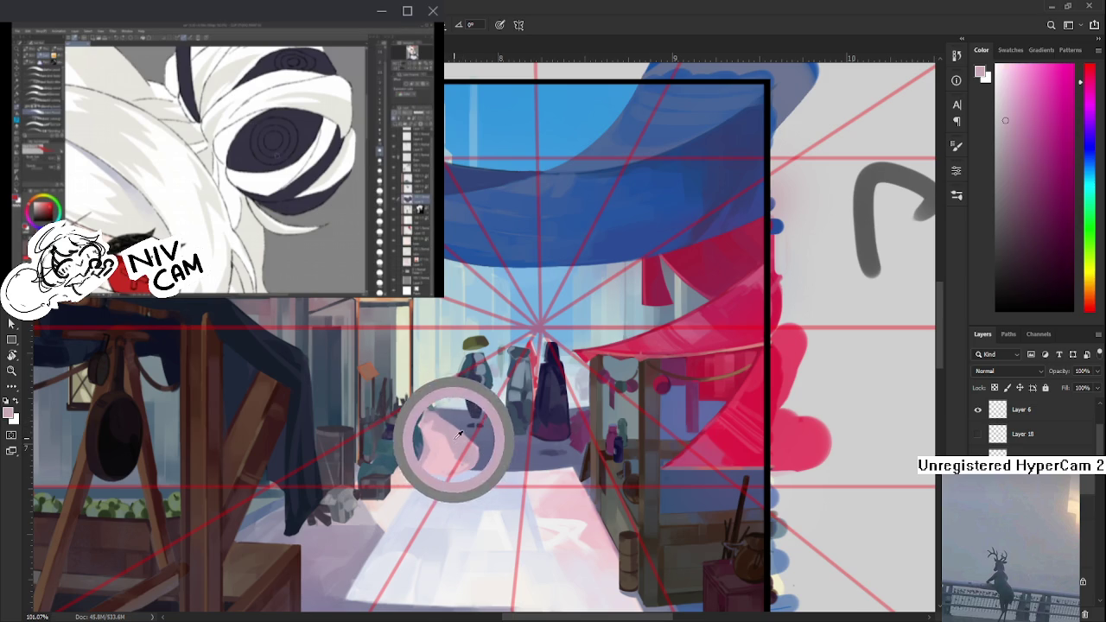
pyautogui.keyDown('alt'); pyautogui.click(450, 439); pyautogui.keyUp('alt')
pyautogui.keyDown('alt'); pyautogui.click(441, 447); pyautogui.keyUp('alt')
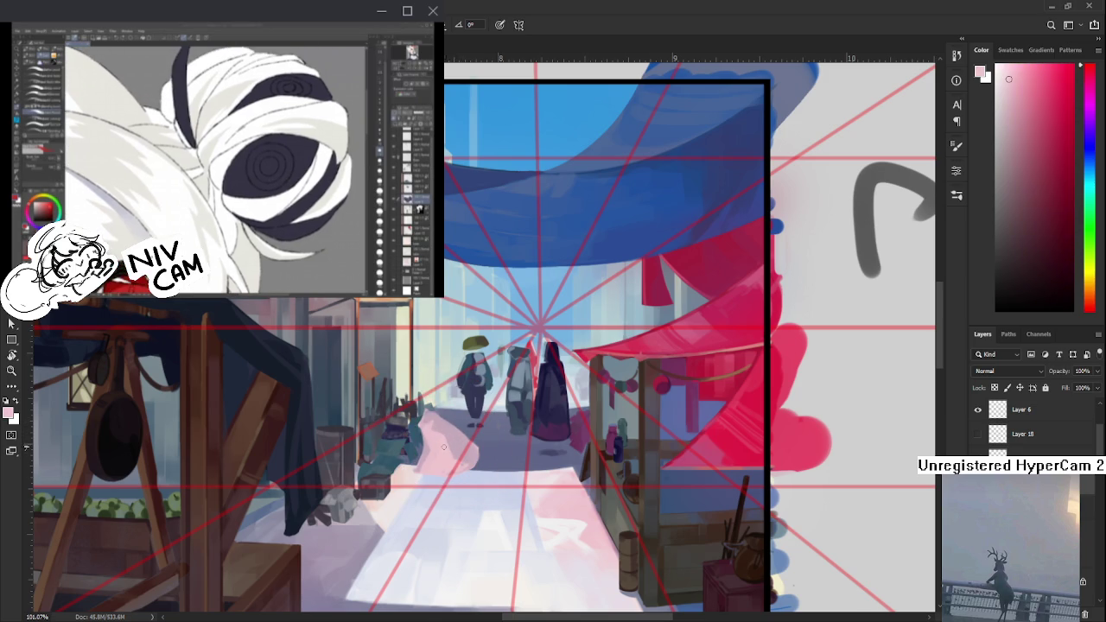
pyautogui.keyDown('alt'); pyautogui.click(451, 462); pyautogui.keyUp('alt')
pyautogui.keyDown('alt'); pyautogui.click(458, 446); pyautogui.keyUp('alt')
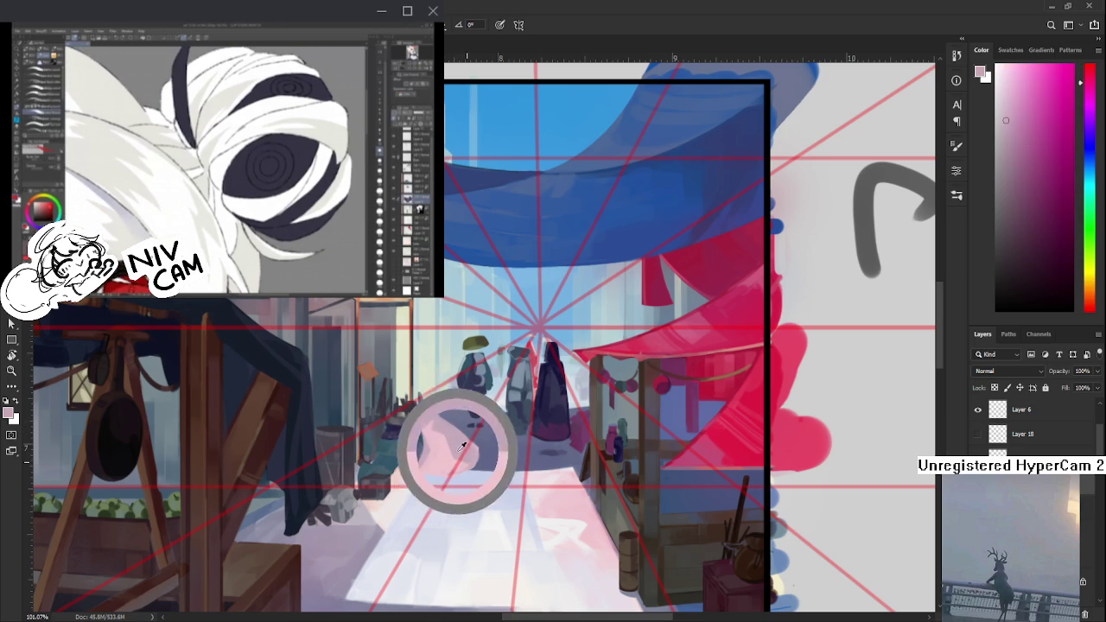
pyautogui.keyDown('alt'); pyautogui.click(448, 462); pyautogui.keyUp('alt')
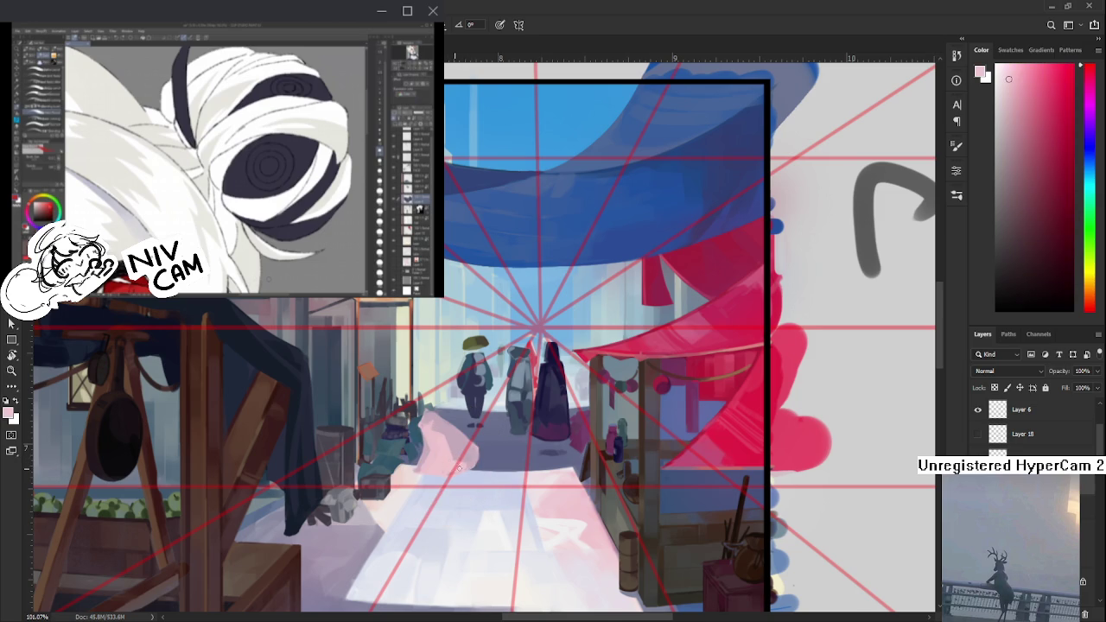
pyautogui.keyDown('alt'); pyautogui.click(456, 457); pyautogui.keyUp('alt')
pyautogui.keyDown('alt'); pyautogui.click(452, 438); pyautogui.keyUp('alt')
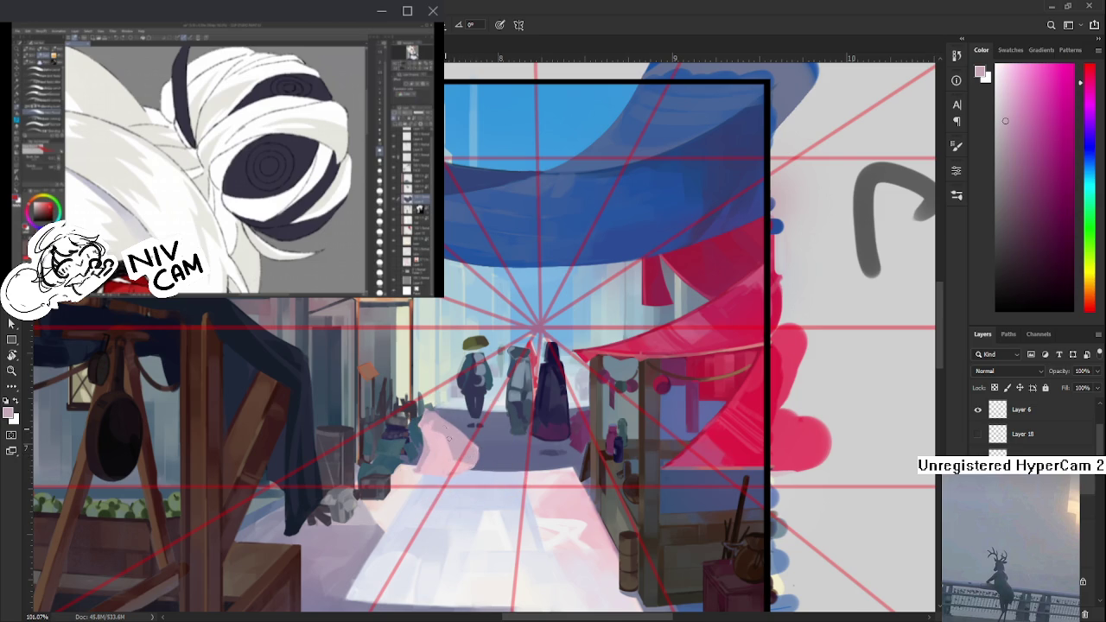
pyautogui.keyDown('alt'); pyautogui.click(444, 443); pyautogui.keyUp('alt')
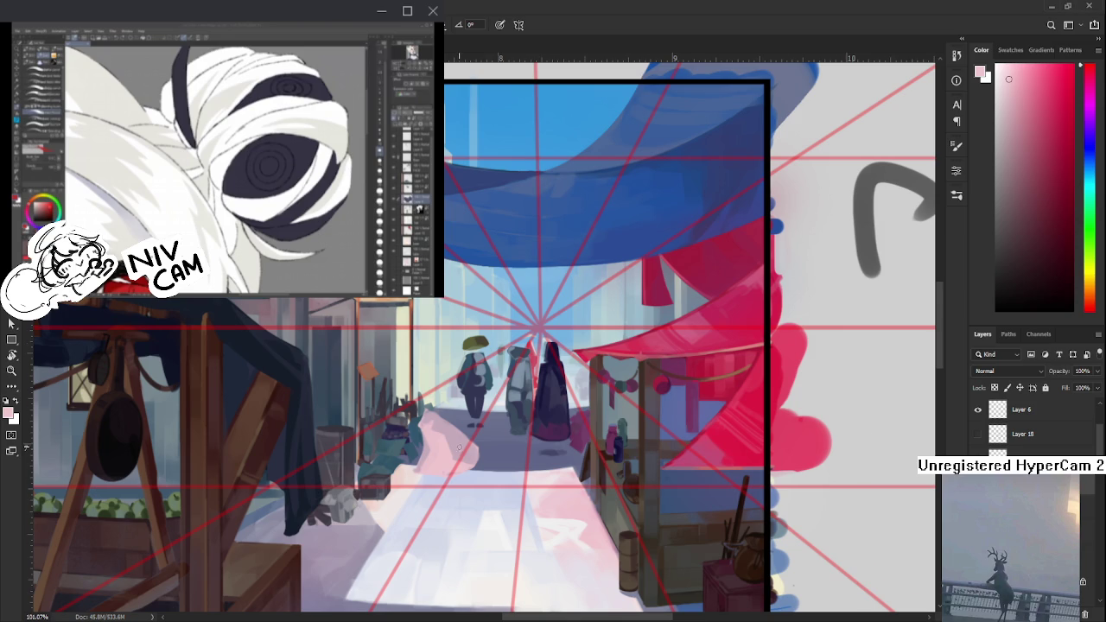
# - Zoom in, refine the cloth with lighter and darker pinks, then erase and pan up-right
pyautogui.scroll(2, 459, 448)
pyautogui.keyDown('alt'); pyautogui.click(408, 435); pyautogui.keyUp('alt')
pyautogui.moveTo(408, 436); pyautogui.dragTo(439, 412)
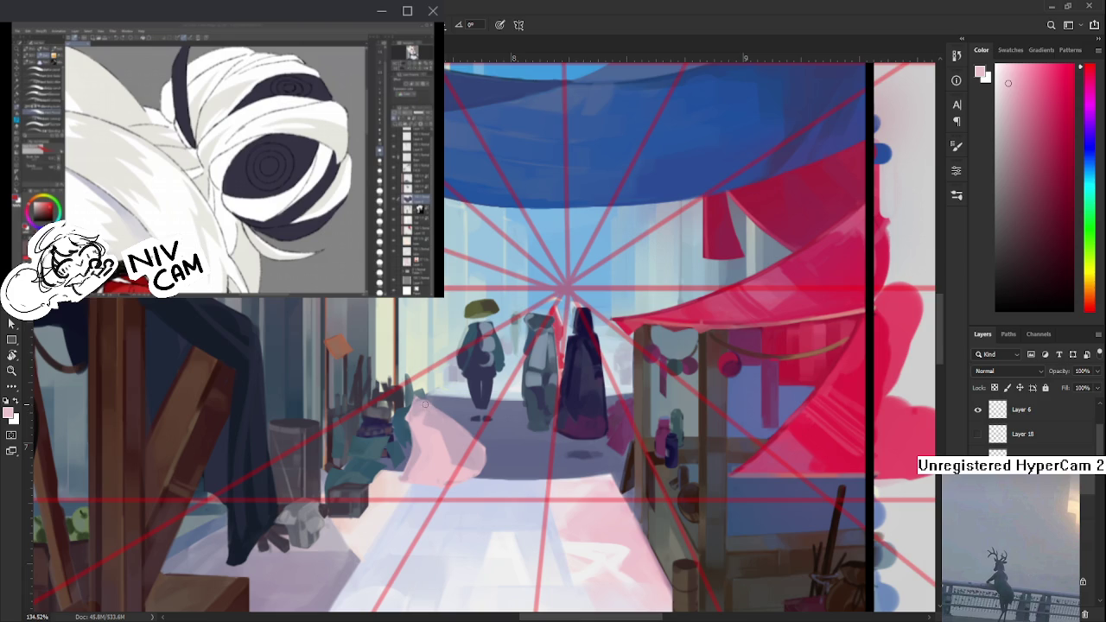
pyautogui.keyDown('alt'); pyautogui.click(423, 405); pyautogui.keyUp('alt')
pyautogui.keyDown('alt'); pyautogui.click(424, 403); pyautogui.keyUp('alt')
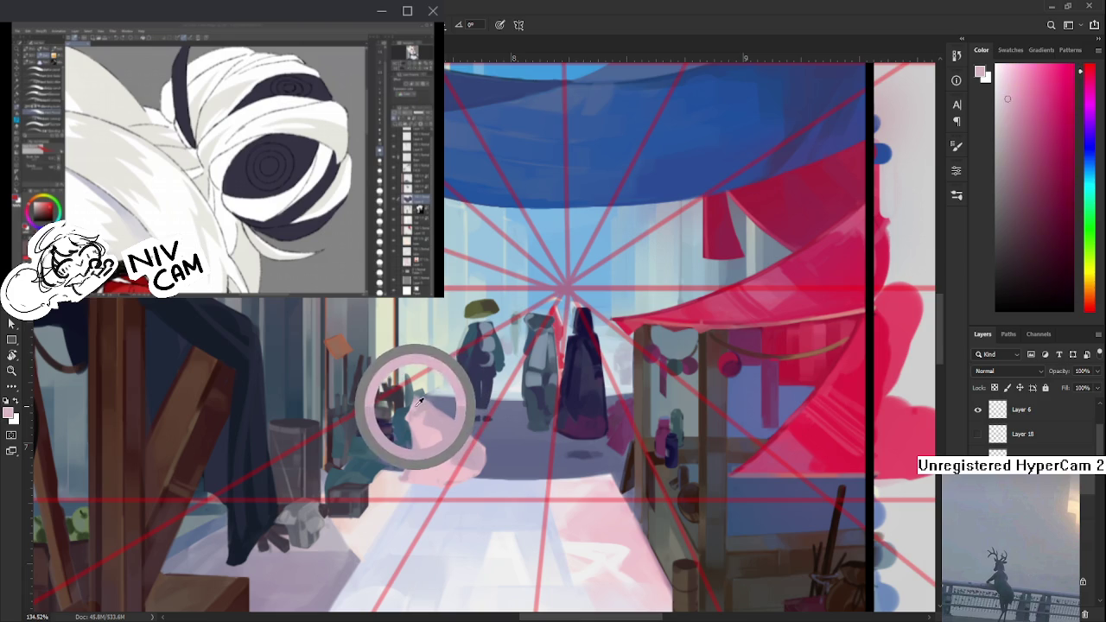
pyautogui.keyDown('alt'); pyautogui.click(418, 397); pyautogui.keyUp('alt')
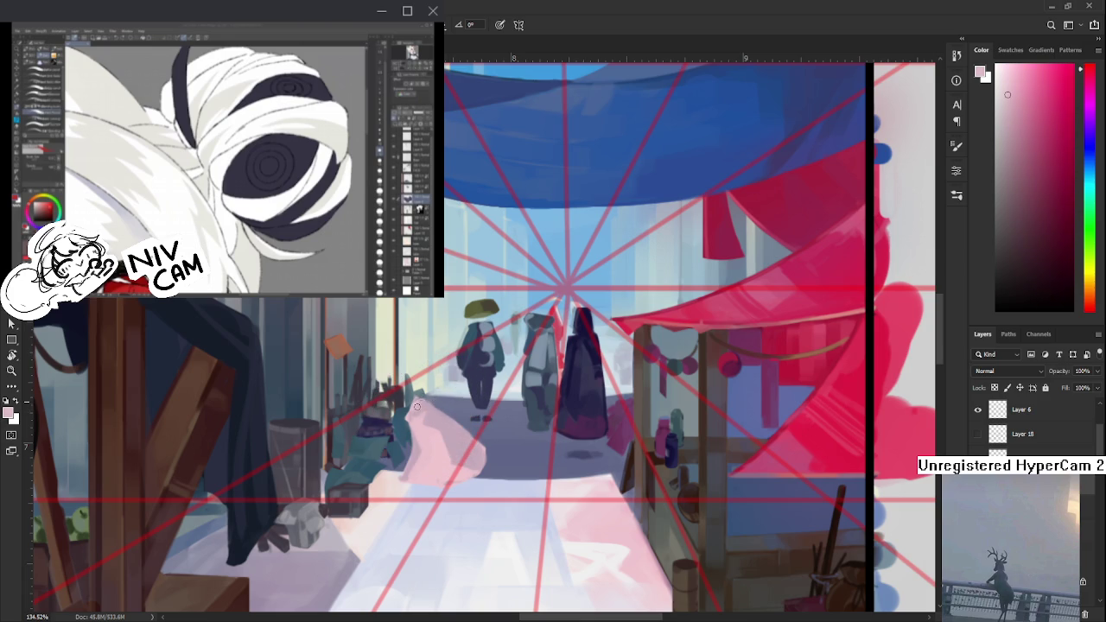
pyautogui.keyDown('alt'); pyautogui.click(429, 399); pyautogui.keyUp('alt')
pyautogui.keyDown('alt'); pyautogui.click(420, 400); pyautogui.keyUp('alt')
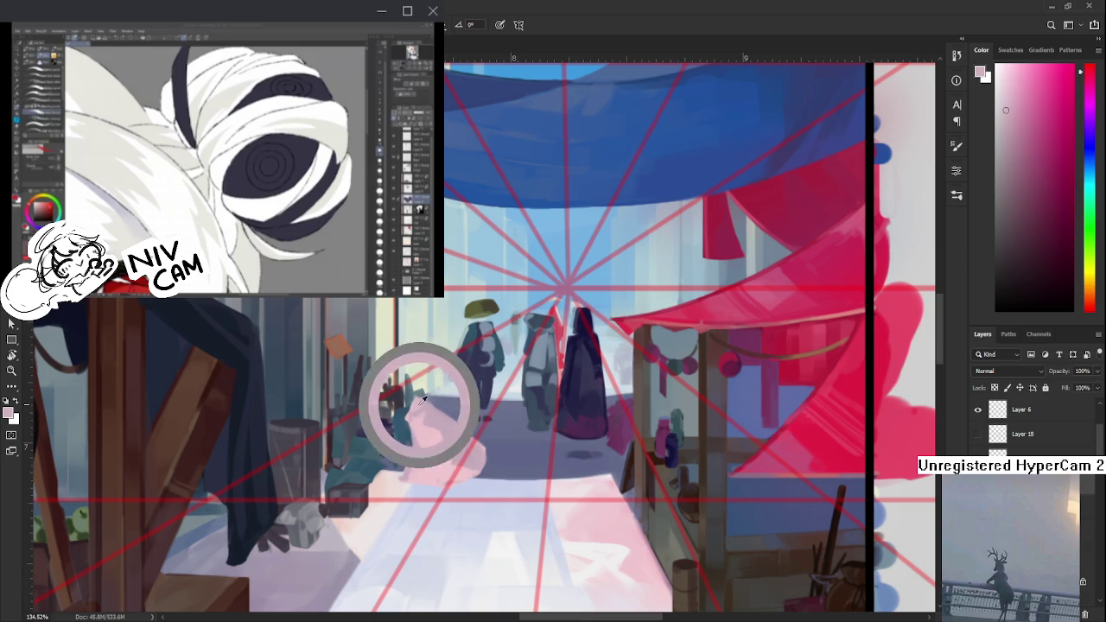
pyautogui.keyDown('alt'); pyautogui.click(427, 405); pyautogui.keyUp('alt')
pyautogui.keyDown('alt'); pyautogui.click(424, 403); pyautogui.keyUp('alt')
pyautogui.keyDown('alt'); pyautogui.click(420, 398); pyautogui.keyUp('alt')
pyautogui.keyDown('alt'); pyautogui.click(422, 400); pyautogui.keyUp('alt')
pyautogui.keyDown('alt'); pyautogui.click(422, 401); pyautogui.keyUp('alt')
pyautogui.keyDown('alt'); pyautogui.click(423, 401); pyautogui.keyUp('alt')
pyautogui.keyDown('alt'); pyautogui.click(421, 402); pyautogui.keyUp('alt')
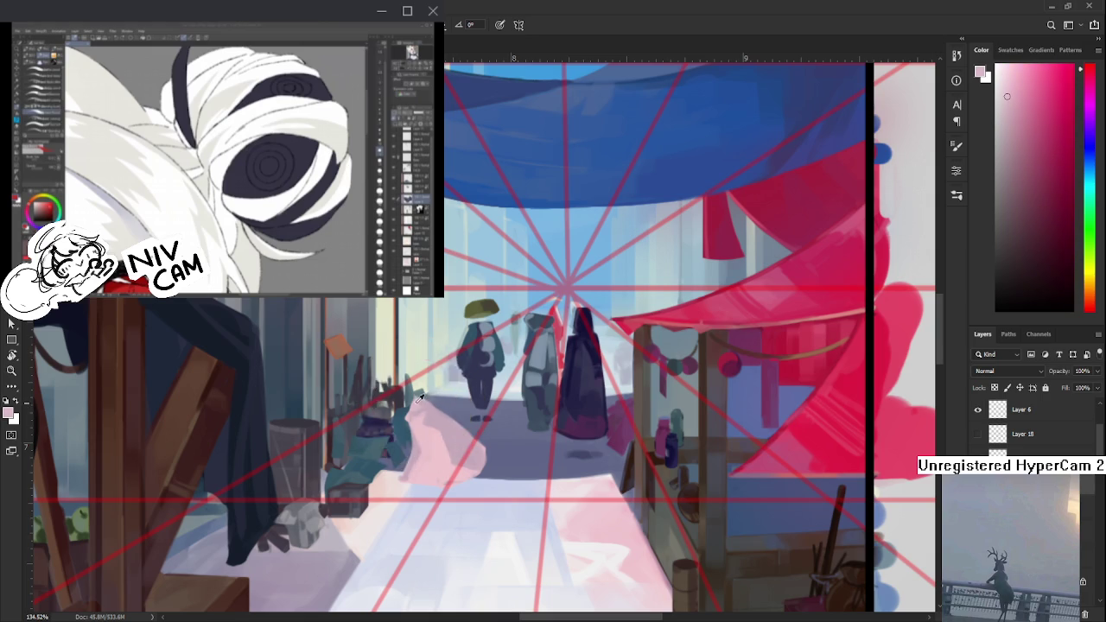
pyautogui.keyDown('alt'); pyautogui.click(429, 400); pyautogui.keyUp('alt')
pyautogui.keyDown('alt'); pyautogui.click(418, 399); pyautogui.keyUp('alt')
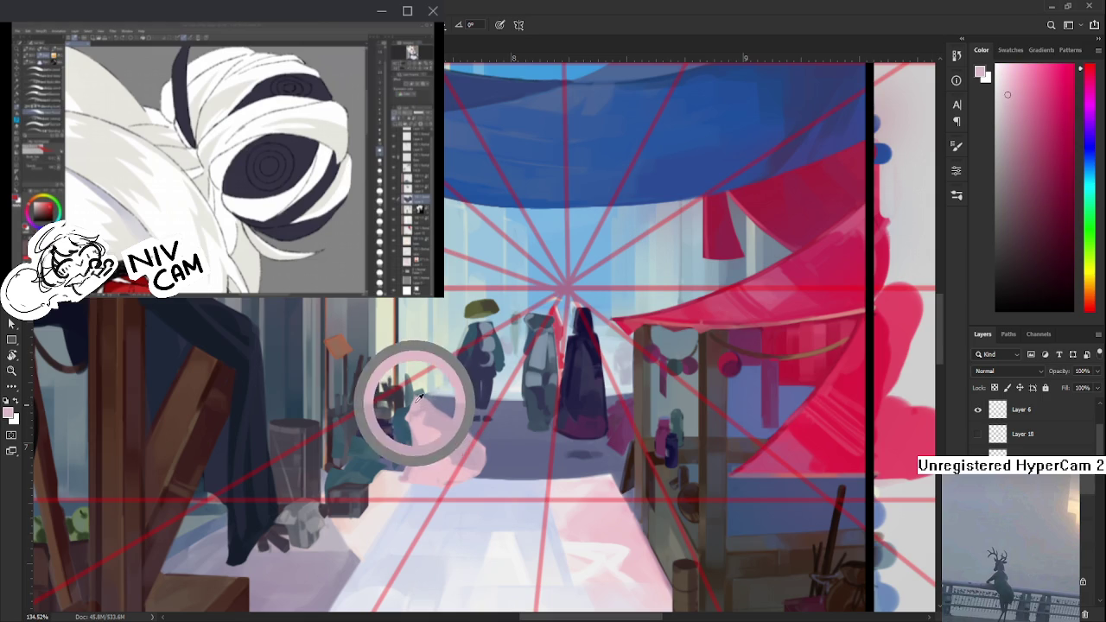
pyautogui.press('e')
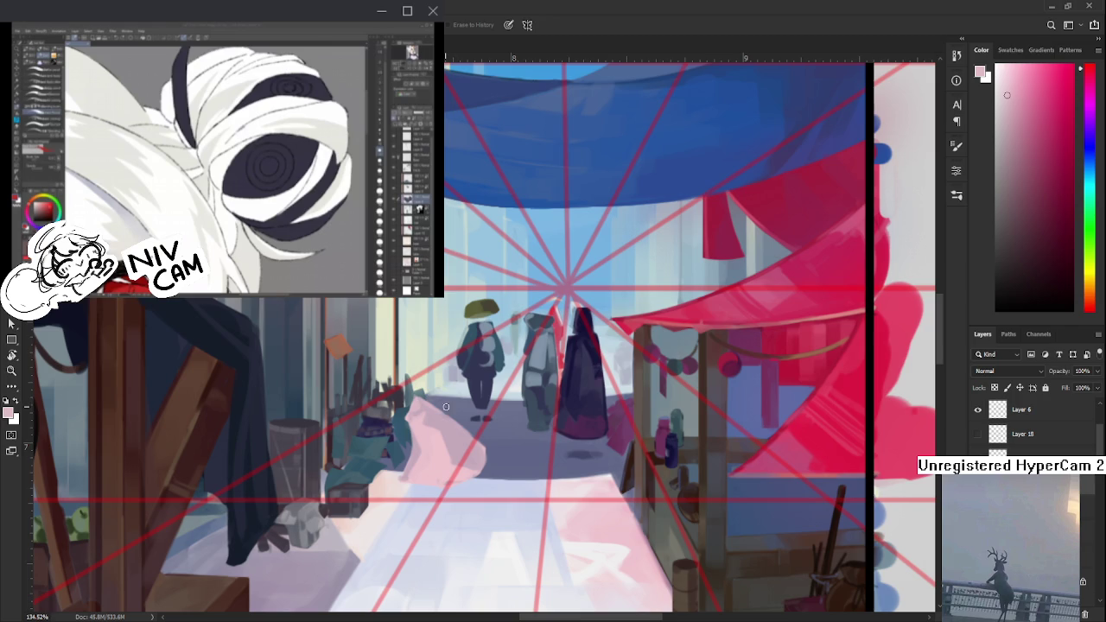
pyautogui.moveTo(461, 430)
pyautogui.mouseDown()
pyautogui.moveTo(484, 410)
pyautogui.moveTo(684, 353)
pyautogui.mouseUp()
# - Return to the Brush and sample the awning red and the cloth's pale pinks
pyautogui.press('b')
pyautogui.keyDown('alt'); pyautogui.click(686, 392); pyautogui.keyUp('alt')
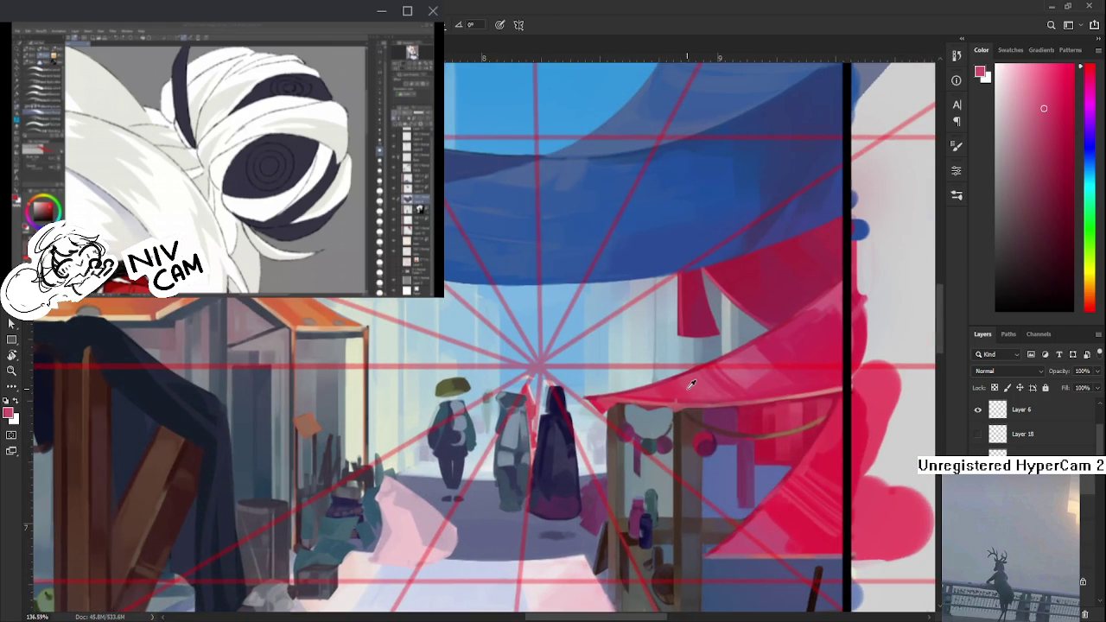
pyautogui.keyDown('alt'); pyautogui.click(413, 502); pyautogui.keyUp('alt')
pyautogui.moveTo(424, 503); pyautogui.dragTo(424, 537)
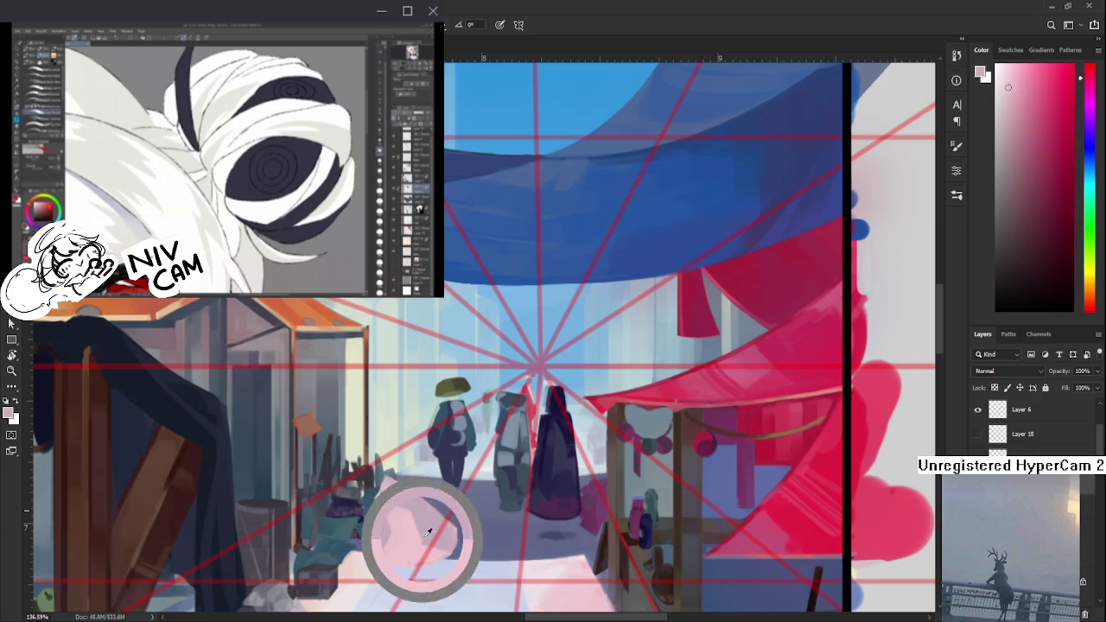
pyautogui.moveTo(424, 537); pyautogui.dragTo(605, 396)
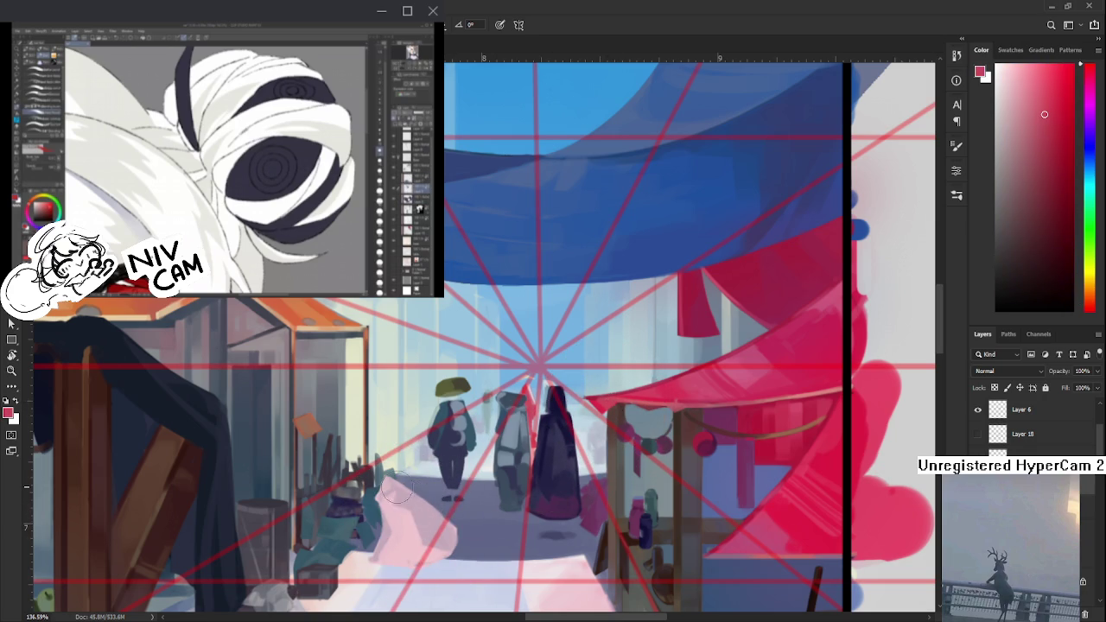
pyautogui.keyDown('alt'); pyautogui.click(425, 536); pyautogui.keyUp('alt')
pyautogui.keyDown('alt'); pyautogui.click(437, 522); pyautogui.keyUp('alt')
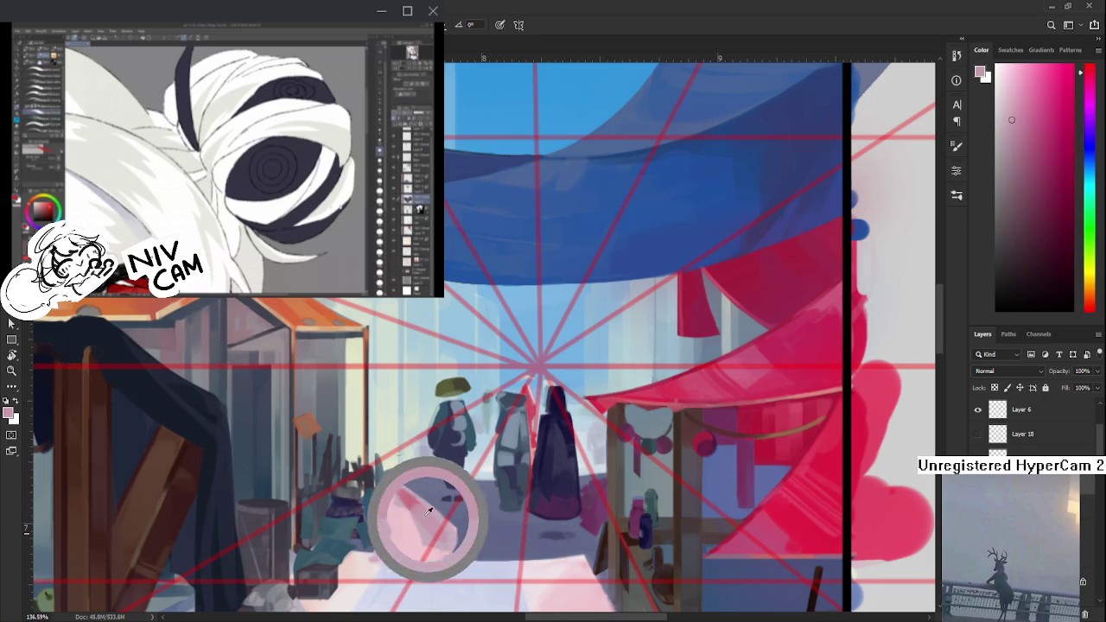
pyautogui.keyDown('alt'); pyautogui.click(402, 491); pyautogui.keyUp('alt')
pyautogui.keyDown('alt'); pyautogui.click(423, 500); pyautogui.keyUp('alt')
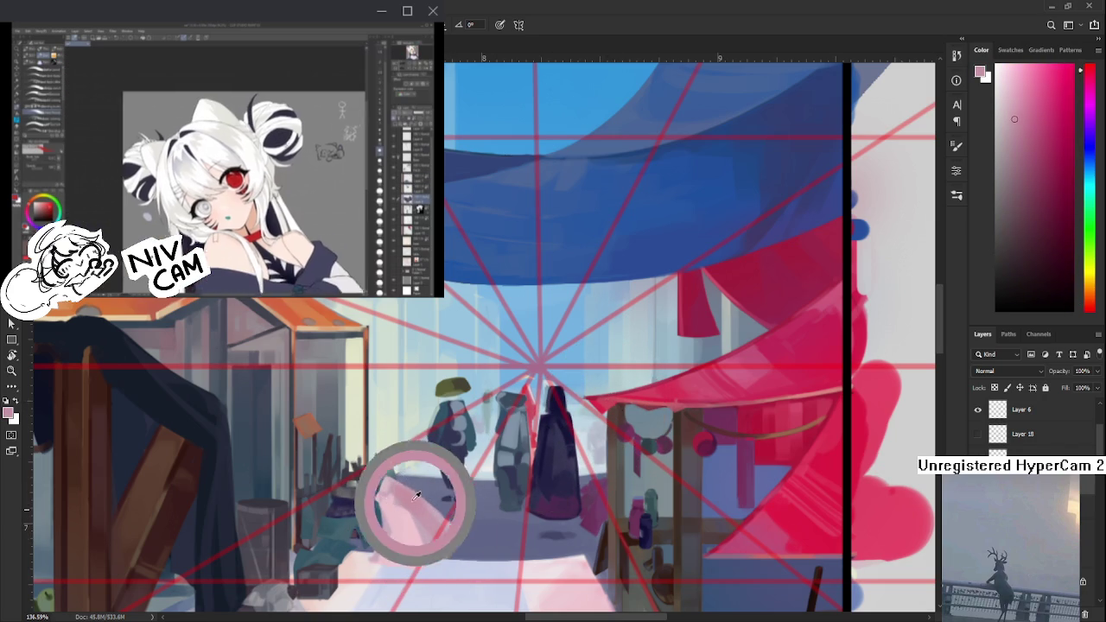
pyautogui.keyDown('alt'); pyautogui.click(444, 536); pyautogui.keyUp('alt')
# - Dab lighter and darker pinks onto the cloth's middle and lower folds
pyautogui.keyDown('alt'); pyautogui.click(442, 538); pyautogui.keyUp('alt')
pyautogui.keyDown('alt'); pyautogui.click(421, 543); pyautogui.keyUp('alt')
pyautogui.keyDown('alt'); pyautogui.click(450, 543); pyautogui.keyUp('alt')
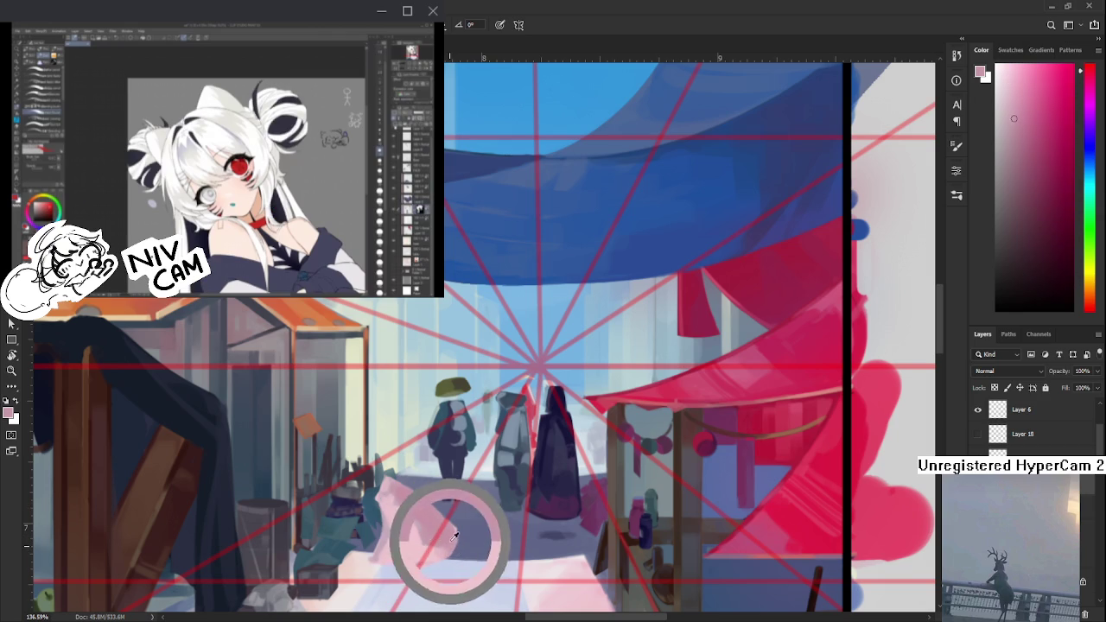
pyautogui.keyDown('alt'); pyautogui.click(432, 527); pyautogui.keyUp('alt')
pyautogui.keyDown('alt'); pyautogui.click(407, 531); pyautogui.keyUp('alt')
pyautogui.keyDown('alt'); pyautogui.click(403, 524); pyautogui.keyUp('alt')
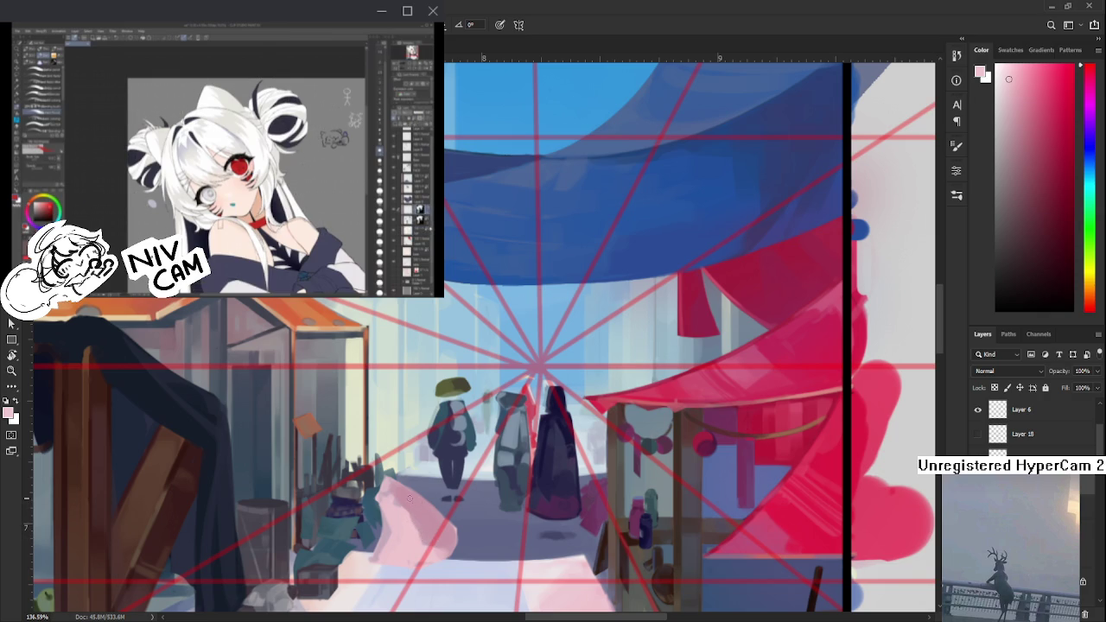
pyautogui.keyDown('alt'); pyautogui.click(405, 512); pyautogui.keyUp('alt')
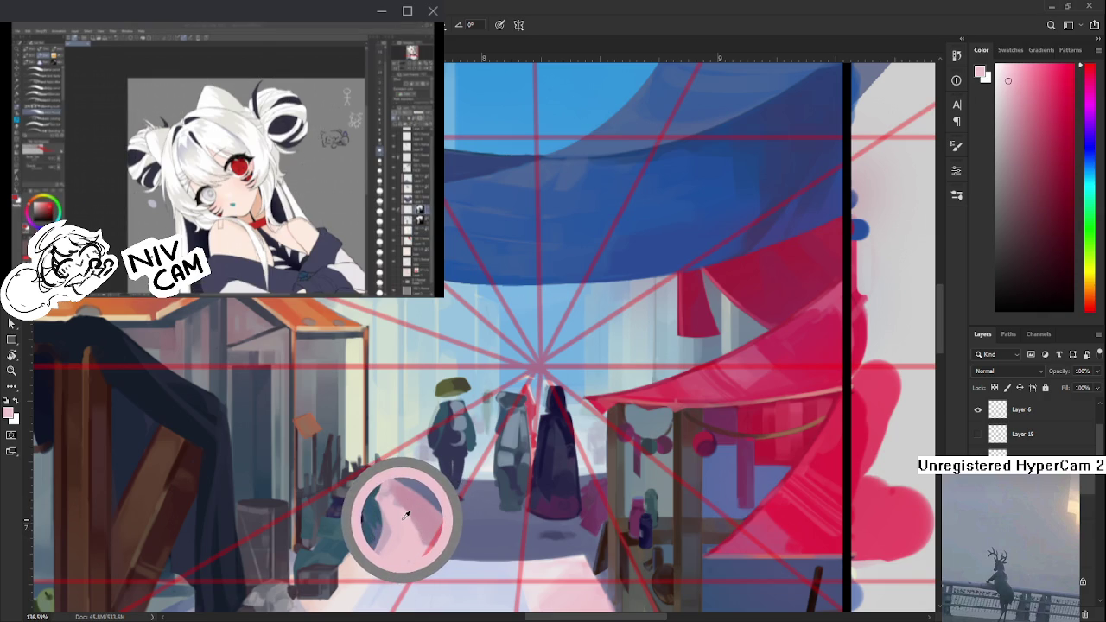
pyautogui.keyDown('alt'); pyautogui.click(393, 521); pyautogui.keyUp('alt')
pyautogui.keyDown('alt'); pyautogui.click(405, 508); pyautogui.keyUp('alt')
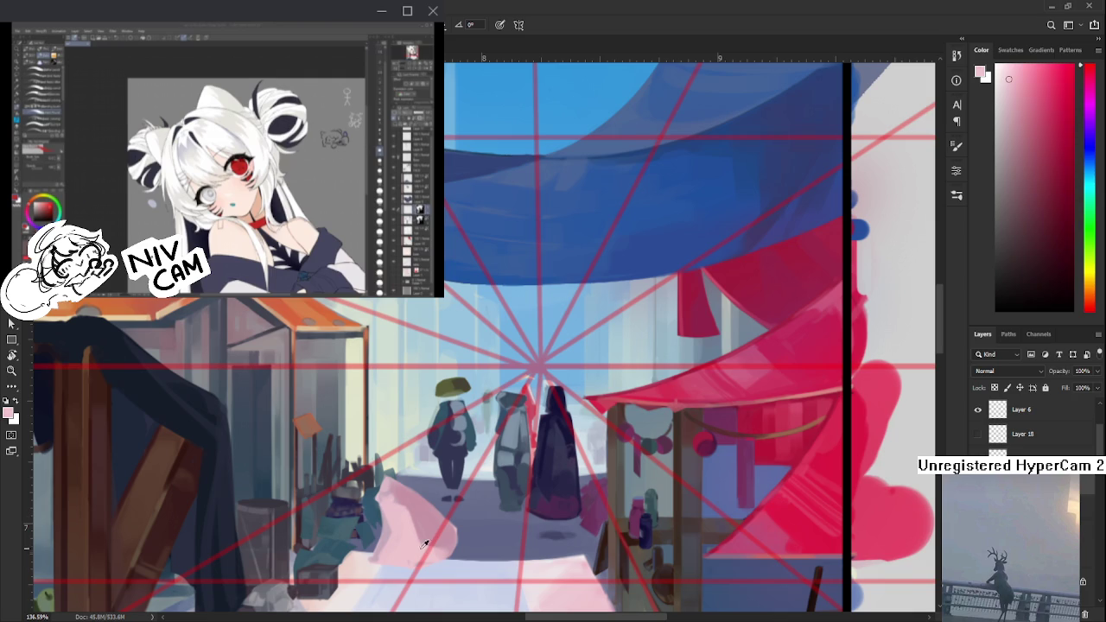
pyautogui.keyDown('alt'); pyautogui.click(416, 541); pyautogui.keyUp('alt')
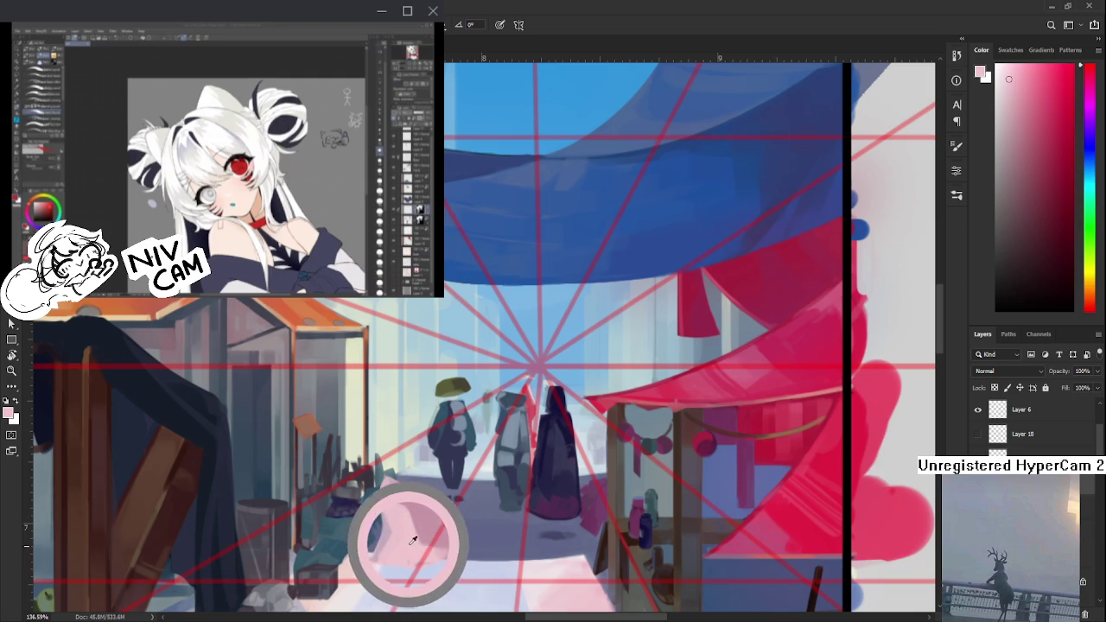
pyautogui.keyDown('alt'); pyautogui.click(411, 553); pyautogui.keyUp('alt')
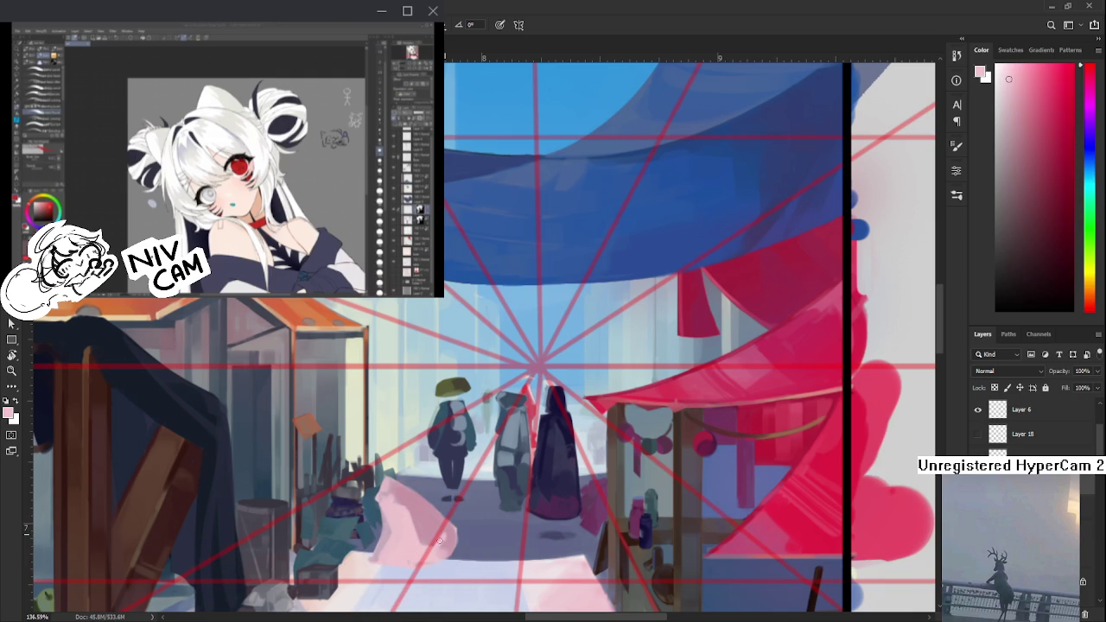
# - Sample paler and greyer pinks and dab them across the cloth's right side
pyautogui.keyDown('alt'); pyautogui.click(446, 538); pyautogui.keyUp('alt')
pyautogui.keyDown('alt'); pyautogui.click(455, 544); pyautogui.keyUp('alt')
pyautogui.keyDown('alt'); pyautogui.click(455, 525); pyautogui.keyUp('alt')
pyautogui.keyDown('alt'); pyautogui.click(449, 552); pyautogui.keyUp('alt')
pyautogui.keyDown('alt'); pyautogui.click(405, 532); pyautogui.keyUp('alt')
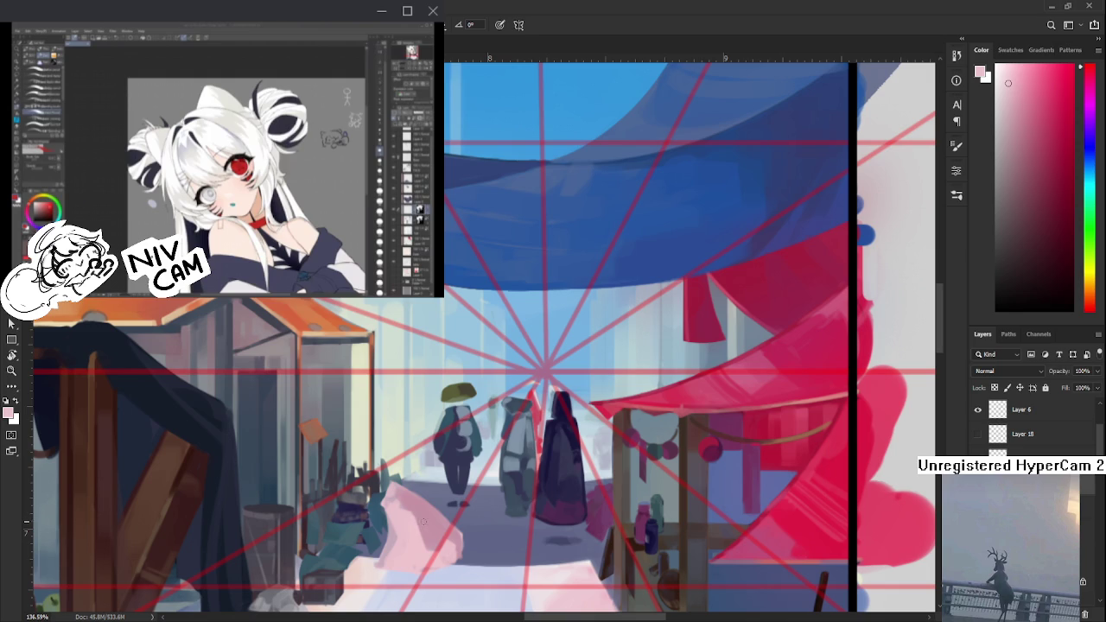
pyautogui.keyDown('alt'); pyautogui.click(406, 524); pyautogui.keyUp('alt')
pyautogui.keyDown('alt'); pyautogui.click(424, 505); pyautogui.keyUp('alt')
pyautogui.keyDown('alt'); pyautogui.click(408, 517); pyautogui.keyUp('alt')
pyautogui.keyDown('alt'); pyautogui.click(412, 516); pyautogui.keyUp('alt')
pyautogui.keyDown('alt'); pyautogui.click(423, 517); pyautogui.keyUp('alt')
# - Dab lighter pinks into the cloth's central folds to soften the shading
pyautogui.keyDown('alt'); pyautogui.click(428, 493); pyautogui.keyUp('alt')
pyautogui.keyDown('alt'); pyautogui.click(413, 519); pyautogui.keyUp('alt')
pyautogui.keyDown('alt'); pyautogui.click(419, 517); pyautogui.keyUp('alt')
pyautogui.keyDown('alt'); pyautogui.click(437, 478); pyautogui.keyUp('alt')
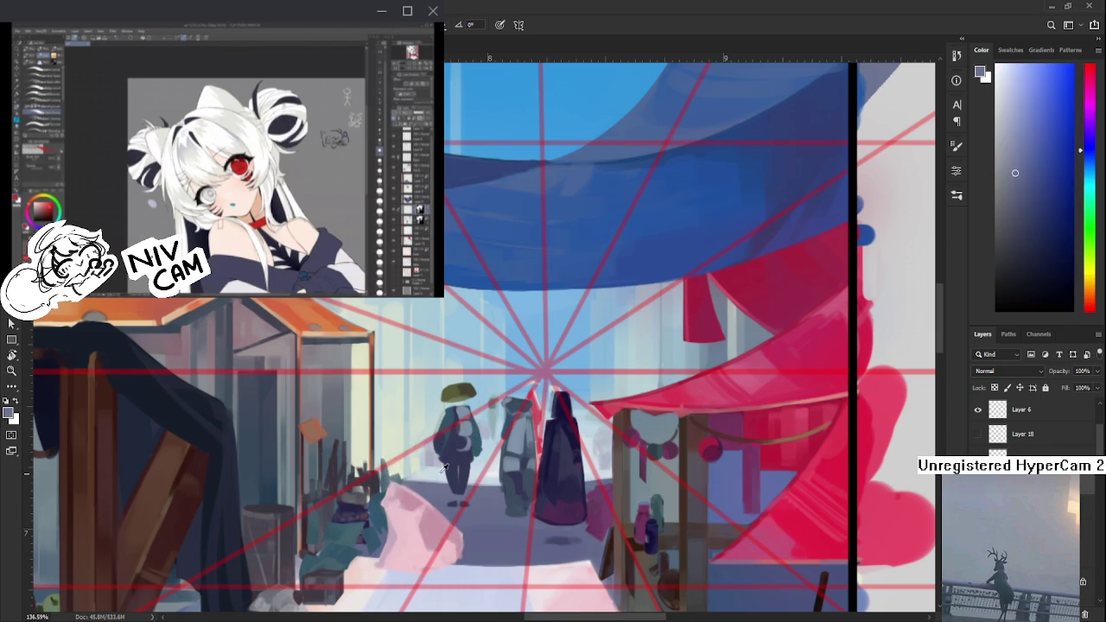
pyautogui.keyDown('alt'); pyautogui.click(407, 525); pyautogui.keyUp('alt')
pyautogui.keyDown('alt'); pyautogui.click(418, 512); pyautogui.keyUp('alt')
pyautogui.keyDown('alt'); pyautogui.click(417, 511); pyautogui.keyUp('alt')
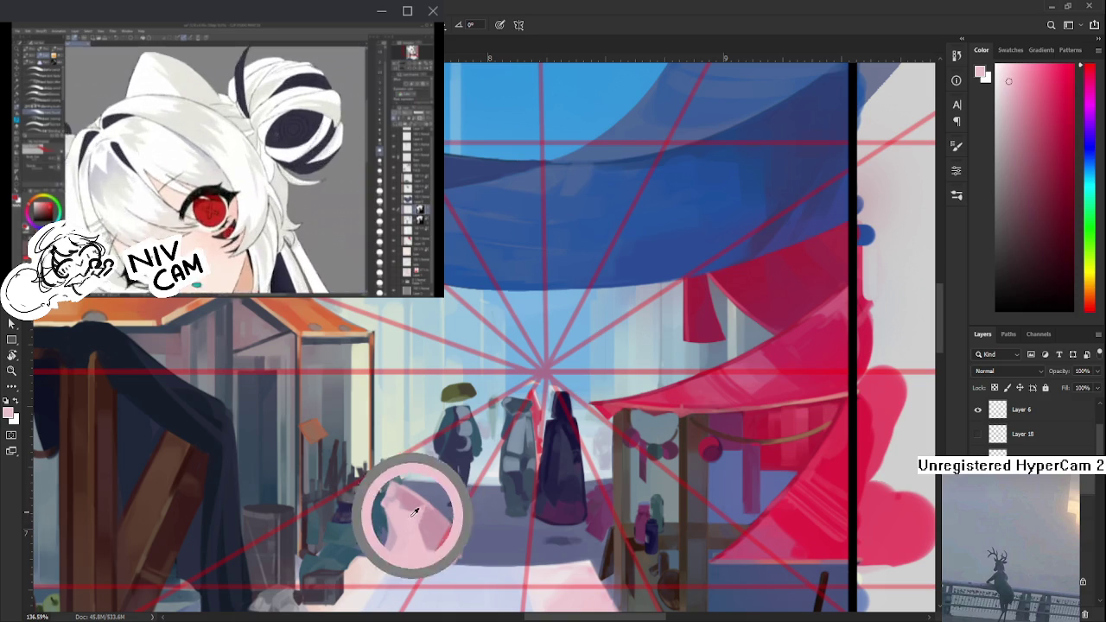
pyautogui.keyDown('alt'); pyautogui.click(417, 512); pyautogui.keyUp('alt')
pyautogui.keyDown('alt'); pyautogui.click(413, 515); pyautogui.keyUp('alt')
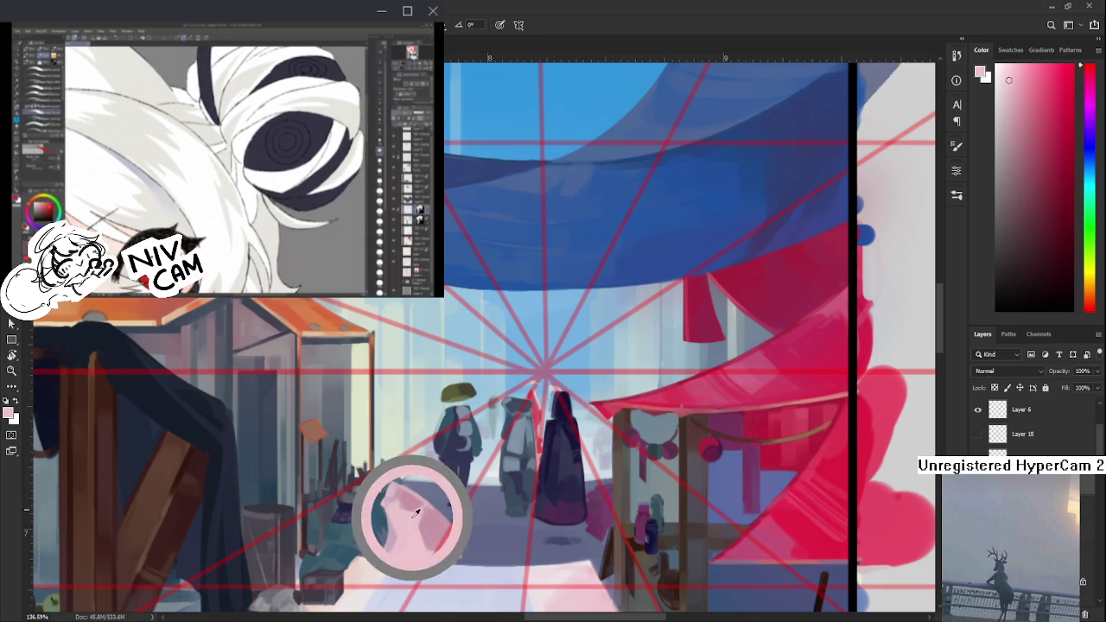
pyautogui.keyDown('alt'); pyautogui.click(430, 513); pyautogui.keyUp('alt')
pyautogui.keyDown('alt'); pyautogui.click(416, 515); pyautogui.keyUp('alt')
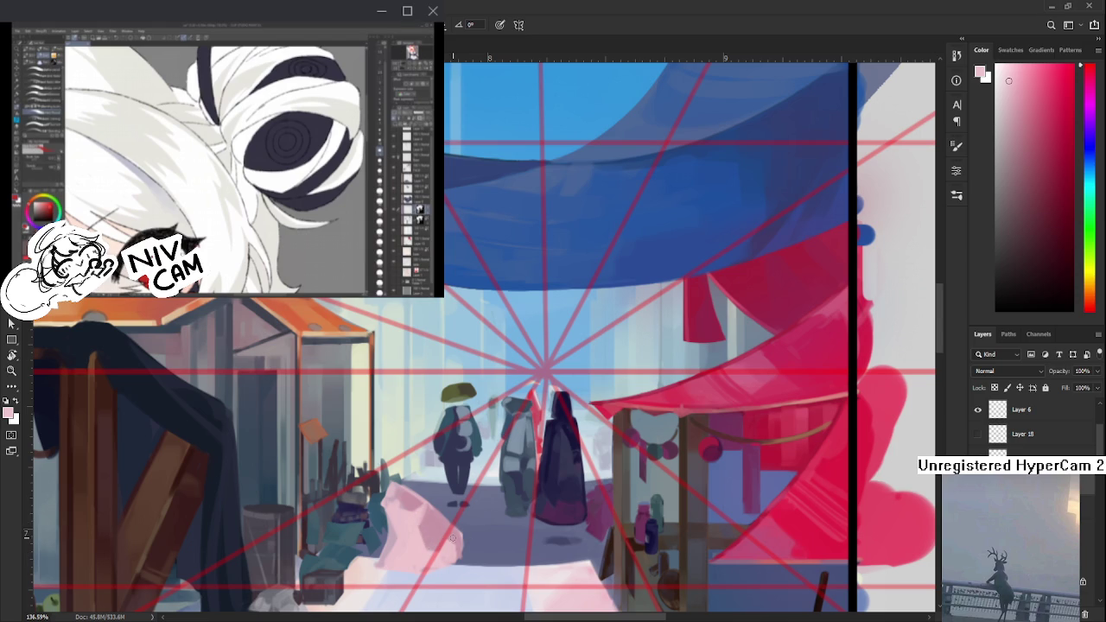
# - Sample darker and lighter pinks and stroke them along the cloth's left edge
pyautogui.scroll(-5, 451, 519)
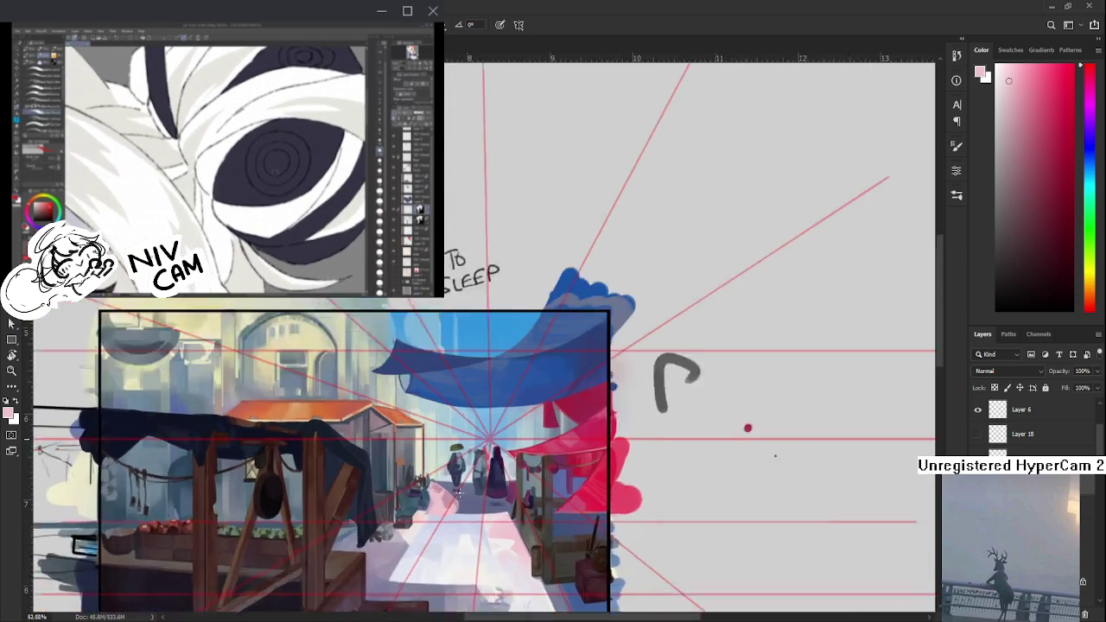
pyautogui.scroll(5, 460, 498)
pyautogui.moveTo(459, 498); pyautogui.dragTo(441, 496)
pyautogui.keyDown('alt'); pyautogui.click(415, 475); pyautogui.keyUp('alt')
pyautogui.moveTo(375, 479)
pyautogui.mouseDown()
pyautogui.moveTo(413, 536)
pyautogui.moveTo(403, 519)
pyautogui.mouseUp()
pyautogui.keyDown('alt'); pyautogui.click(398, 522); pyautogui.keyUp('alt')
pyautogui.keyDown('alt'); pyautogui.click(386, 475); pyautogui.keyUp('alt')
pyautogui.moveTo(377, 477); pyautogui.dragTo(403, 532)
pyautogui.keyDown('alt'); pyautogui.click(383, 517); pyautogui.keyUp('alt')
pyautogui.moveTo(375, 486); pyautogui.dragTo(399, 528)
pyautogui.keyDown('alt'); pyautogui.click(403, 518); pyautogui.keyUp('alt')
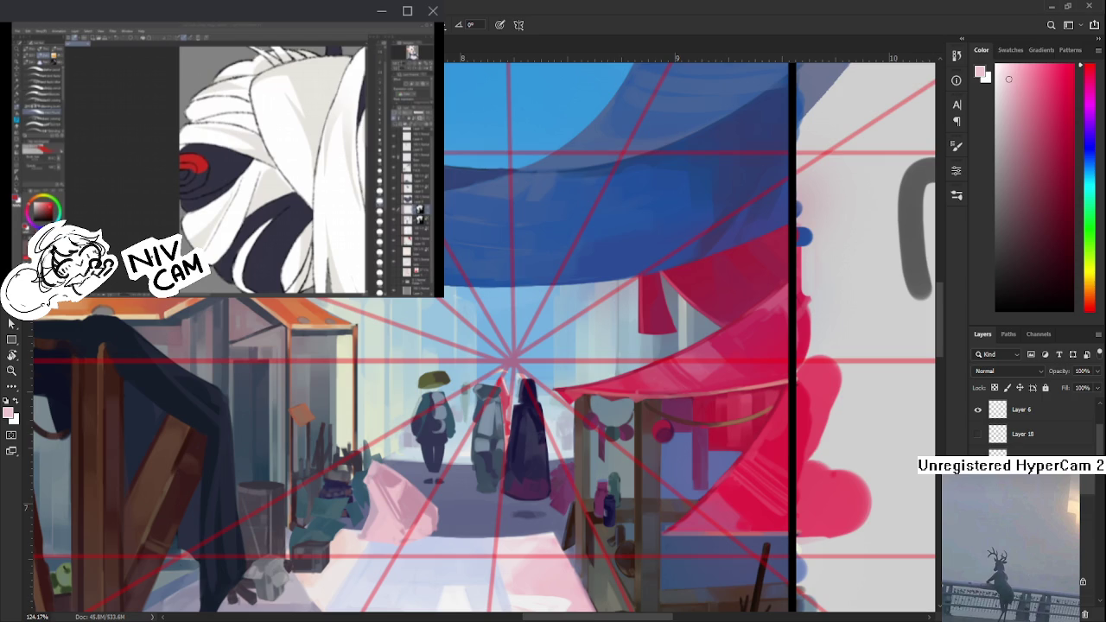
pyautogui.scroll(1, 510, 535)
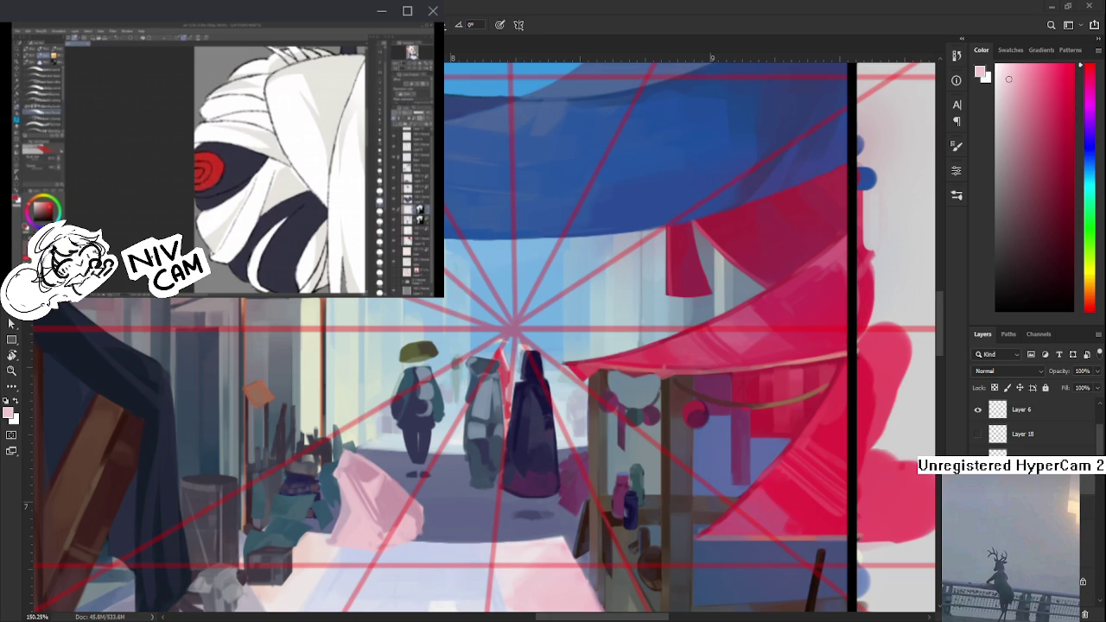
# - Dab new pinks onto the cloth's upper left area and blend them downward
pyautogui.keyDown('alt'); pyautogui.click(390, 492); pyautogui.keyUp('alt')
pyautogui.keyDown('alt'); pyautogui.click(398, 482); pyautogui.keyUp('alt')
pyautogui.keyDown('alt'); pyautogui.click(372, 480); pyautogui.keyUp('alt')
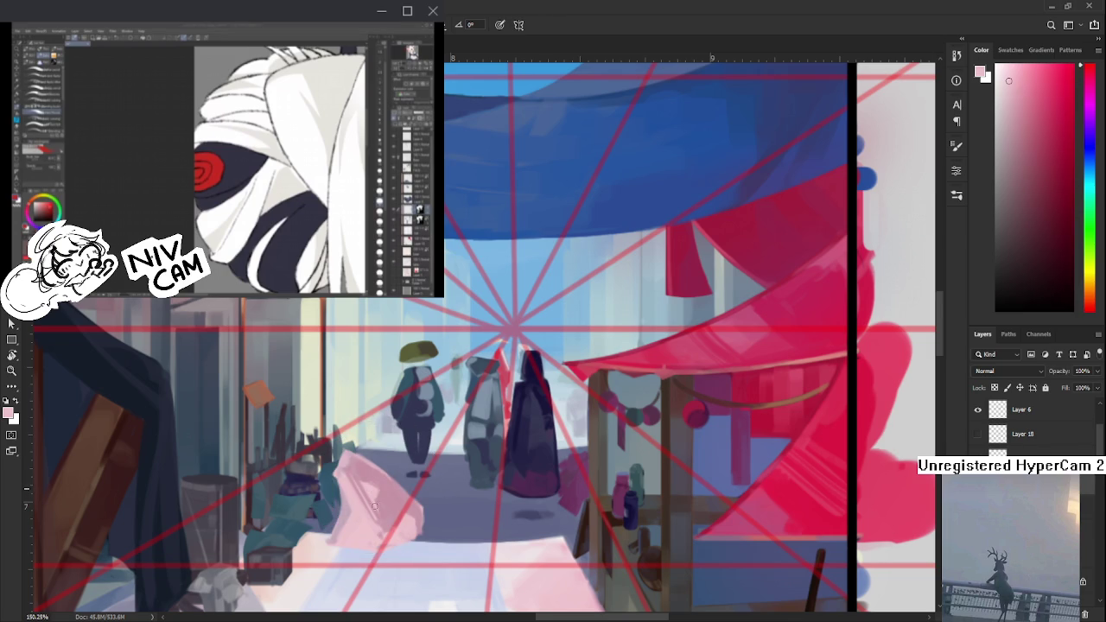
pyautogui.keyDown('alt'); pyautogui.click(367, 497); pyautogui.keyUp('alt')
pyautogui.keyDown('alt'); pyautogui.click(355, 490); pyautogui.keyUp('alt')
pyautogui.keyDown('alt'); pyautogui.click(355, 477); pyautogui.keyUp('alt')
pyautogui.keyDown('alt'); pyautogui.click(366, 490); pyautogui.keyUp('alt')
pyautogui.keyDown('alt'); pyautogui.click(352, 491); pyautogui.keyUp('alt')
pyautogui.keyDown('alt'); pyautogui.click(354, 480); pyautogui.keyUp('alt')
pyautogui.keyDown('alt'); pyautogui.click(367, 496); pyautogui.keyUp('alt')
pyautogui.keyDown('alt'); pyautogui.click(370, 508); pyautogui.keyUp('alt')
pyautogui.keyDown('alt'); pyautogui.click(391, 503); pyautogui.keyUp('alt')
pyautogui.moveTo(391, 503); pyautogui.dragTo(389, 516)
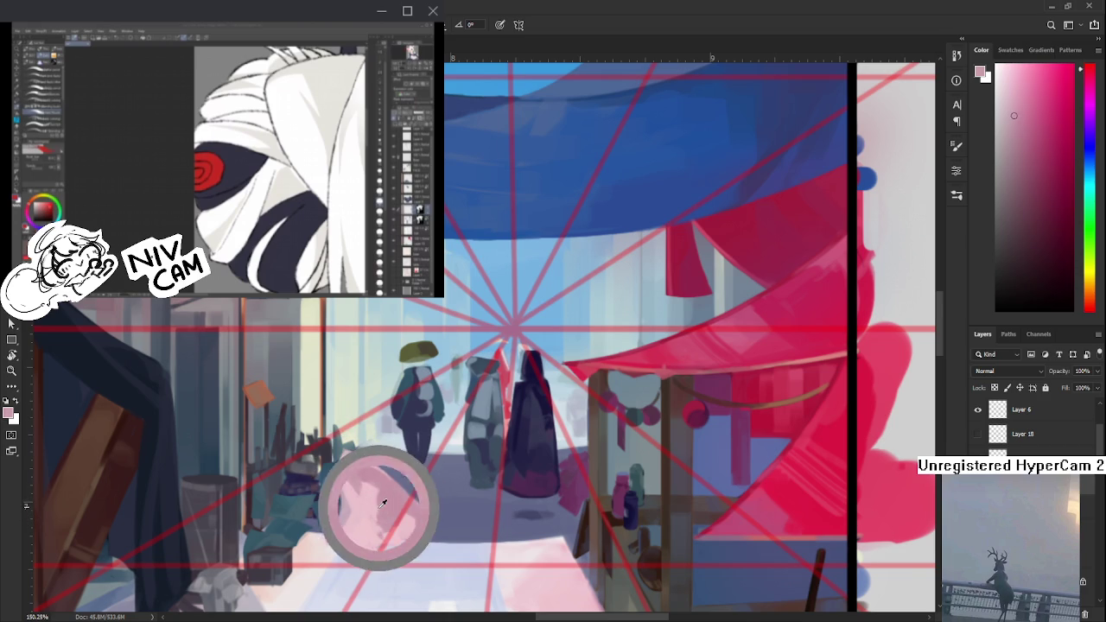
# - Add paler pink highlights and shape the cloth's pointed lower tip
pyautogui.keyDown('alt'); pyautogui.click(372, 495); pyautogui.keyUp('alt')
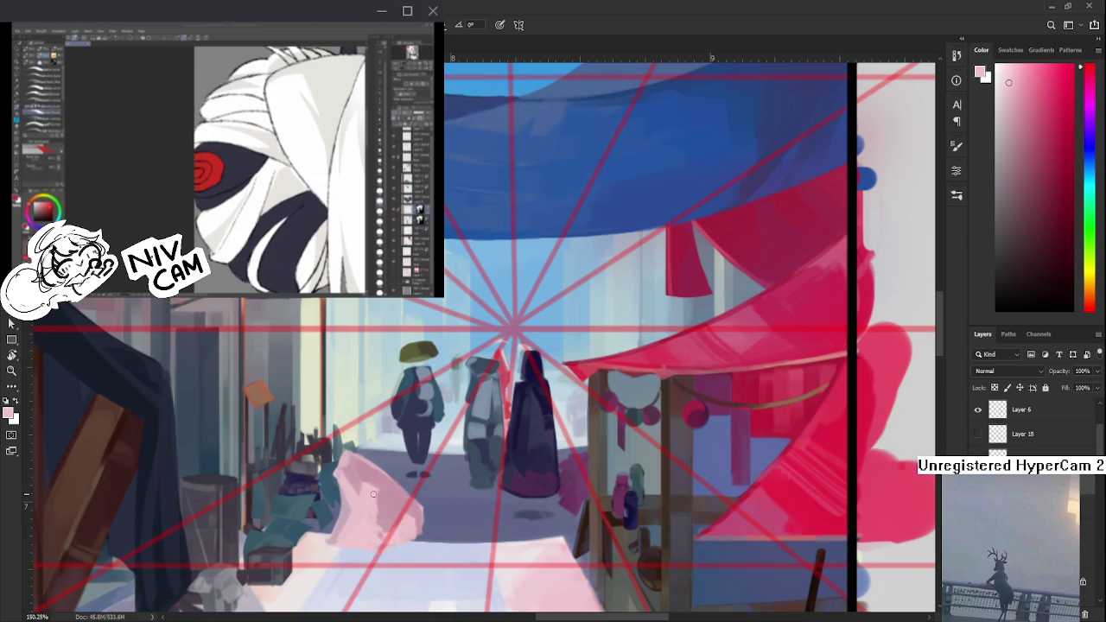
pyautogui.keyDown('alt'); pyautogui.click(379, 495); pyautogui.keyUp('alt')
pyautogui.keyDown('alt'); pyautogui.click(382, 524); pyautogui.keyUp('alt')
pyautogui.keyDown('alt'); pyautogui.click(381, 531); pyautogui.keyUp('alt')
pyautogui.keyDown('alt'); pyautogui.click(409, 526); pyautogui.keyUp('alt')
pyautogui.keyDown('alt'); pyautogui.click(387, 521); pyautogui.keyUp('alt')
pyautogui.keyDown('alt'); pyautogui.click(403, 528); pyautogui.keyUp('alt')
pyautogui.keyDown('alt'); pyautogui.click(393, 531); pyautogui.keyUp('alt')
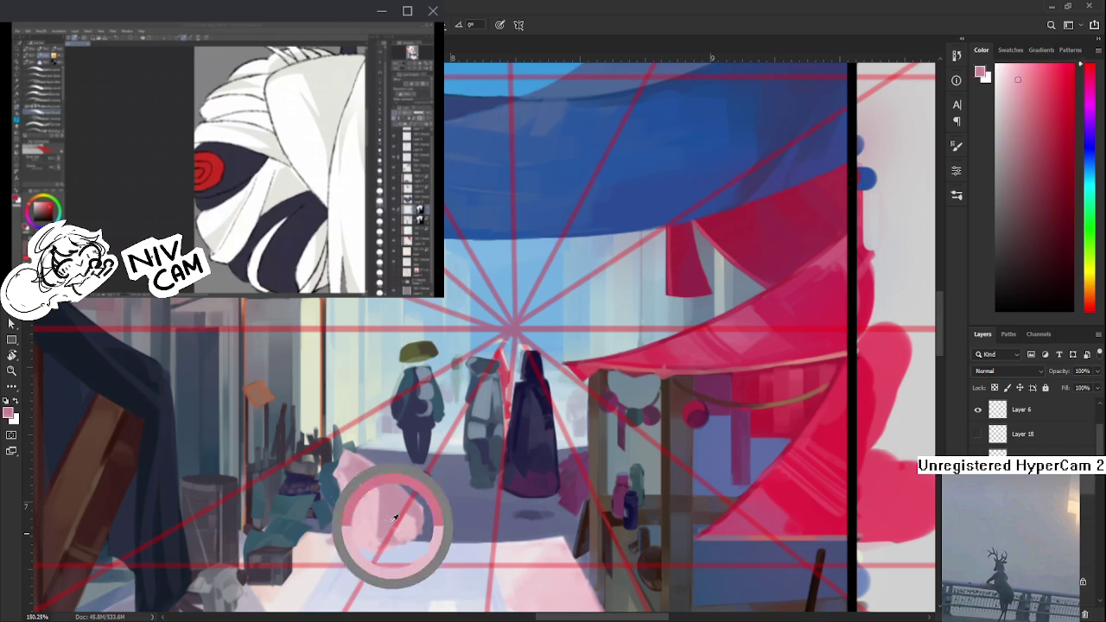
pyautogui.keyDown('alt'); pyautogui.click(392, 505); pyautogui.keyUp('alt')
pyautogui.keyDown('alt'); pyautogui.click(412, 497); pyautogui.keyUp('alt')
pyautogui.keyDown('alt'); pyautogui.click(399, 493); pyautogui.keyUp('alt')
pyautogui.keyDown('alt'); pyautogui.click(403, 501); pyautogui.keyUp('alt')
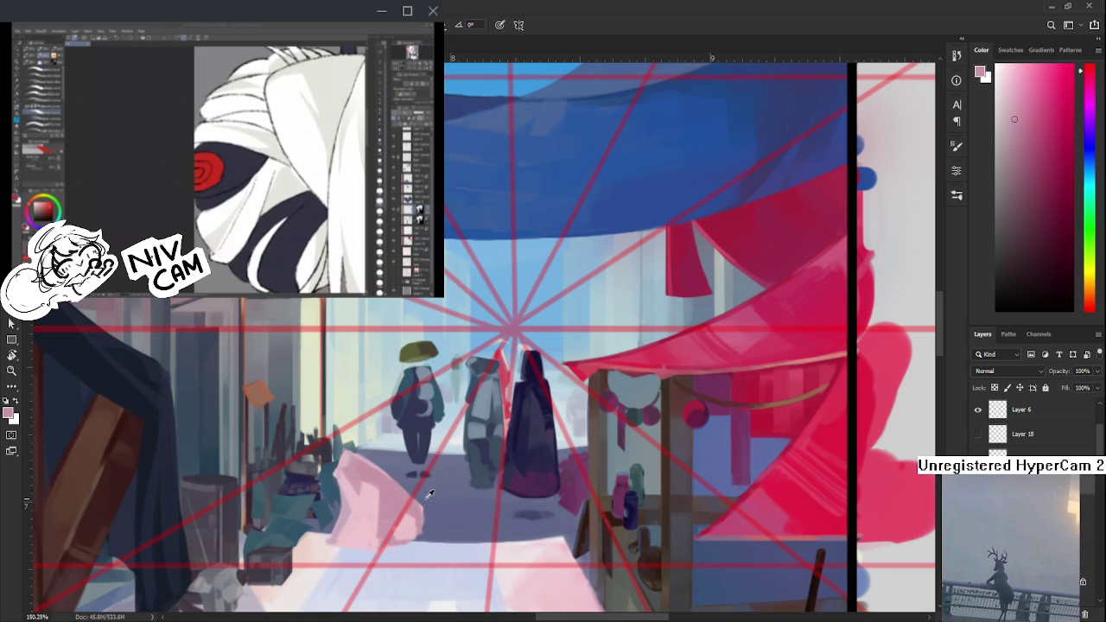
pyautogui.keyDown('alt'); pyautogui.click(397, 500); pyautogui.keyUp('alt')
pyautogui.keyDown('alt'); pyautogui.click(399, 505); pyautogui.keyUp('alt')
# - Lasso the pink cloth and move it down and left with Free Transform
pyautogui.press('e')
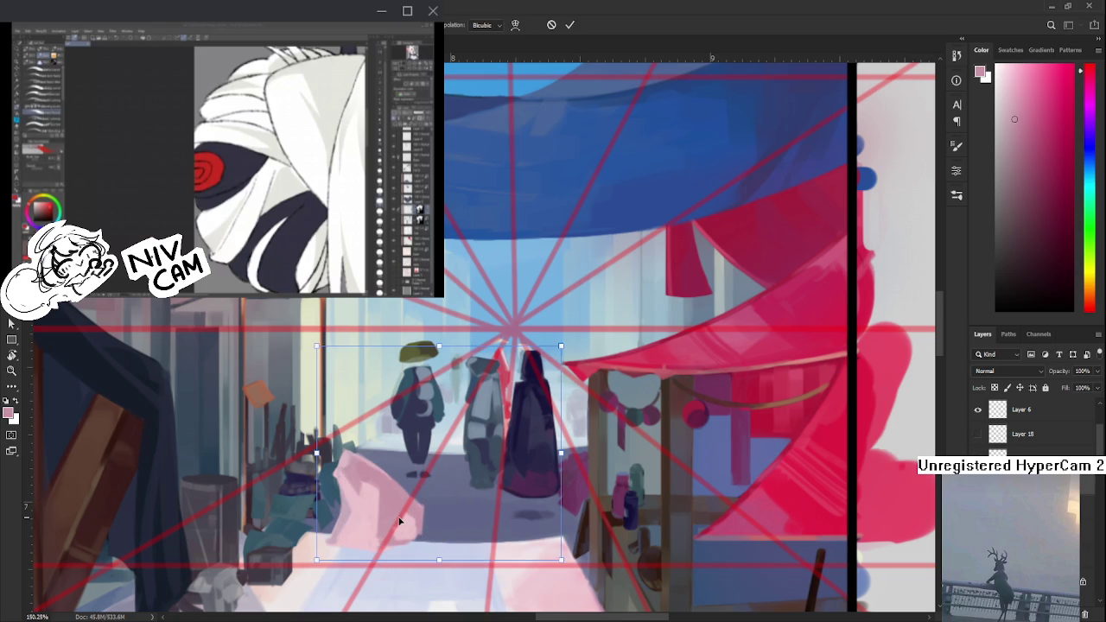
pyautogui.press('l')
pyautogui.moveTo(371, 436); pyautogui.dragTo(373, 432)
pyautogui.hotkey('ctrl', 't')
pyautogui.moveTo(383, 503)
pyautogui.mouseDown()
pyautogui.moveTo(365, 539)
pyautogui.moveTo(393, 519)
pyautogui.mouseUp()
pyautogui.press('Return')
pyautogui.moveTo(465, 556); pyautogui.dragTo(439, 517)
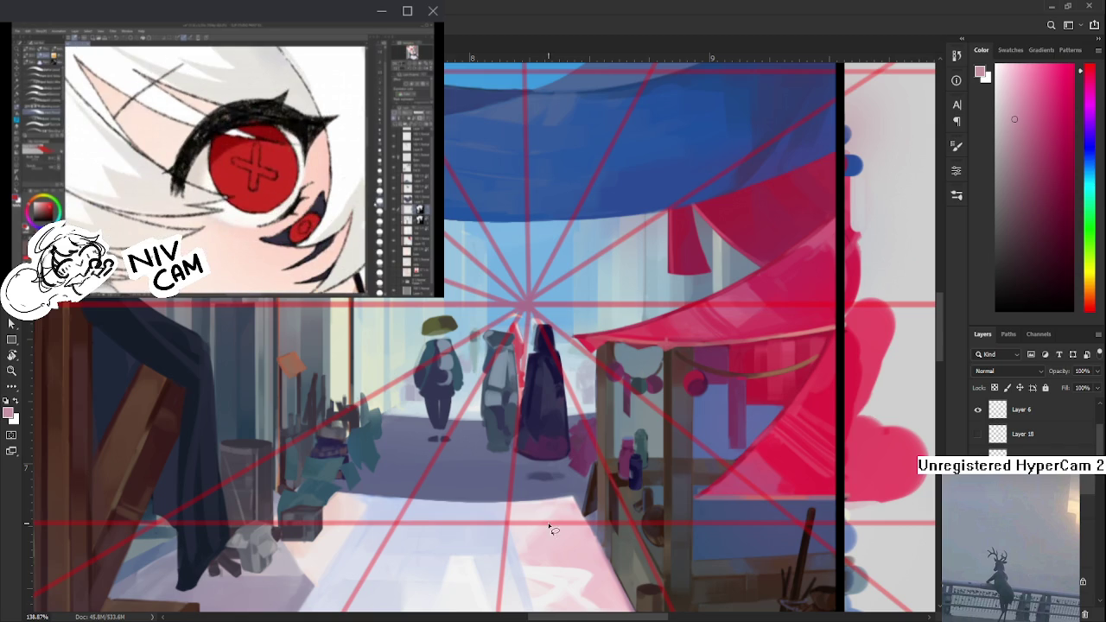
# - Sample dark navy and paint a dark shape beside the stall goods, erasing part of it
pyautogui.moveTo(469, 417); pyautogui.dragTo(541, 448)
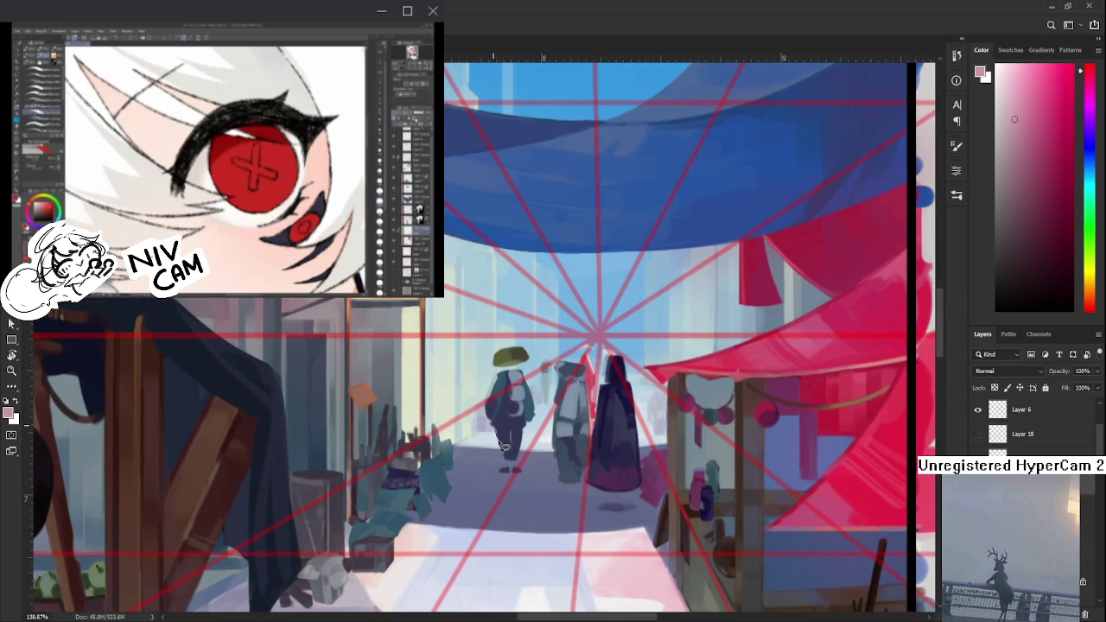
pyautogui.scroll(1, 553, 345)
pyautogui.keyDown('alt'); pyautogui.click(629, 457); pyautogui.keyUp('alt')
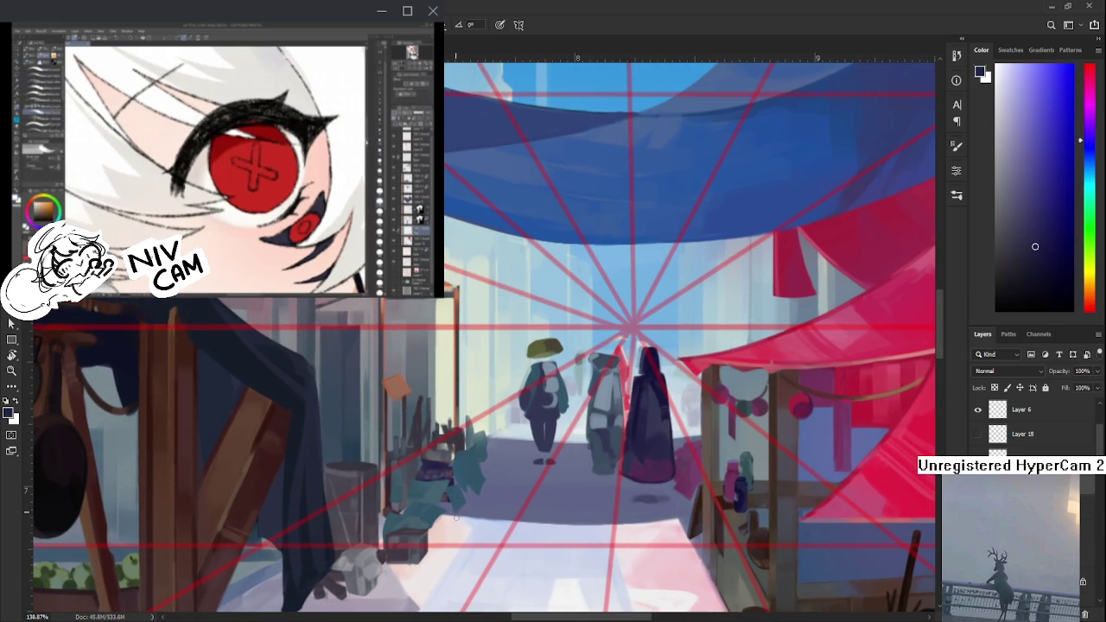
pyautogui.press('v')
pyautogui.press('b')
pyautogui.moveTo(476, 471)
pyautogui.mouseDown()
pyautogui.moveTo(477, 501)
pyautogui.moveTo(486, 485)
pyautogui.moveTo(472, 490)
pyautogui.mouseUp()
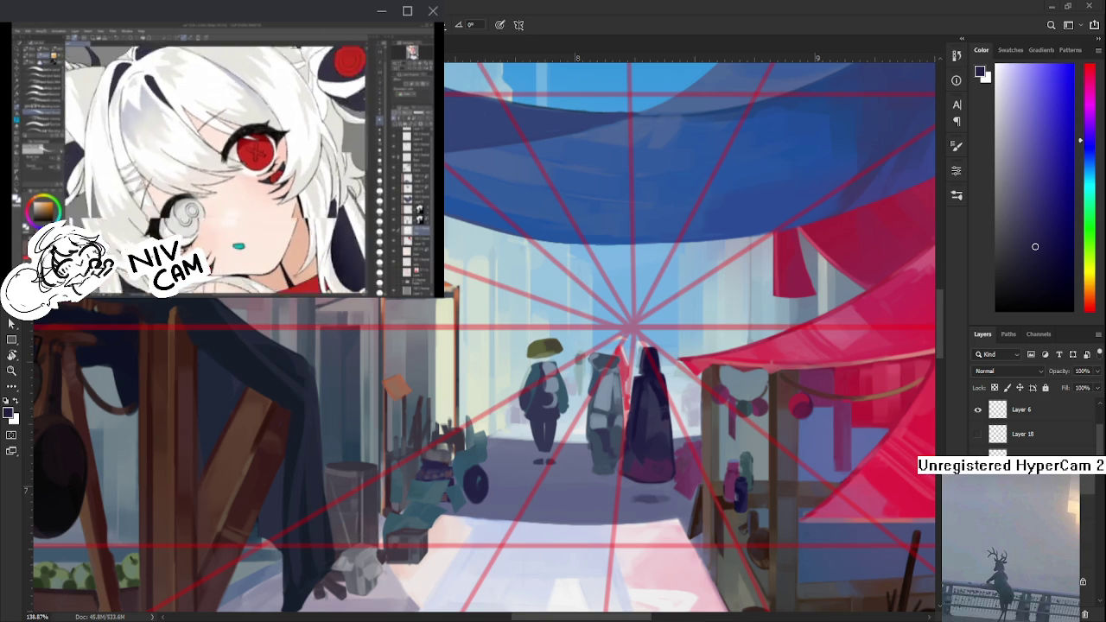
pyautogui.press('e')
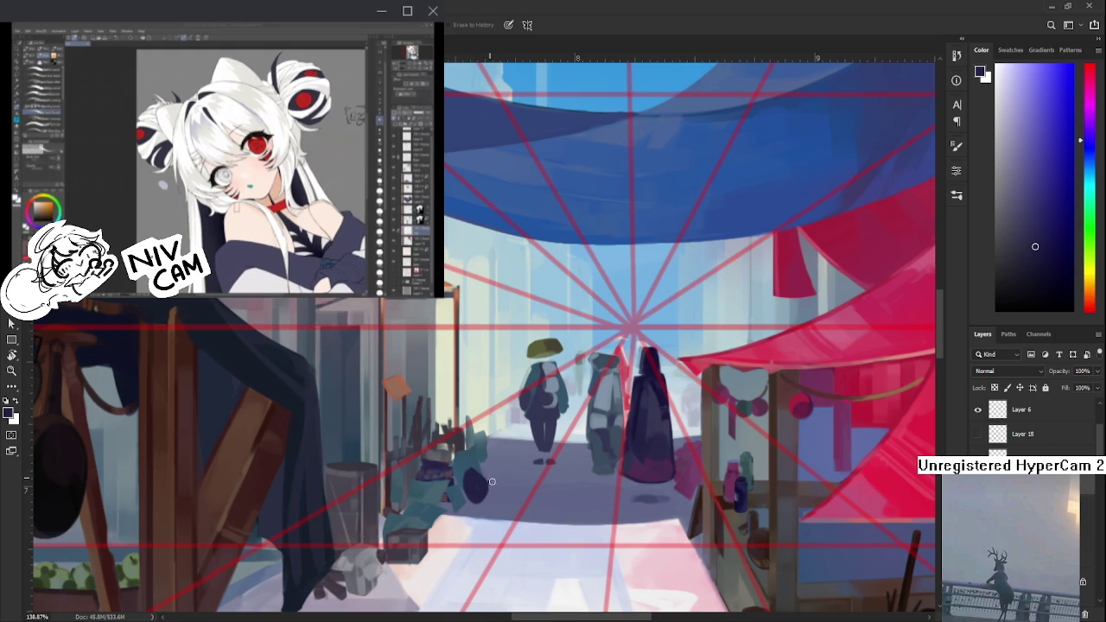
pyautogui.moveTo(469, 486); pyautogui.dragTo(479, 498)
# - Lasso the navy shape, rotate and skew it, then paint navy over the teal shape
pyautogui.press('b')
pyautogui.press('l')
pyautogui.moveTo(458, 450); pyautogui.dragTo(499, 448)
pyautogui.hotkey('ctrl', 't')
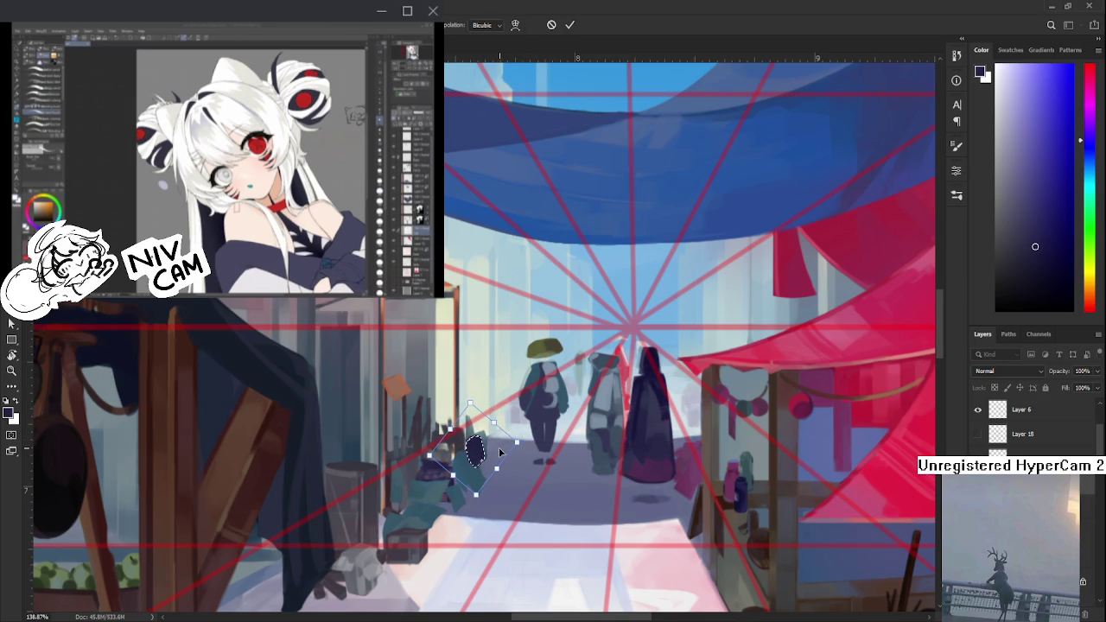
pyautogui.press('Return')
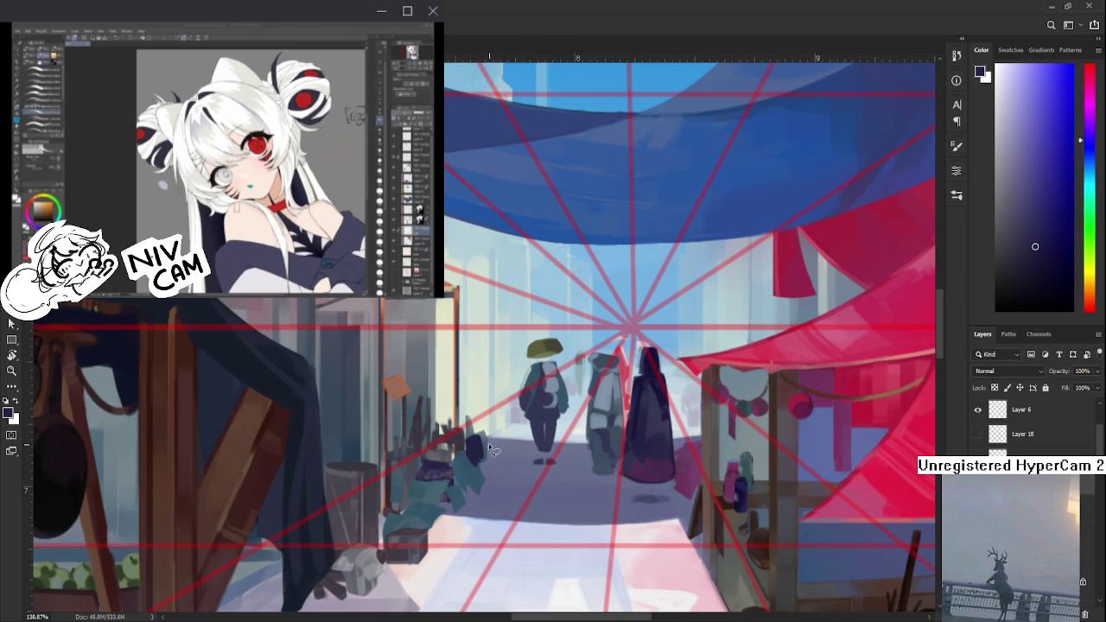
pyautogui.press('b')
pyautogui.moveTo(471, 462); pyautogui.dragTo(485, 517)
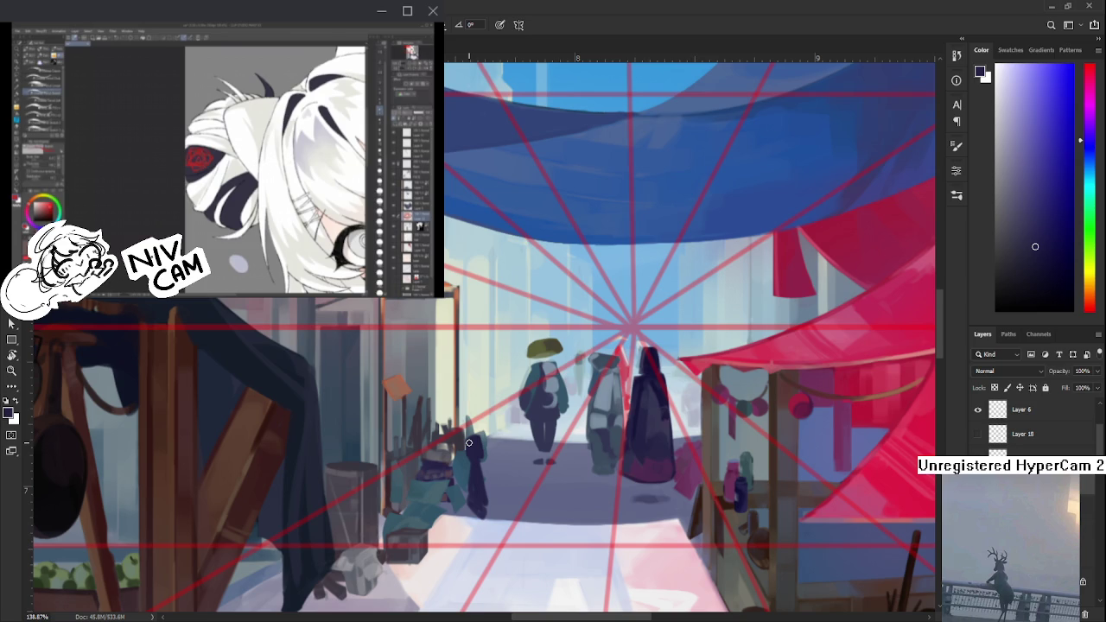
# - Sample a colour and alternate Brush and Eraser on the area left of the green-hatted walker
pyautogui.moveTo(480, 441)
pyautogui.mouseDown()
pyautogui.moveTo(501, 413)
pyautogui.moveTo(512, 418)
pyautogui.mouseUp()
pyautogui.press('e')
pyautogui.press('b')
pyautogui.keyDown('alt'); pyautogui.click(519, 402); pyautogui.keyUp('alt')
pyautogui.press('e')
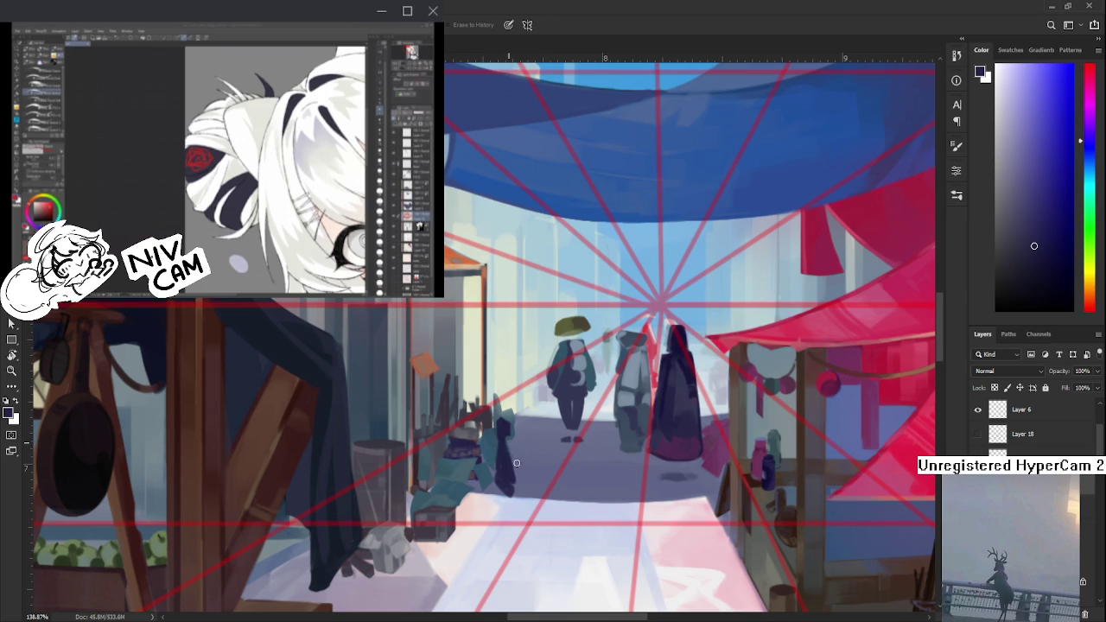
pyautogui.press('b')
pyautogui.press('e')
pyautogui.moveTo(520, 457); pyautogui.dragTo(527, 448)
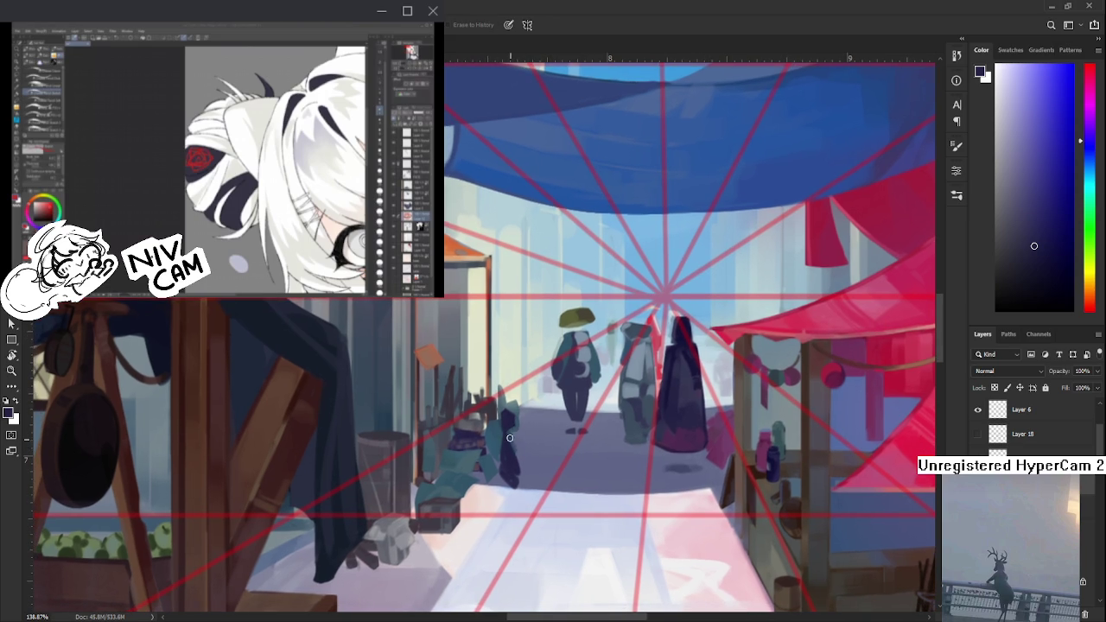
pyautogui.press('b')
pyautogui.press('e')
pyautogui.press('b')
pyautogui.press('e')
pyautogui.hscroll(1, 493, 451)
pyautogui.press('b')
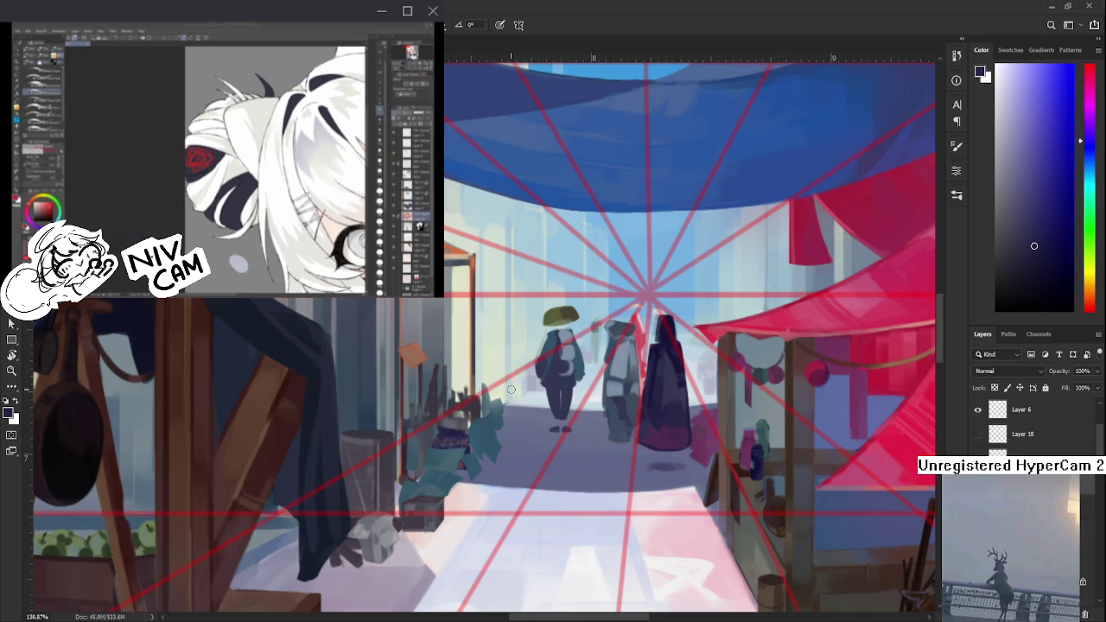
pyautogui.scroll(2, 507, 390)
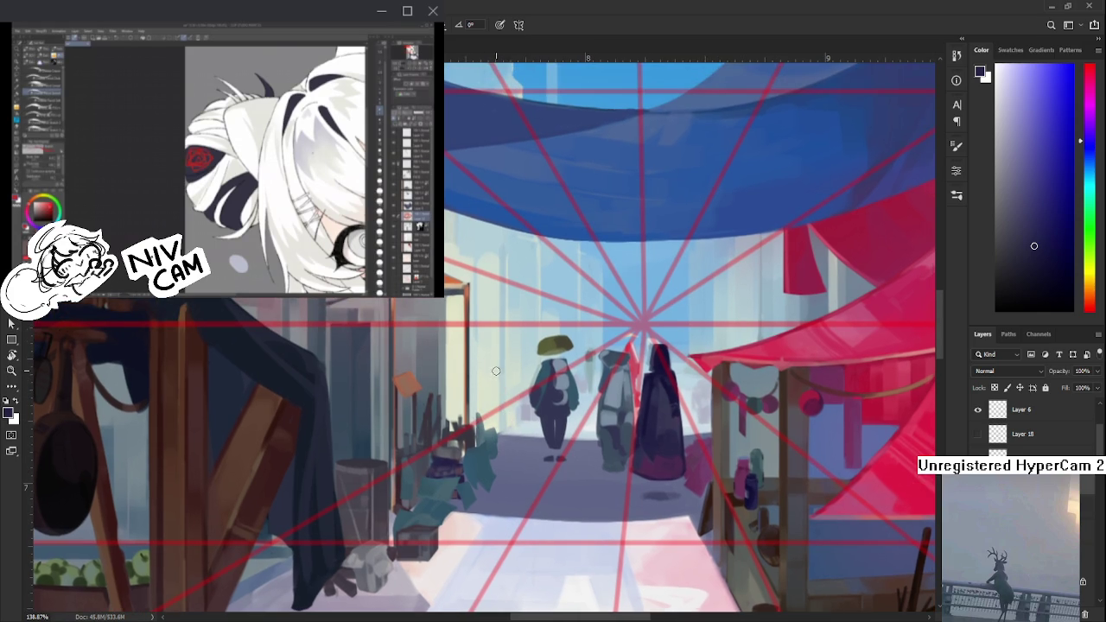
# - Paint the new dark figure's body and lower right edge, trimming its head
pyautogui.moveTo(499, 388); pyautogui.dragTo(495, 445)
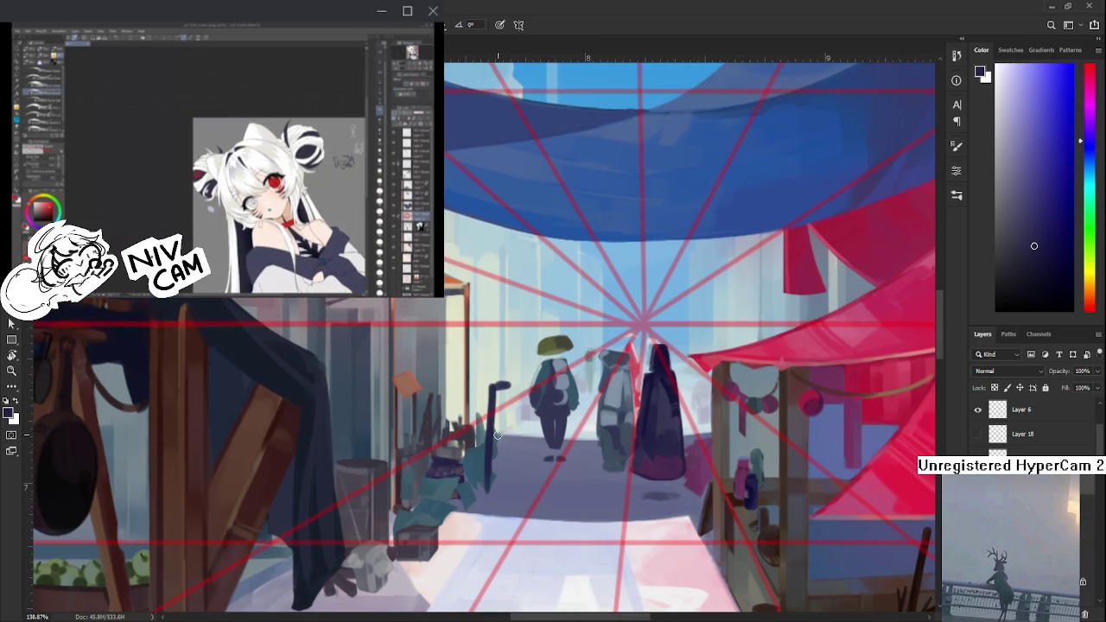
pyautogui.moveTo(503, 396)
pyautogui.mouseDown()
pyautogui.moveTo(500, 428)
pyautogui.moveTo(510, 420)
pyautogui.moveTo(522, 455)
pyautogui.mouseUp()
pyautogui.moveTo(510, 416)
pyautogui.mouseDown()
pyautogui.moveTo(505, 442)
pyautogui.moveTo(498, 404)
pyautogui.moveTo(523, 450)
pyautogui.moveTo(498, 458)
pyautogui.moveTo(526, 470)
pyautogui.moveTo(508, 465)
pyautogui.moveTo(497, 375)
pyautogui.moveTo(510, 384)
pyautogui.mouseUp()
pyautogui.press('e')
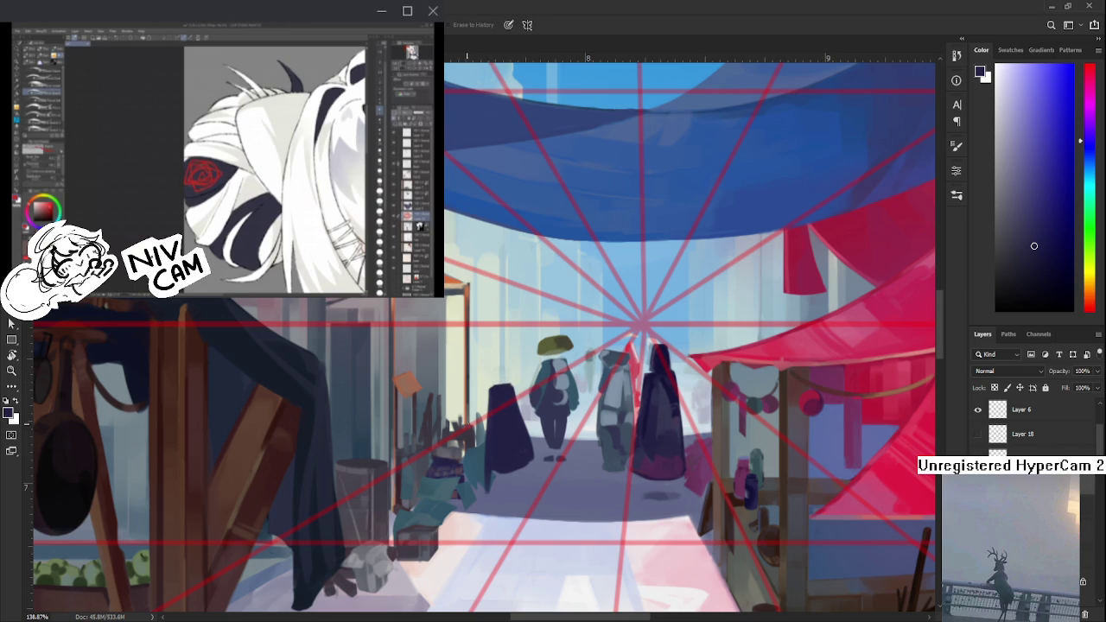
pyautogui.press('b')
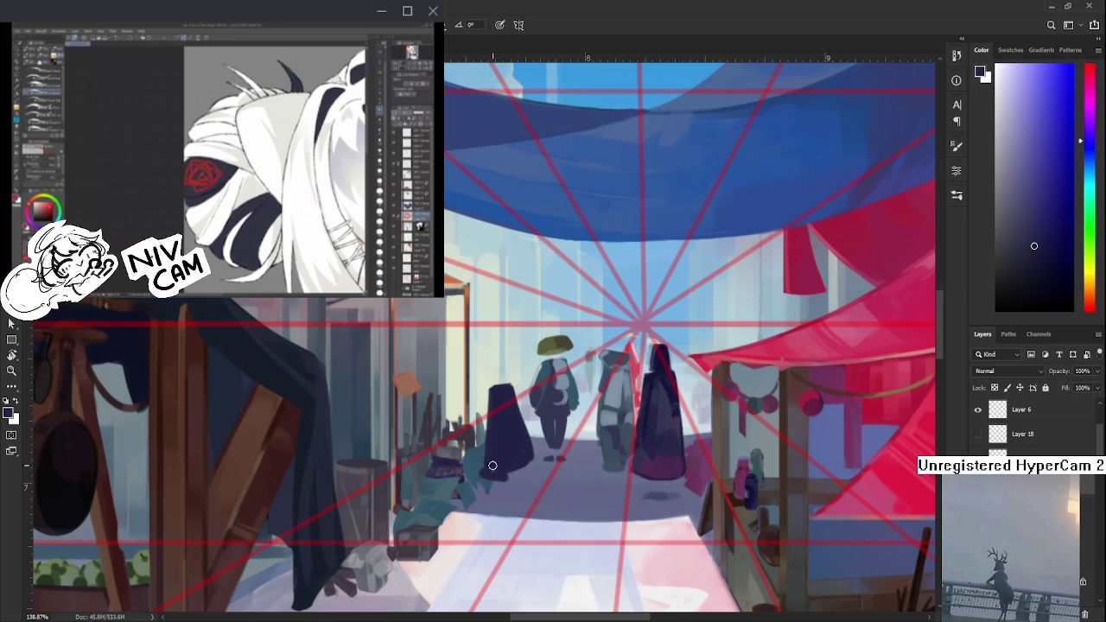
pyautogui.moveTo(495, 470); pyautogui.dragTo(541, 462)
pyautogui.press('e')
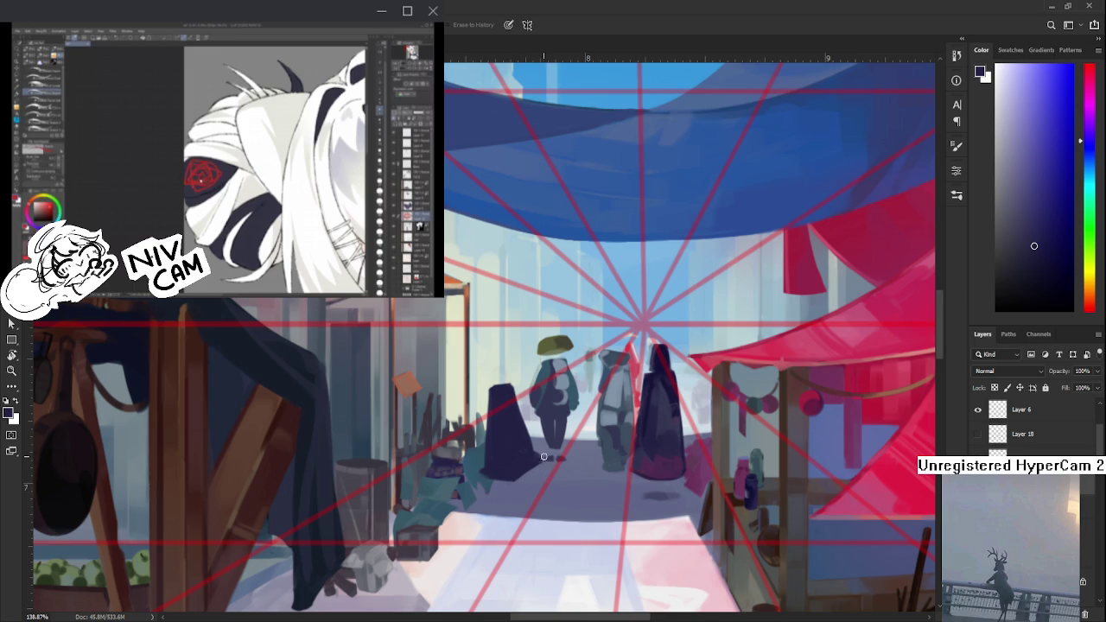
pyautogui.moveTo(561, 455); pyautogui.dragTo(541, 483)
# - Lasso the cloaked figure, skew and narrow it with Free Transform, then touch it up
pyautogui.press('l')
pyautogui.moveTo(474, 382)
pyautogui.mouseDown()
pyautogui.moveTo(436, 467)
pyautogui.moveTo(542, 529)
pyautogui.moveTo(501, 403)
pyautogui.moveTo(536, 418)
pyautogui.moveTo(546, 475)
pyautogui.mouseUp()
pyautogui.hotkey('ctrl', 't')
pyautogui.press('Return')
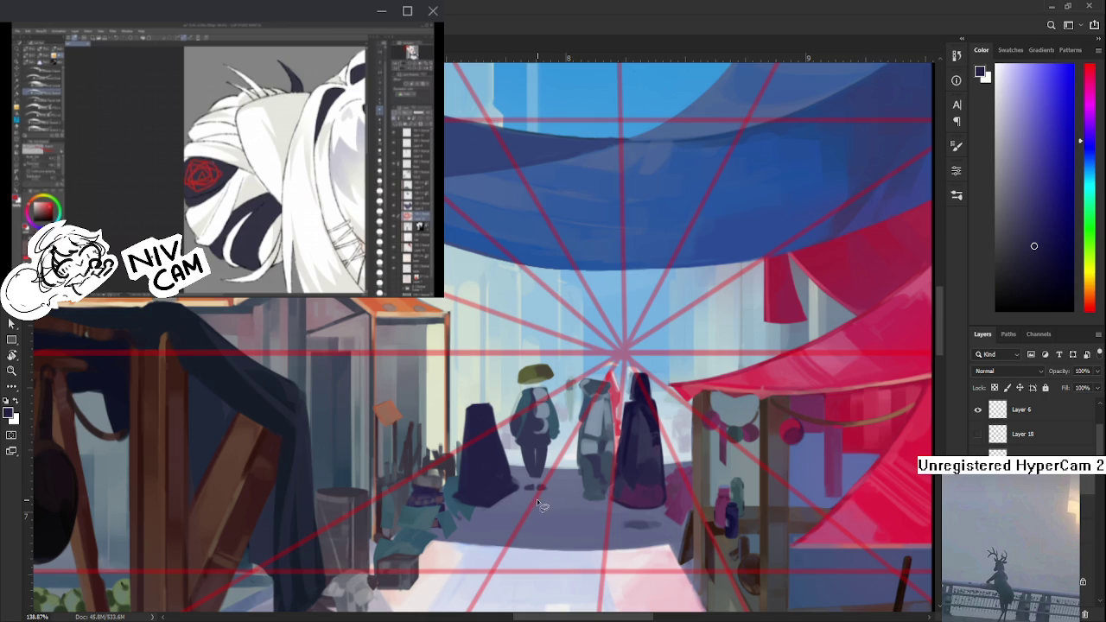
pyautogui.press('e')
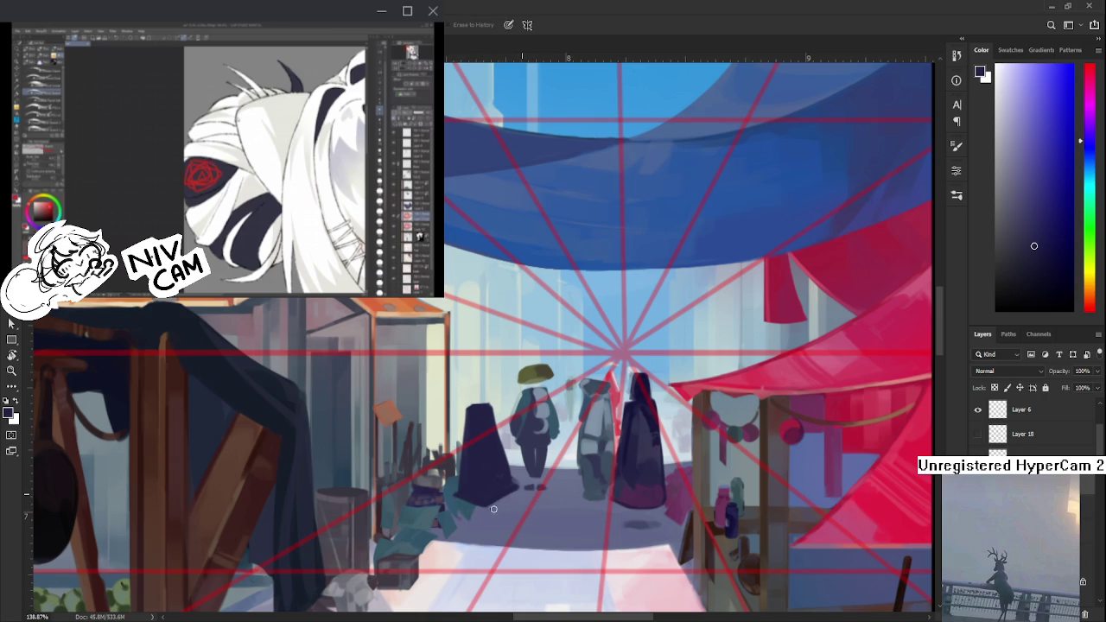
pyautogui.press('b')
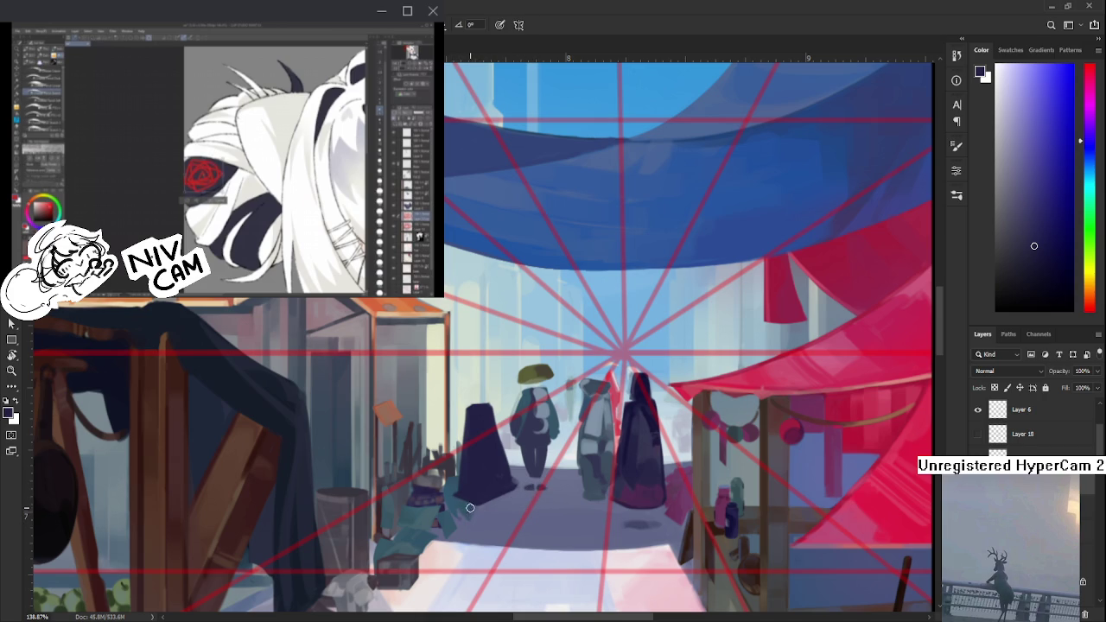
pyautogui.press('e')
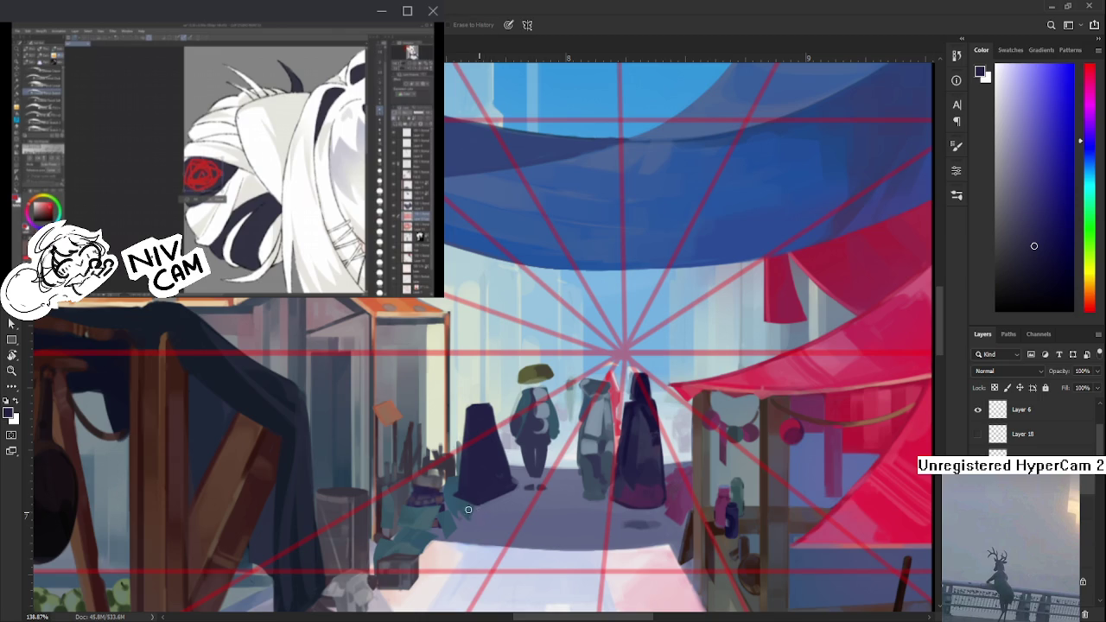
pyautogui.press('b')
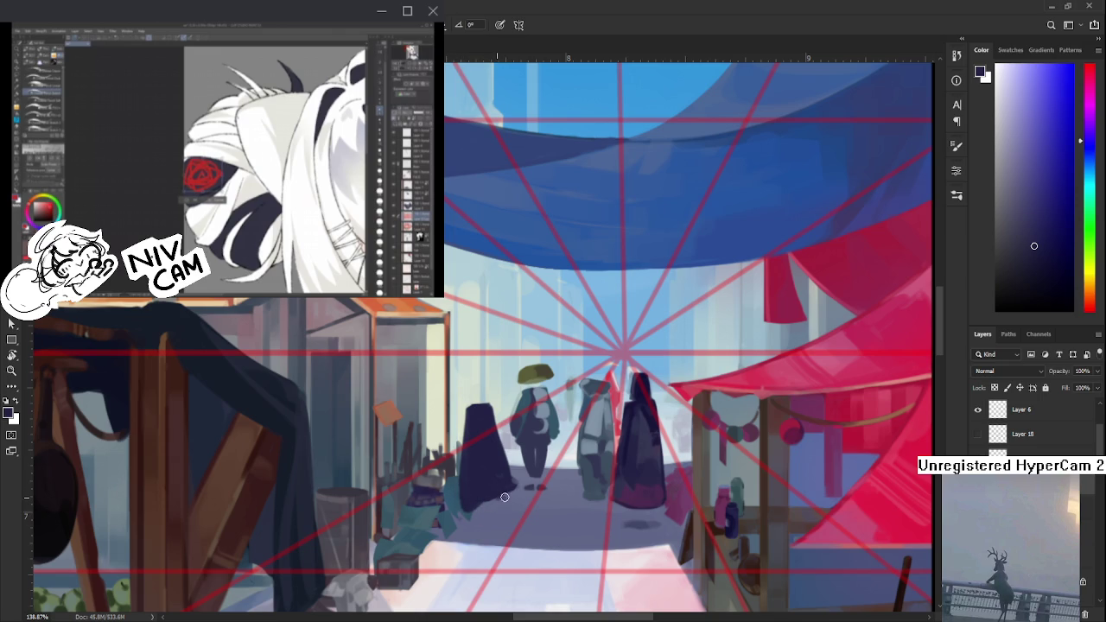
pyautogui.press('e')
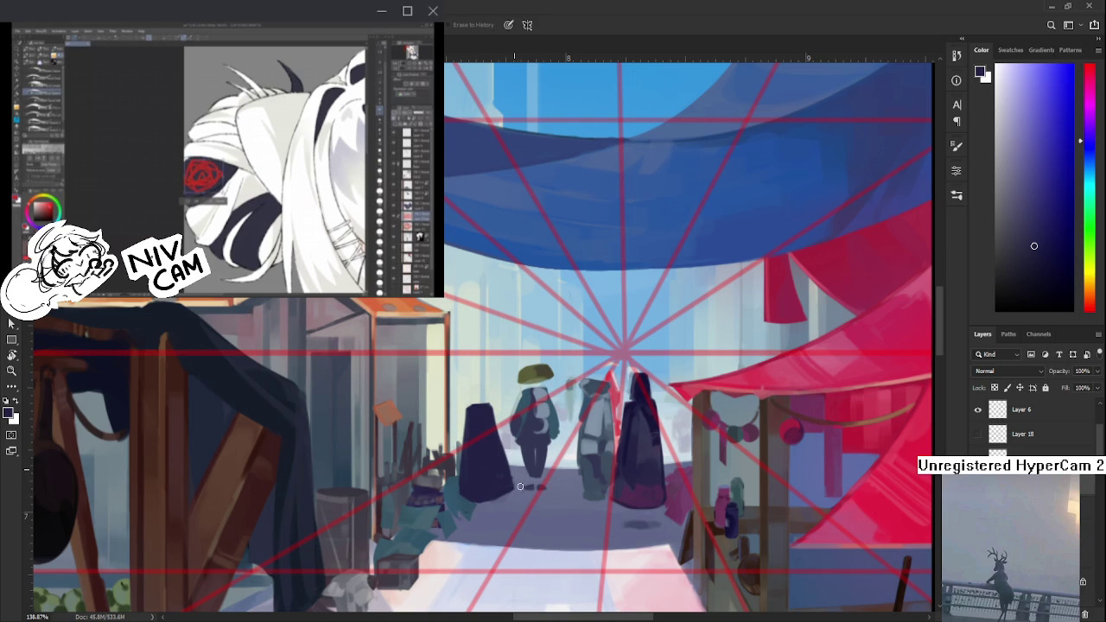
# - Erase stray street paint, then lasso the dark cloaked figure, shrink it and shift it down-right
pyautogui.moveTo(455, 476); pyautogui.dragTo(462, 504)
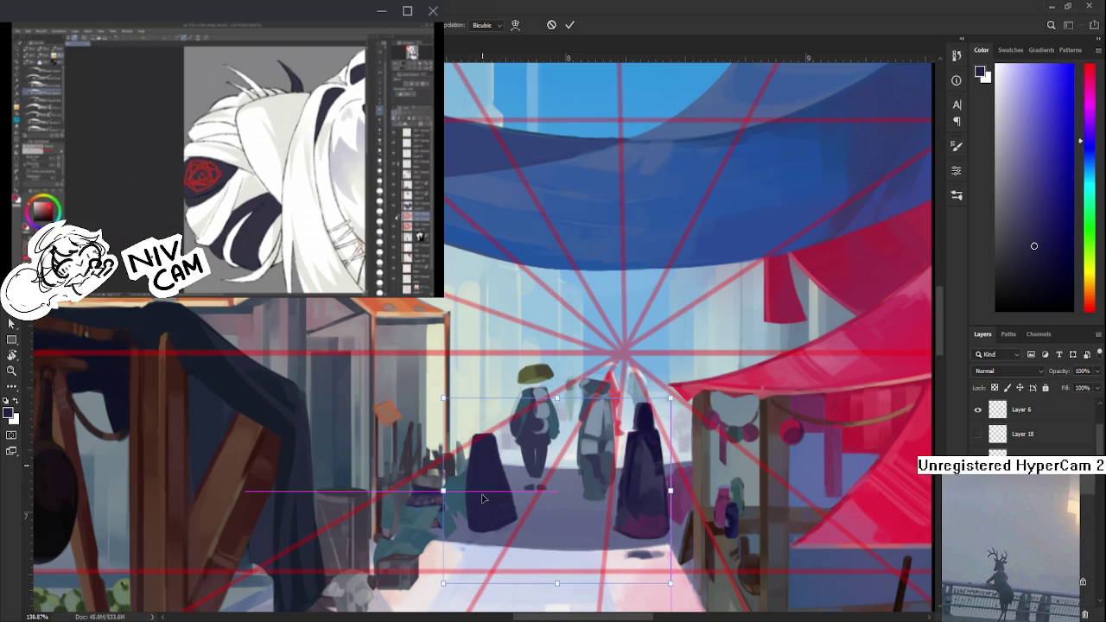
pyautogui.press('l')
pyautogui.moveTo(462, 501); pyautogui.dragTo(467, 506)
pyautogui.hotkey('ctrl', 't')
pyautogui.moveTo(517, 378); pyautogui.dragTo(532, 404)
pyautogui.moveTo(543, 548); pyautogui.dragTo(532, 531)
pyautogui.moveTo(538, 418); pyautogui.dragTo(537, 411)
pyautogui.press('Return')
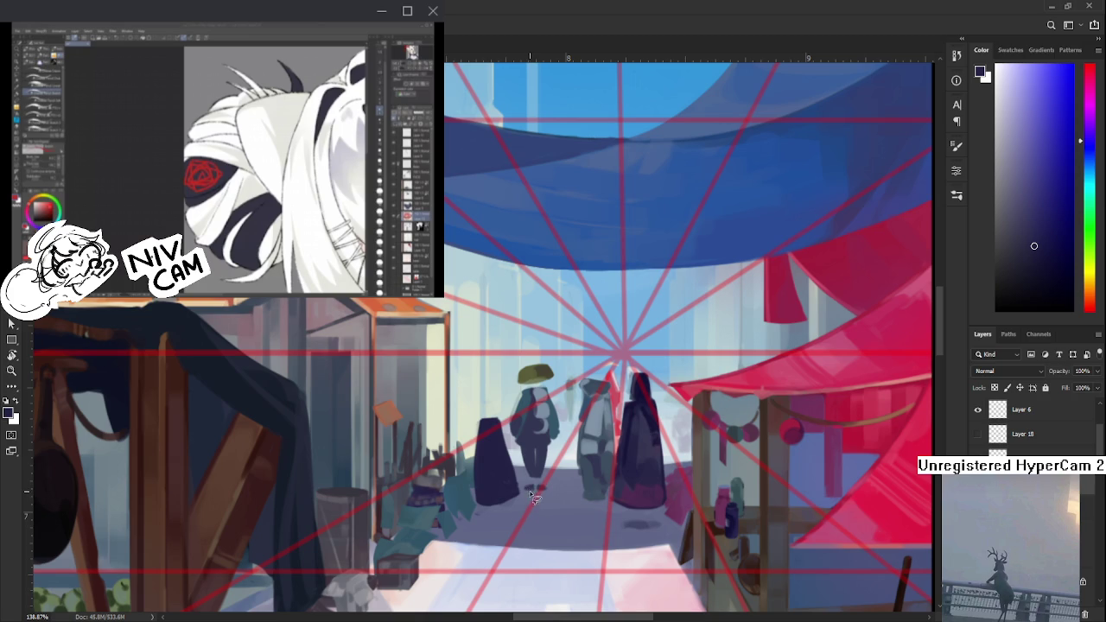
# - Reselect the cloaked figure twice to reshape it and settle it slightly lower and right
pyautogui.moveTo(536, 500); pyautogui.dragTo(533, 490)
pyautogui.hotkey('ctrl', 't')
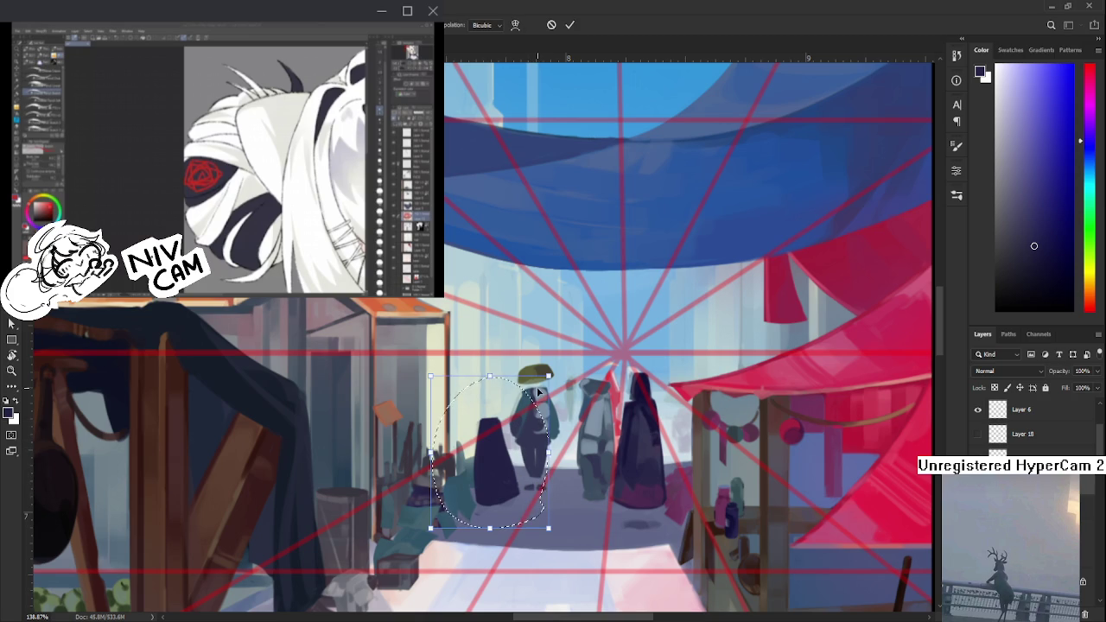
pyautogui.moveTo(548, 374); pyautogui.dragTo(518, 462)
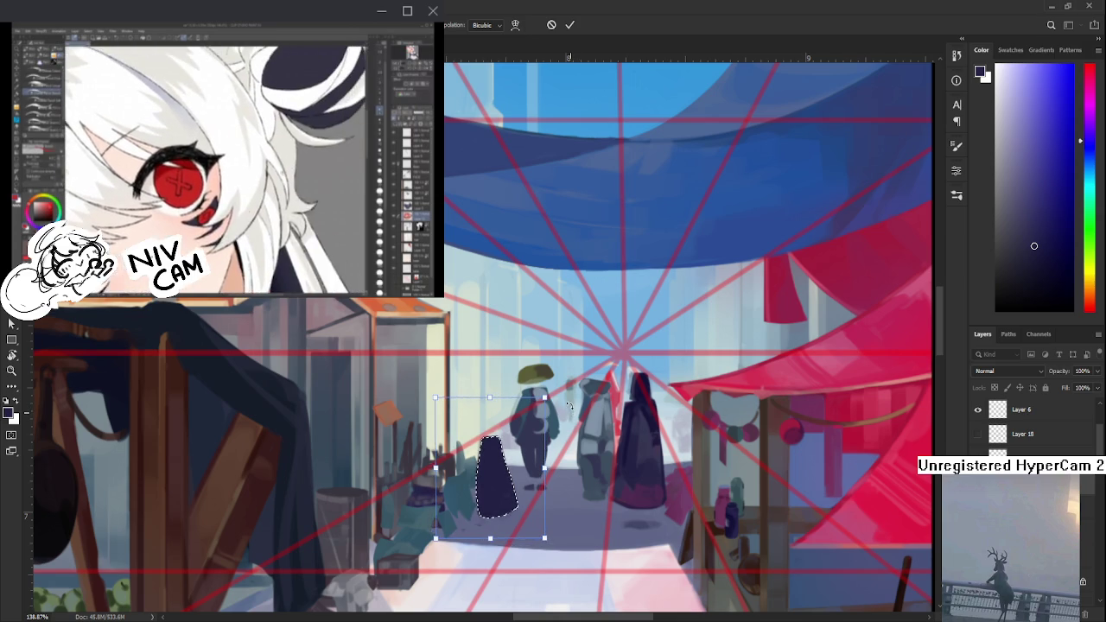
pyautogui.moveTo(519, 462); pyautogui.dragTo(523, 463)
pyautogui.press('Return')
pyautogui.hotkey('ctrl', 'd')
pyautogui.moveTo(519, 402); pyautogui.dragTo(514, 405)
pyautogui.hotkey('ctrl', 't')
pyautogui.moveTo(523, 445); pyautogui.dragTo(534, 456)
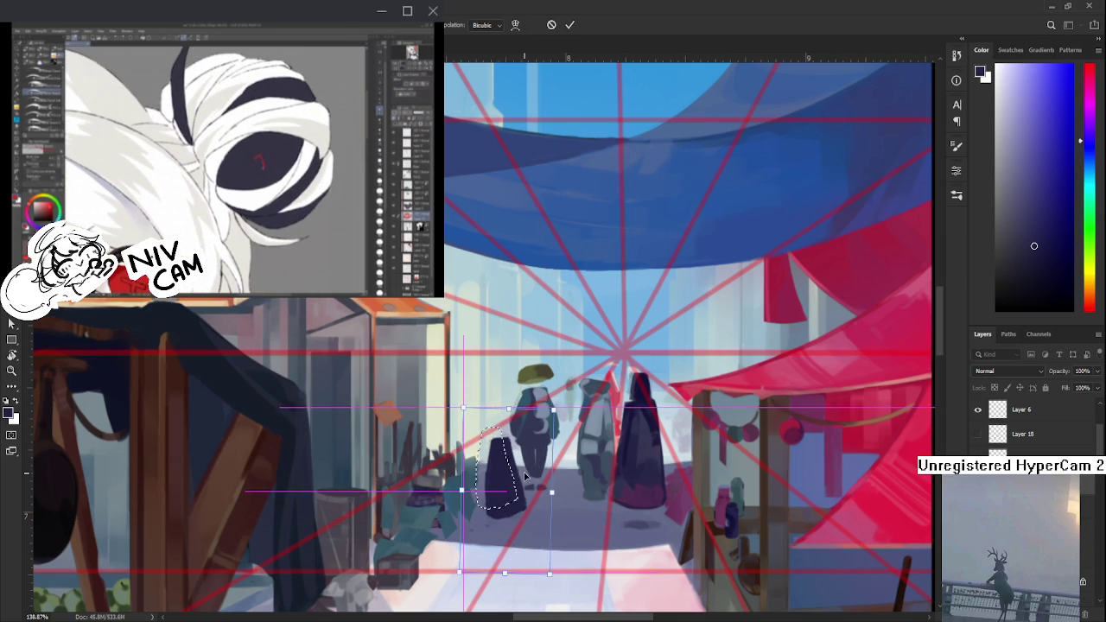
pyautogui.press('Return')
pyautogui.hotkey('ctrl', 'd')
# - Brush a head with ear-like bumps onto the figure and trim it with the eraser
pyautogui.press('b')
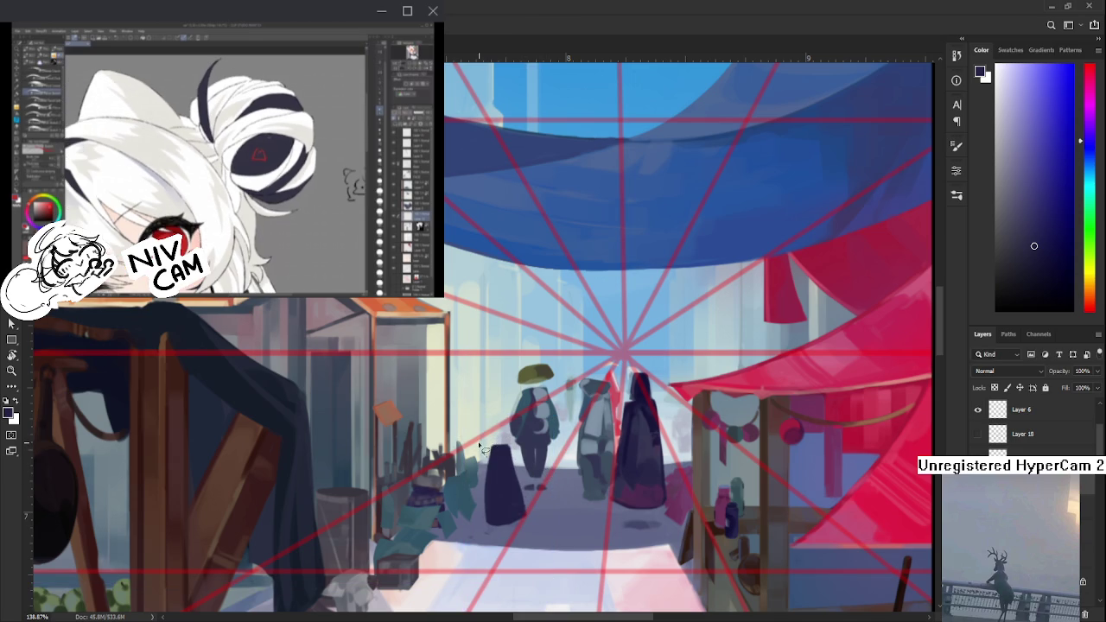
pyautogui.moveTo(489, 448)
pyautogui.mouseDown()
pyautogui.moveTo(507, 450)
pyautogui.moveTo(498, 438)
pyautogui.moveTo(510, 440)
pyautogui.moveTo(504, 447)
pyautogui.mouseUp()
pyautogui.press('e')
pyautogui.press('b')
pyautogui.press('e')
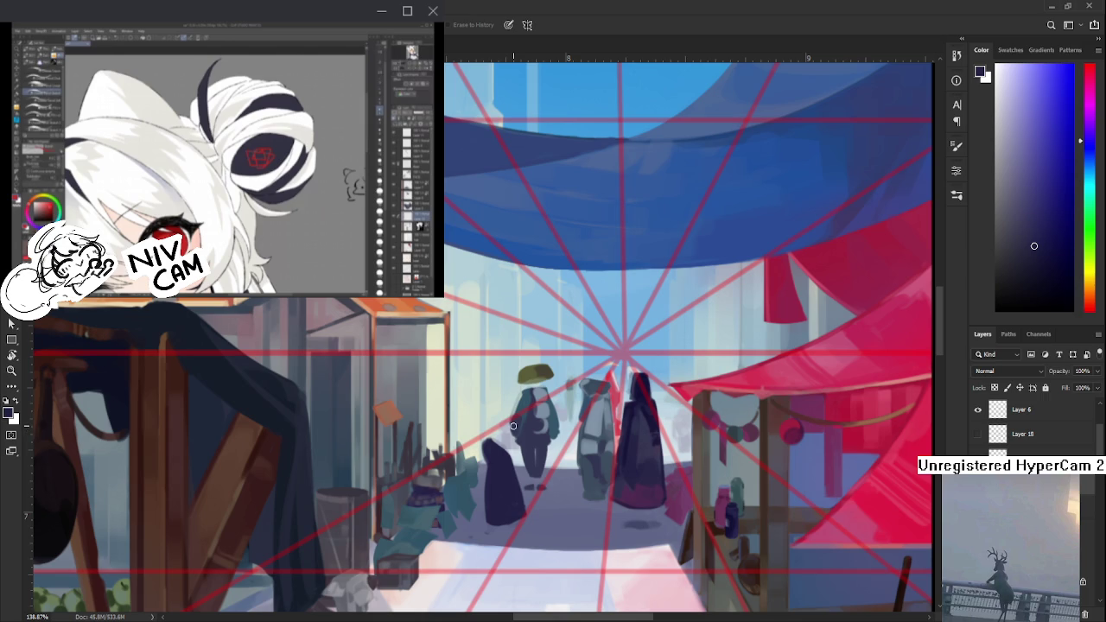
# - Extend the cloaked figure downward and darken part of its cloak, erasing excess paint
pyautogui.moveTo(487, 420); pyautogui.dragTo(474, 562)
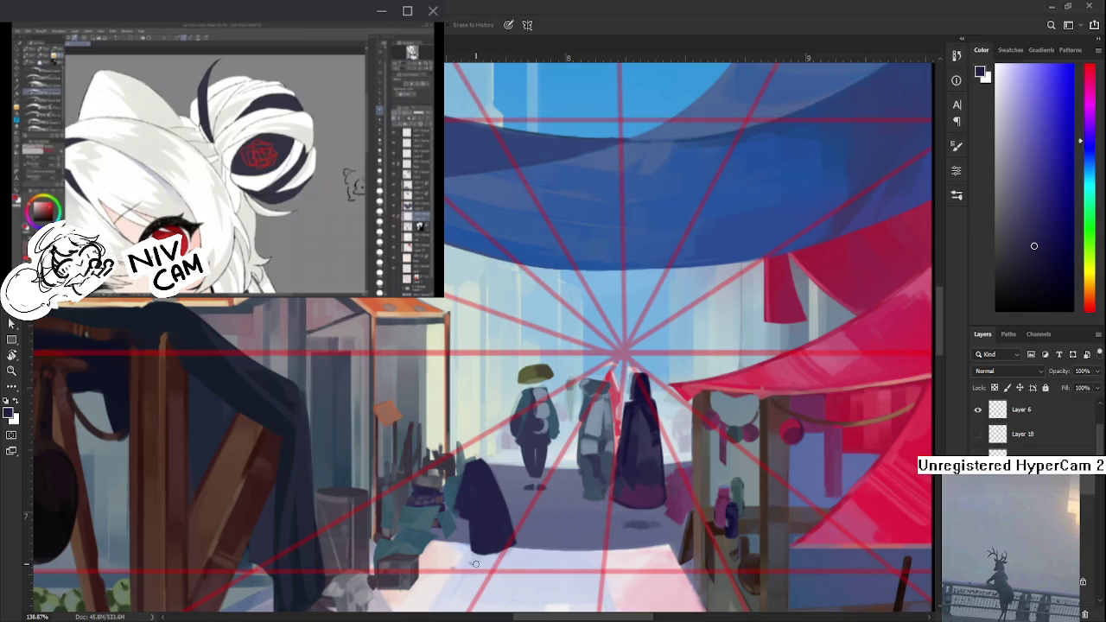
pyautogui.press('b')
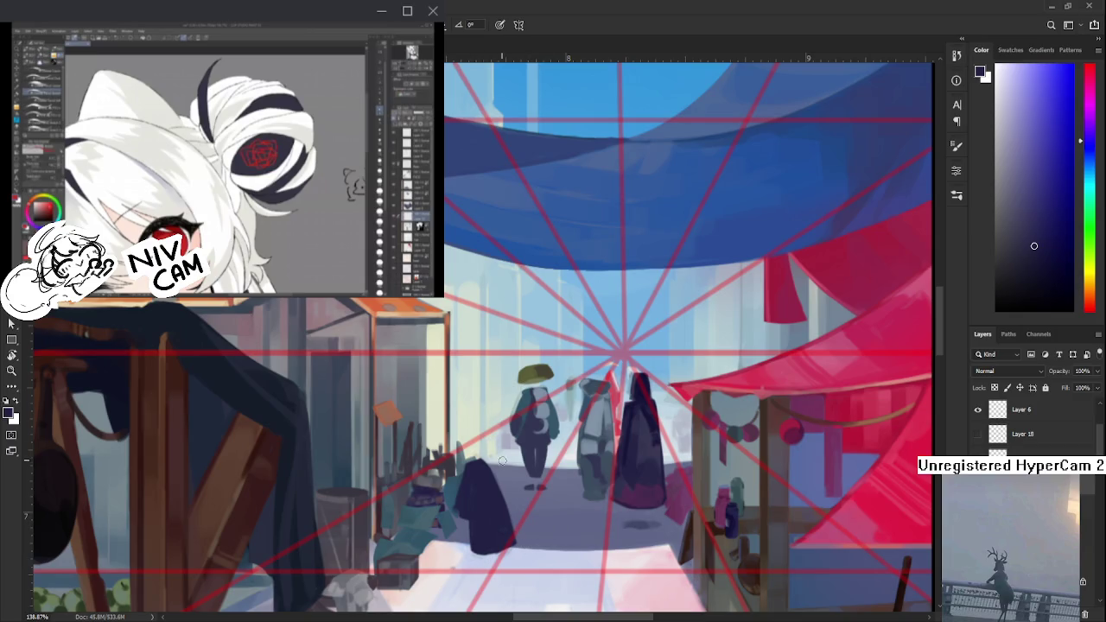
pyautogui.keyDown('alt'); pyautogui.click(484, 458); pyautogui.keyUp('alt')
pyautogui.press('e')
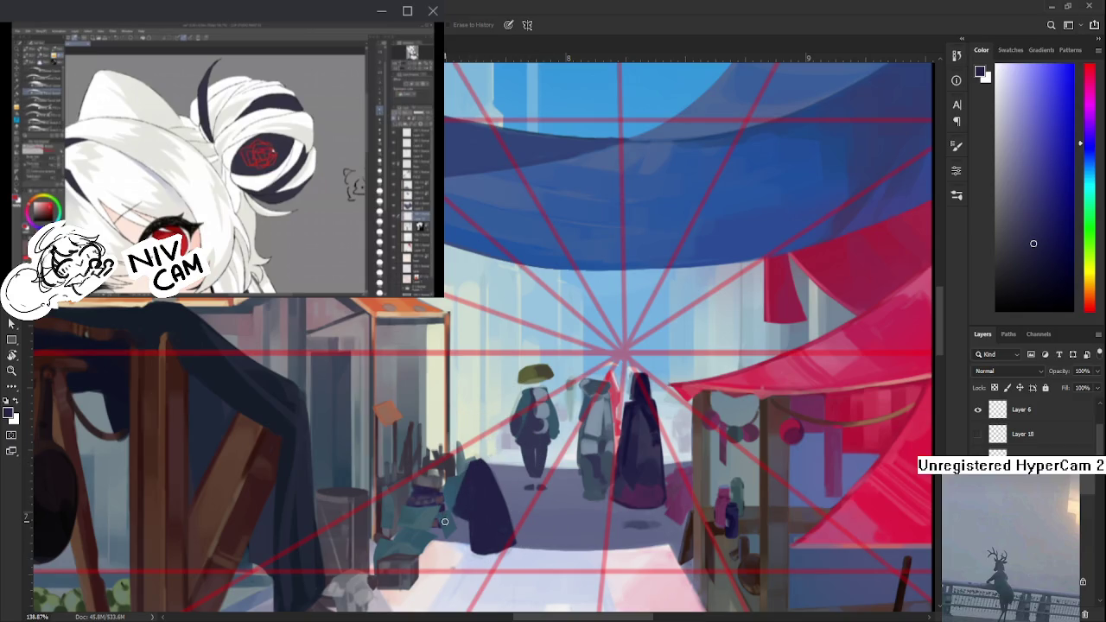
pyautogui.press('b')
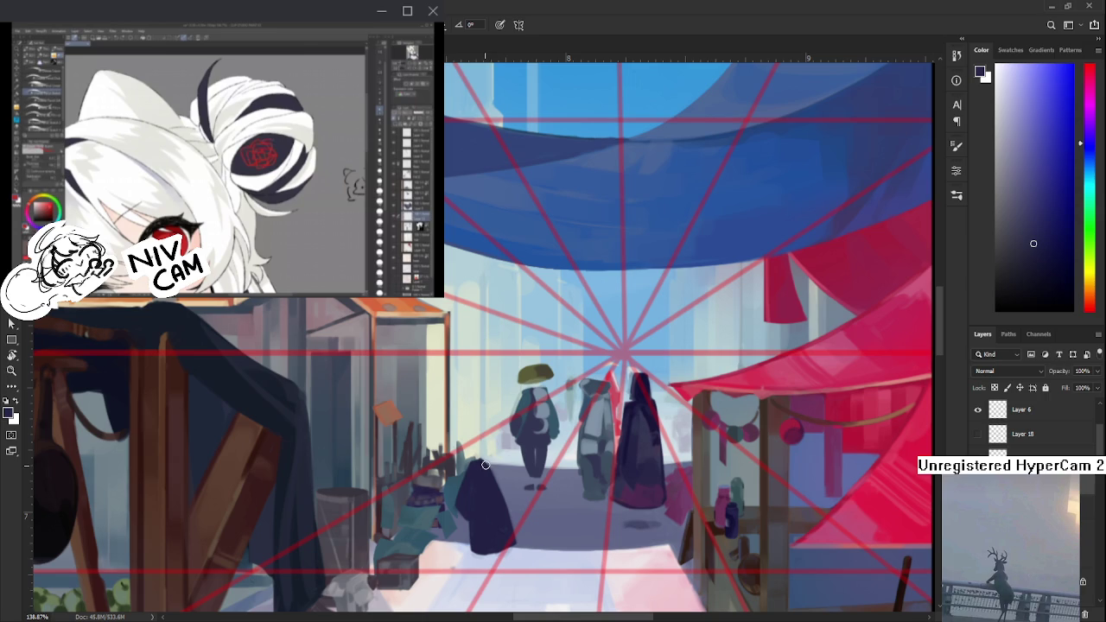
pyautogui.moveTo(495, 469); pyautogui.dragTo(504, 499)
pyautogui.press('e')
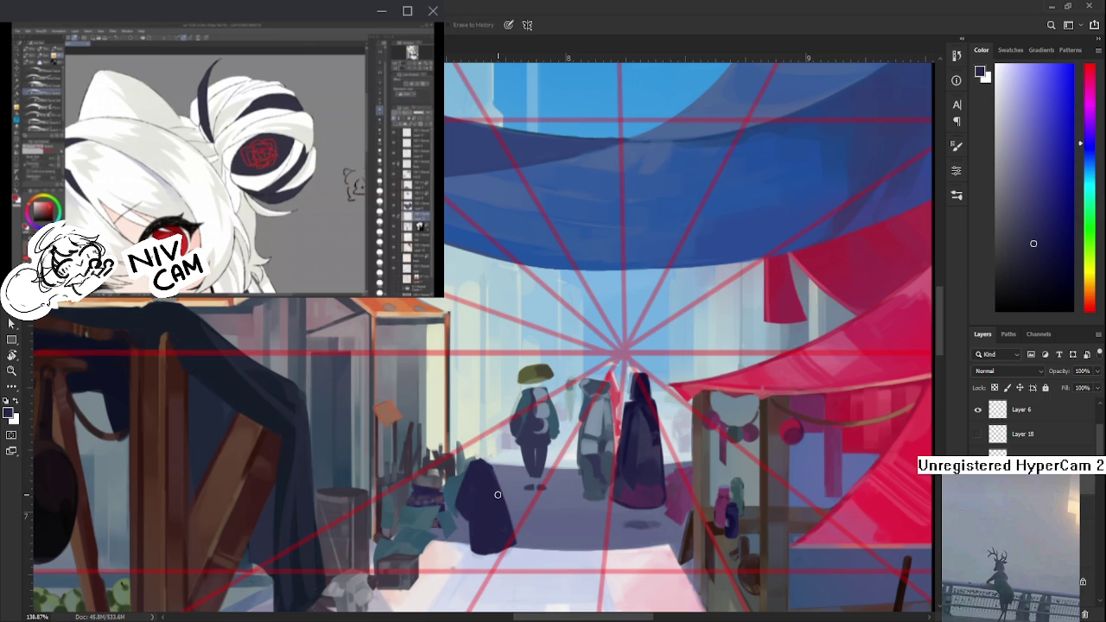
pyautogui.press('b')
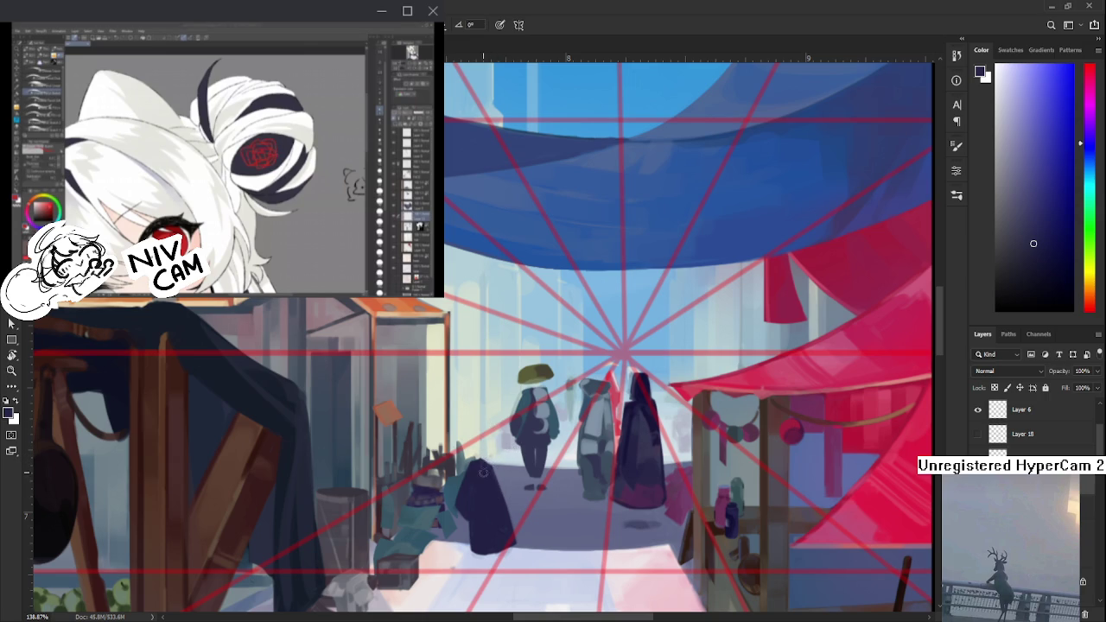
# - Switch the brush to a darker blue sampled from the figure and stroke it onto the cloak
pyautogui.keyDown('alt'); pyautogui.click(486, 470); pyautogui.keyUp('alt')
pyautogui.click(1021, 229)
pyautogui.keyDown('alt'); pyautogui.click(474, 493); pyautogui.keyUp('alt')
pyautogui.keyDown('alt'); pyautogui.click(485, 501); pyautogui.keyUp('alt')
pyautogui.keyDown('alt'); pyautogui.click(481, 501); pyautogui.keyUp('alt')
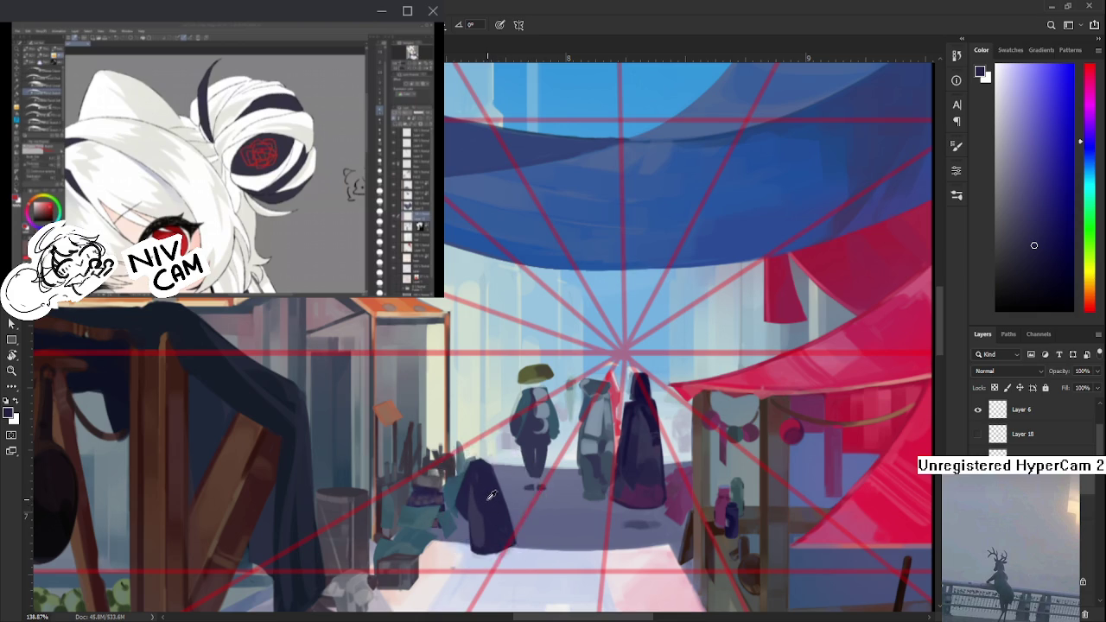
pyautogui.keyDown('alt'); pyautogui.click(487, 481); pyautogui.keyUp('alt')
pyautogui.keyDown('alt'); pyautogui.click(481, 519); pyautogui.keyUp('alt')
pyautogui.keyDown('alt'); pyautogui.click(489, 532); pyautogui.keyUp('alt')
pyautogui.keyDown('alt'); pyautogui.click(485, 501); pyautogui.keyUp('alt')
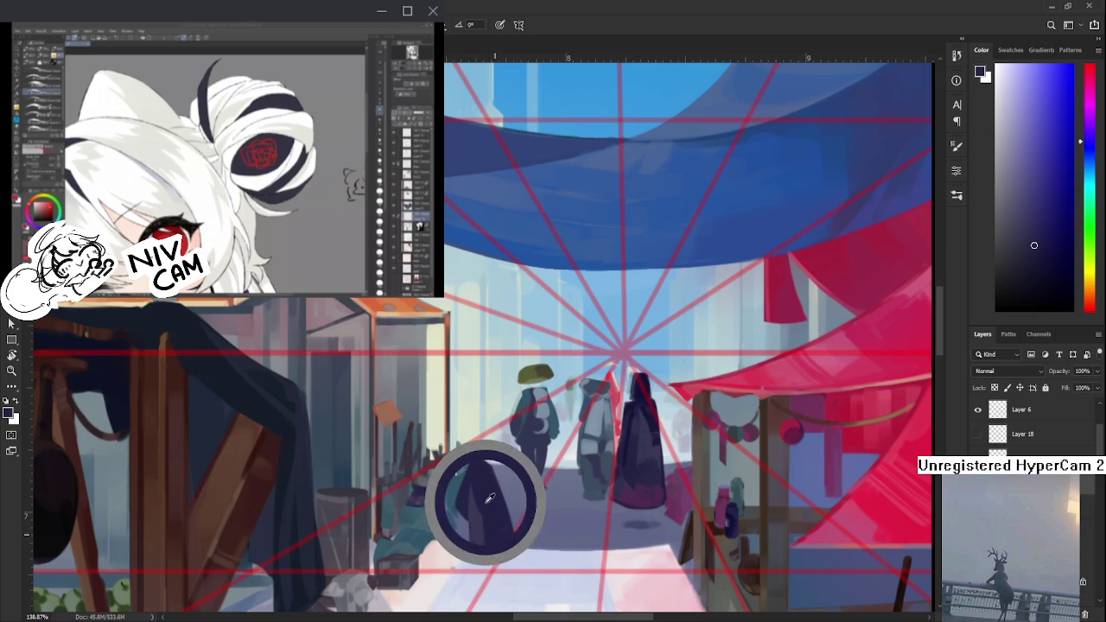
pyautogui.keyDown('alt'); pyautogui.click(484, 517); pyautogui.keyUp('alt')
pyautogui.keyDown('alt'); pyautogui.click(469, 510); pyautogui.keyUp('alt')
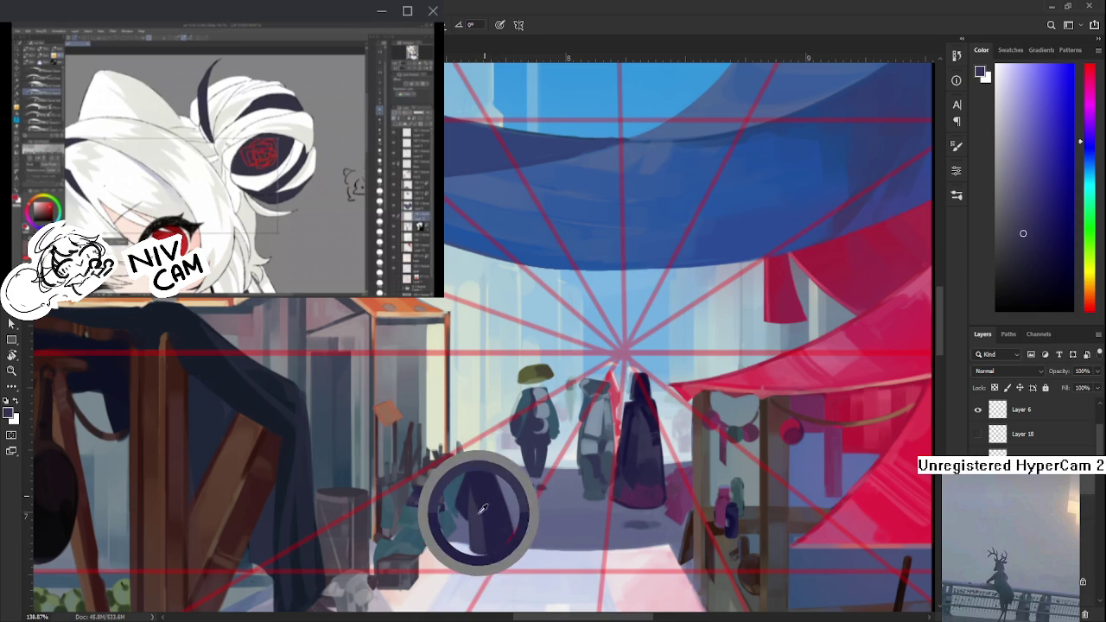
pyautogui.keyDown('alt'); pyautogui.click(479, 484); pyautogui.keyUp('alt')
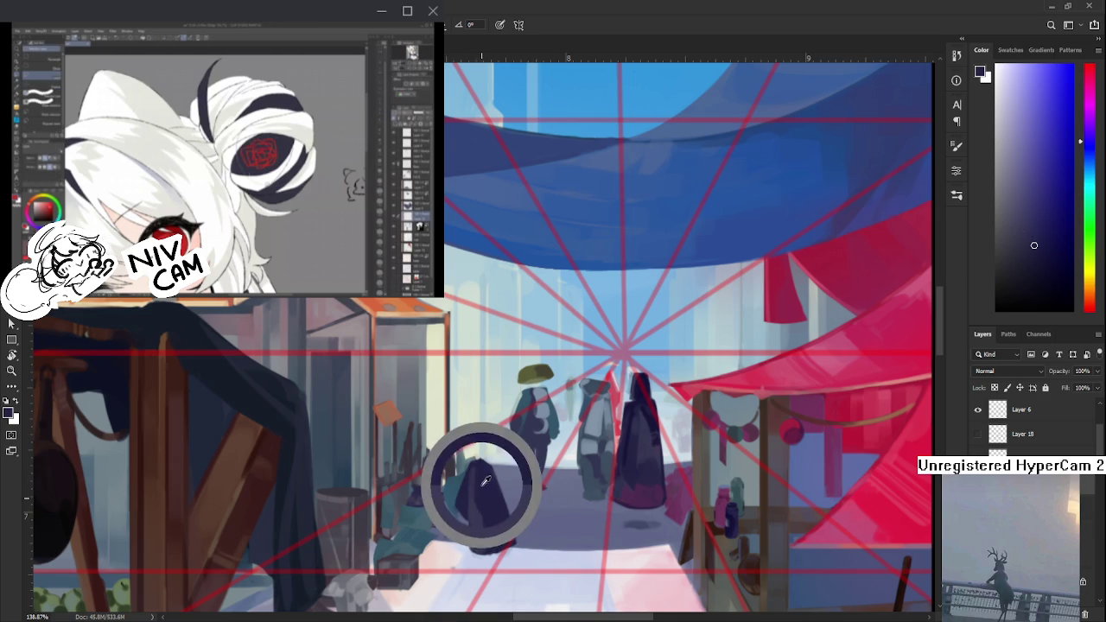
pyautogui.keyDown('alt'); pyautogui.click(484, 511); pyautogui.keyUp('alt')
pyautogui.moveTo(484, 511); pyautogui.dragTo(472, 484)
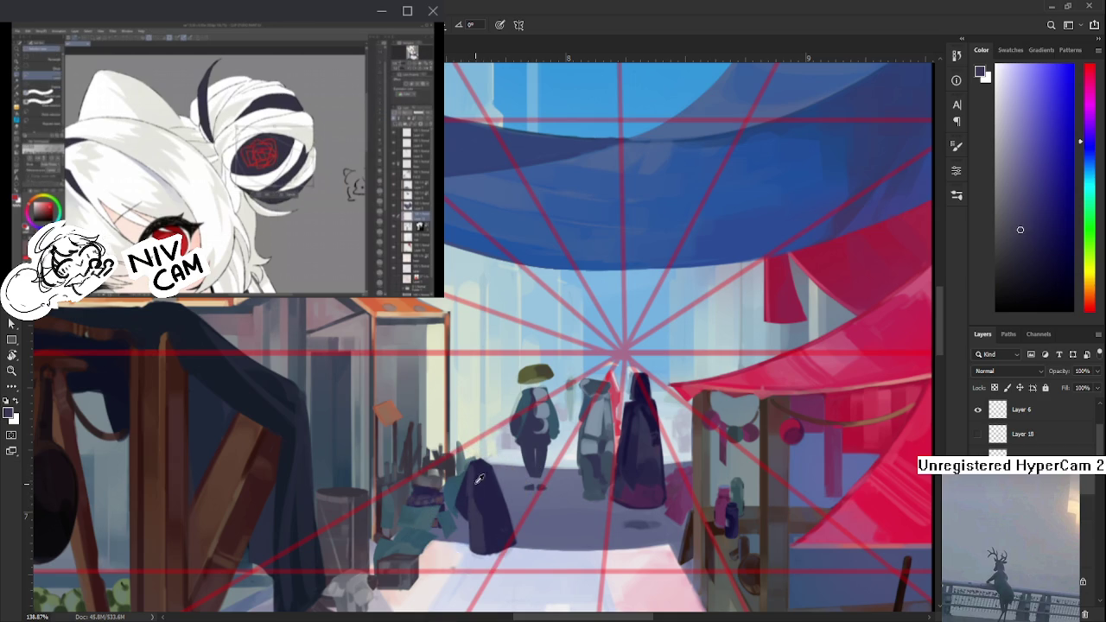
# - Alternate lighter and darker cloak shades to reshape the figure's silhouette
pyautogui.keyDown('alt'); pyautogui.click(476, 468); pyautogui.keyUp('alt')
pyautogui.keyDown('alt'); pyautogui.click(477, 499); pyautogui.keyUp('alt')
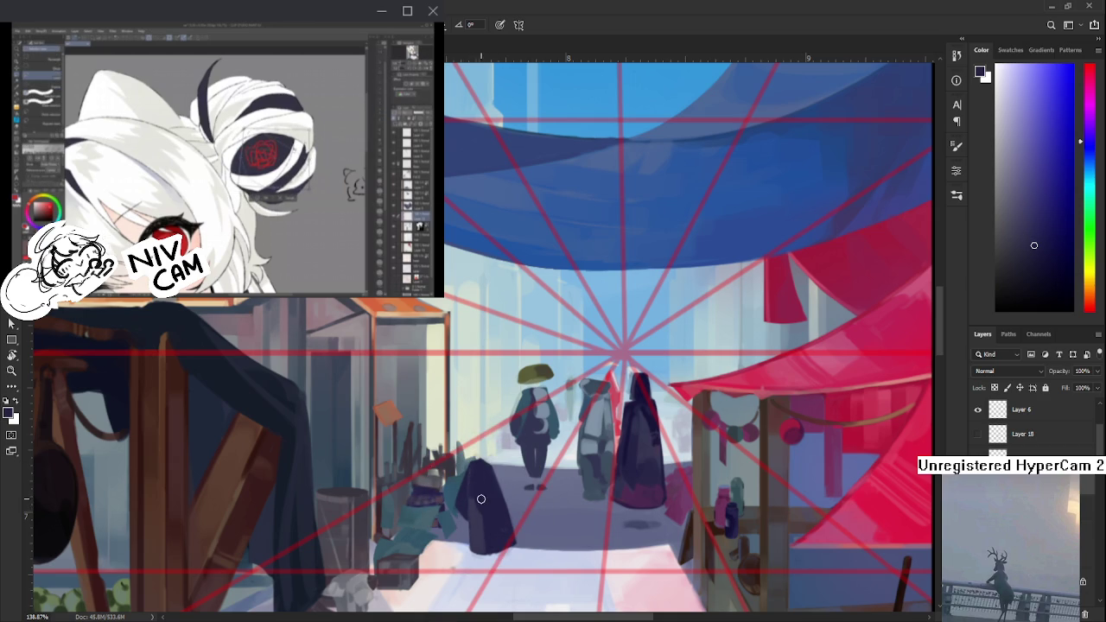
pyautogui.keyDown('alt'); pyautogui.click(486, 509); pyautogui.keyUp('alt')
pyautogui.keyDown('alt'); pyautogui.click(484, 509); pyautogui.keyUp('alt')
pyautogui.keyDown('alt'); pyautogui.click(483, 507); pyautogui.keyUp('alt')
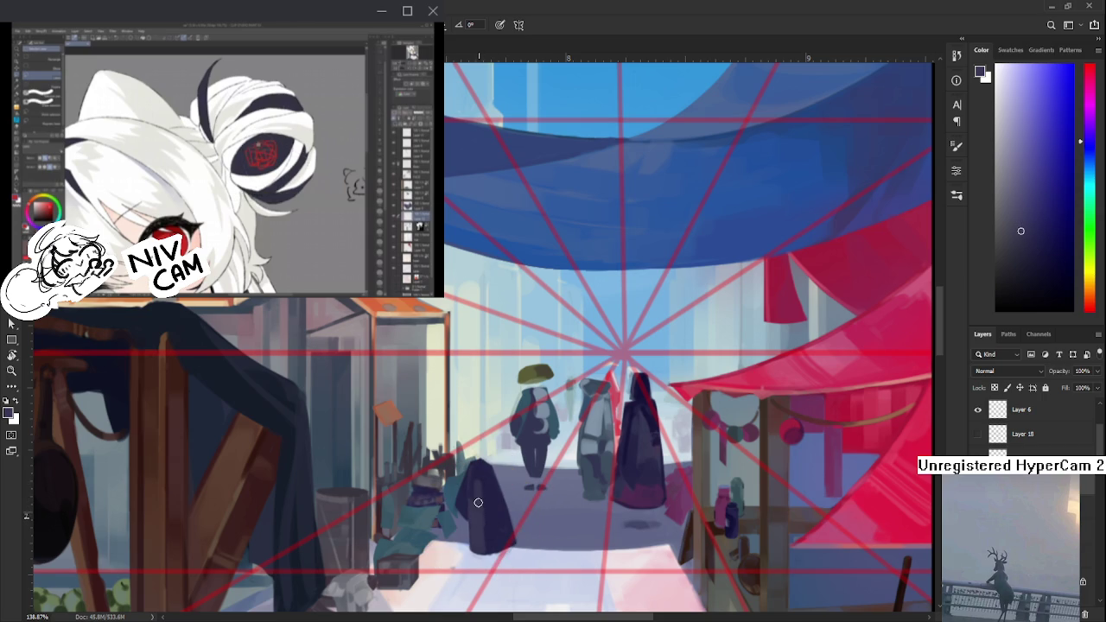
pyautogui.keyDown('alt'); pyautogui.click(481, 486); pyautogui.keyUp('alt')
pyautogui.keyDown('alt'); pyautogui.click(486, 485); pyautogui.keyUp('alt')
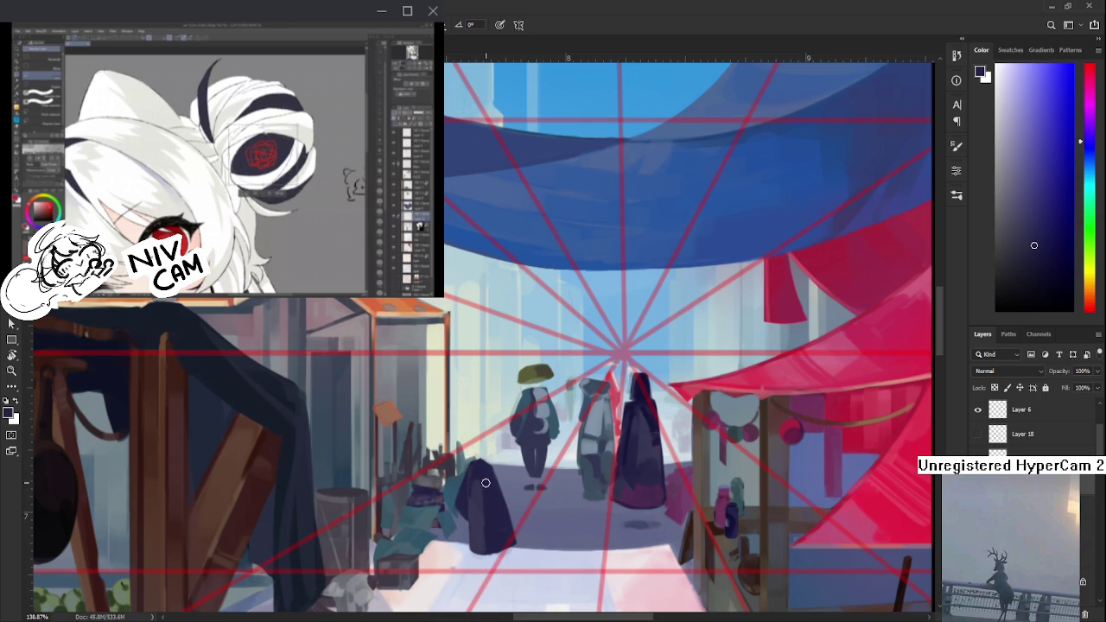
pyautogui.keyDown('alt'); pyautogui.click(479, 473); pyautogui.keyUp('alt')
pyautogui.keyDown('alt'); pyautogui.click(486, 482); pyautogui.keyUp('alt')
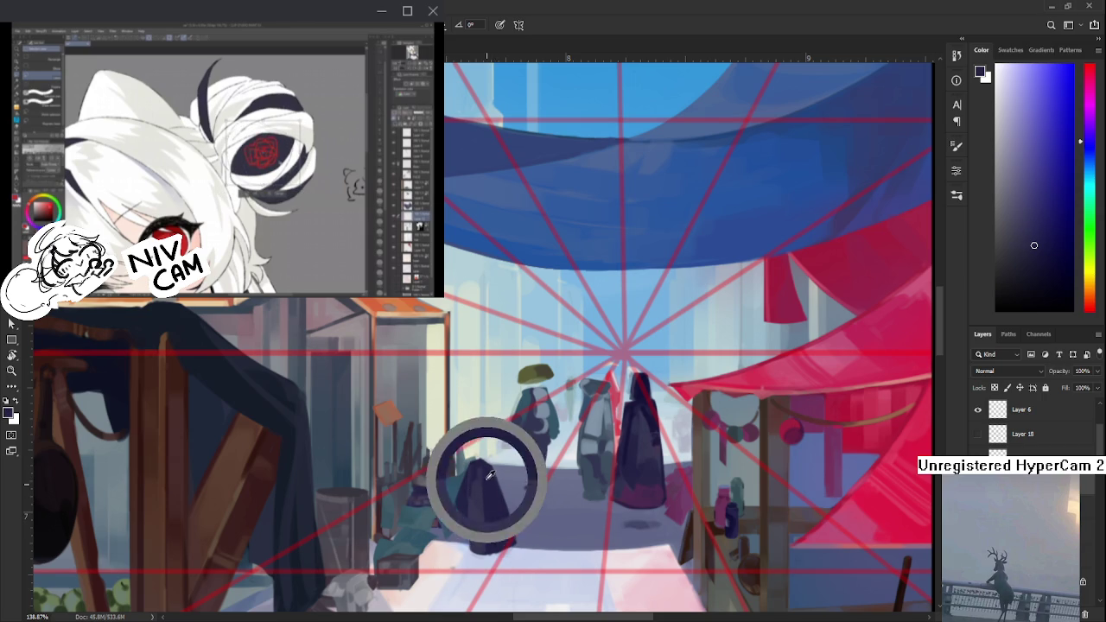
pyautogui.keyDown('alt'); pyautogui.click(473, 503); pyautogui.keyUp('alt')
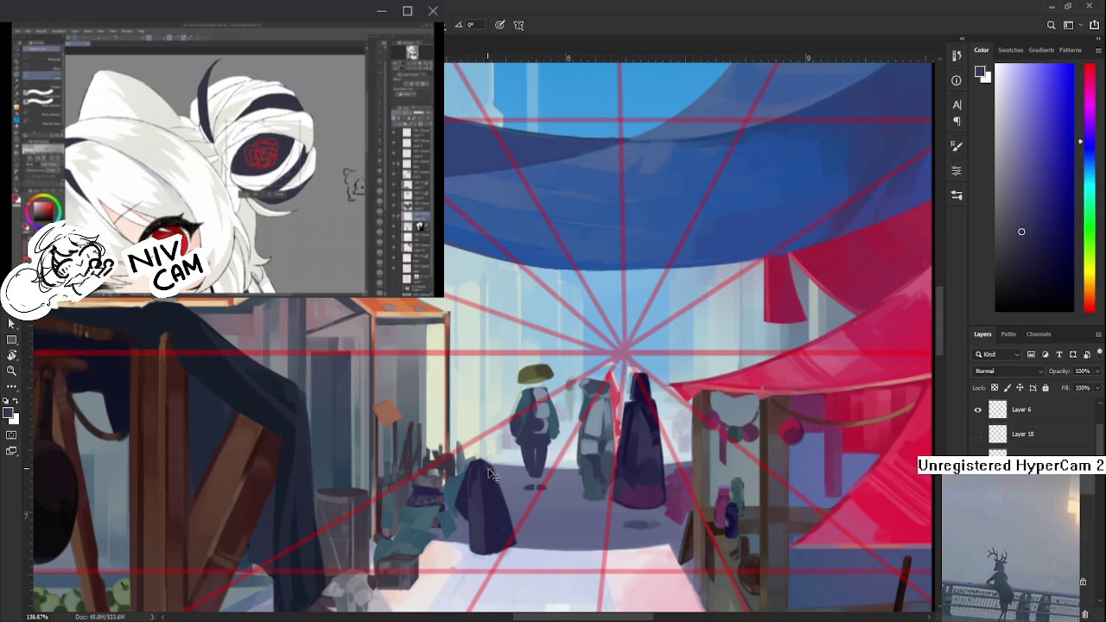
# - Keep shading the cloak in deeper navy tones, alternating light and dark samples
pyautogui.keyDown('alt'); pyautogui.click(481, 470); pyautogui.keyUp('alt')
pyautogui.keyDown('alt'); pyautogui.click(485, 479); pyautogui.keyUp('alt')
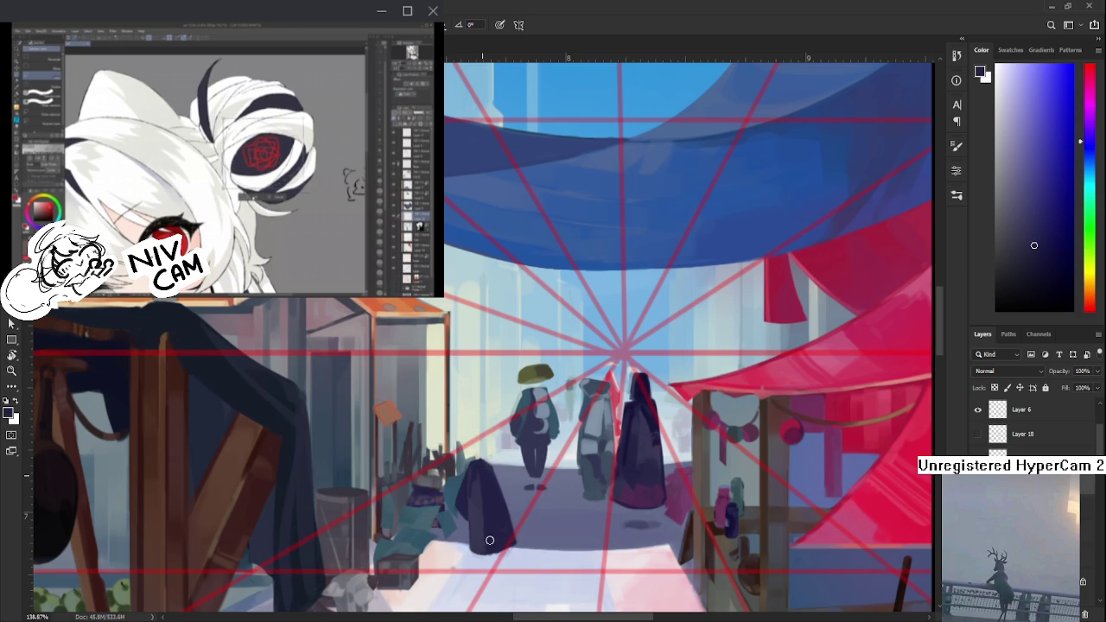
pyautogui.keyDown('alt'); pyautogui.click(471, 491); pyautogui.keyUp('alt')
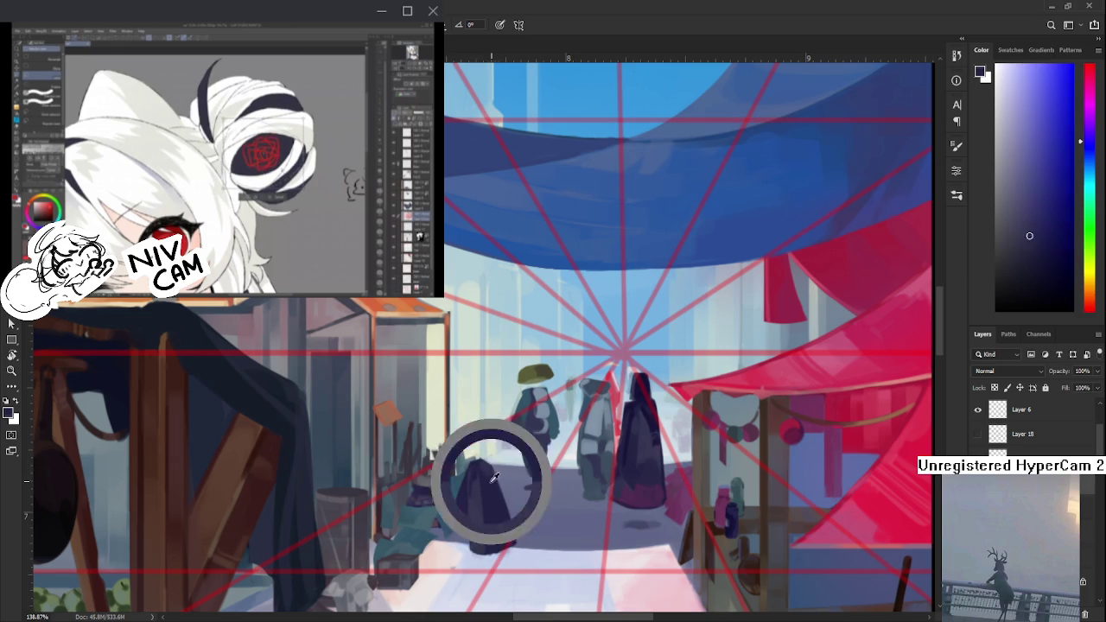
pyautogui.keyDown('alt'); pyautogui.click(489, 483); pyautogui.keyUp('alt')
pyautogui.keyDown('alt'); pyautogui.click(490, 482); pyautogui.keyUp('alt')
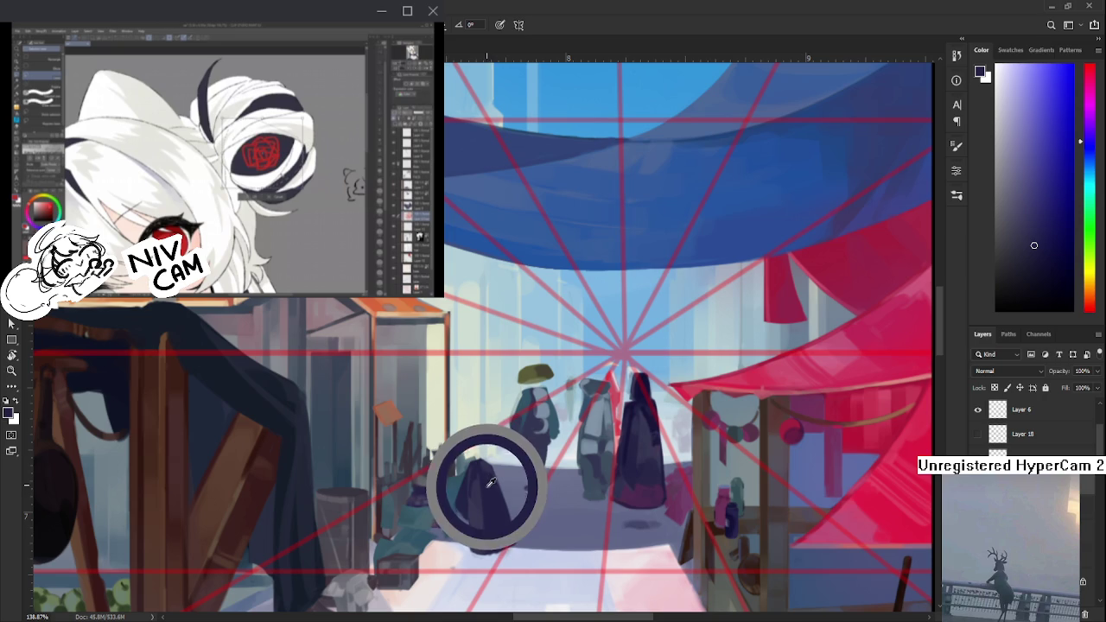
pyautogui.keyDown('alt'); pyautogui.click(486, 484); pyautogui.keyUp('alt')
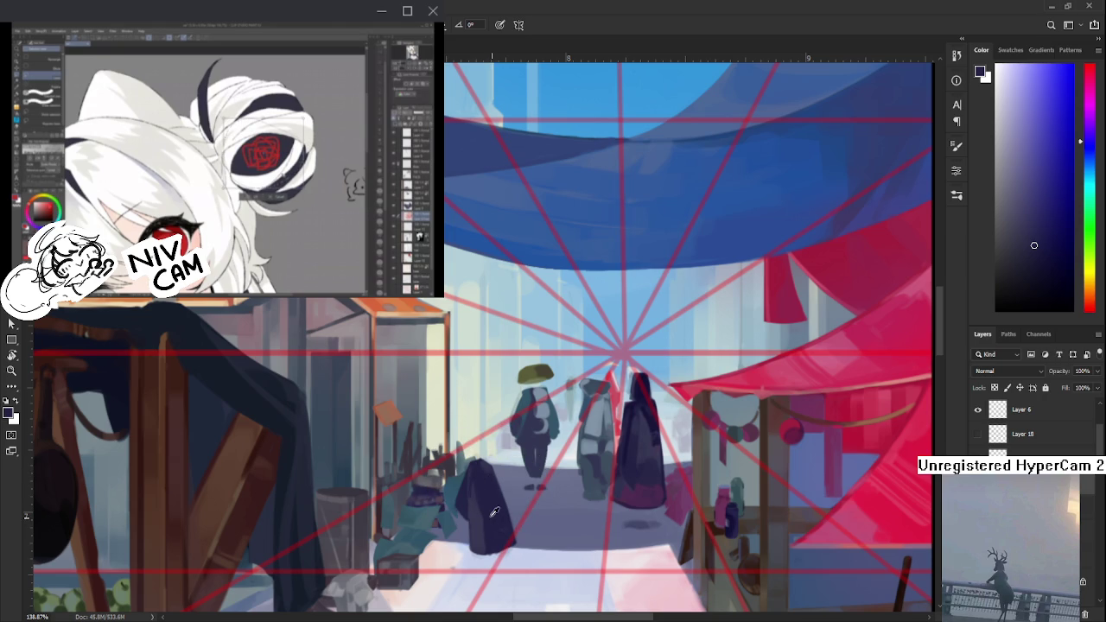
pyautogui.keyDown('alt'); pyautogui.click(488, 530); pyautogui.keyUp('alt')
pyautogui.keyDown('alt'); pyautogui.click(496, 533); pyautogui.keyUp('alt')
# - Check the figure zoomed out and back in, then refine the cloak's upper outline
pyautogui.keyDown('alt'); pyautogui.click(497, 543); pyautogui.keyUp('alt')
pyautogui.scroll(1, 485, 522)
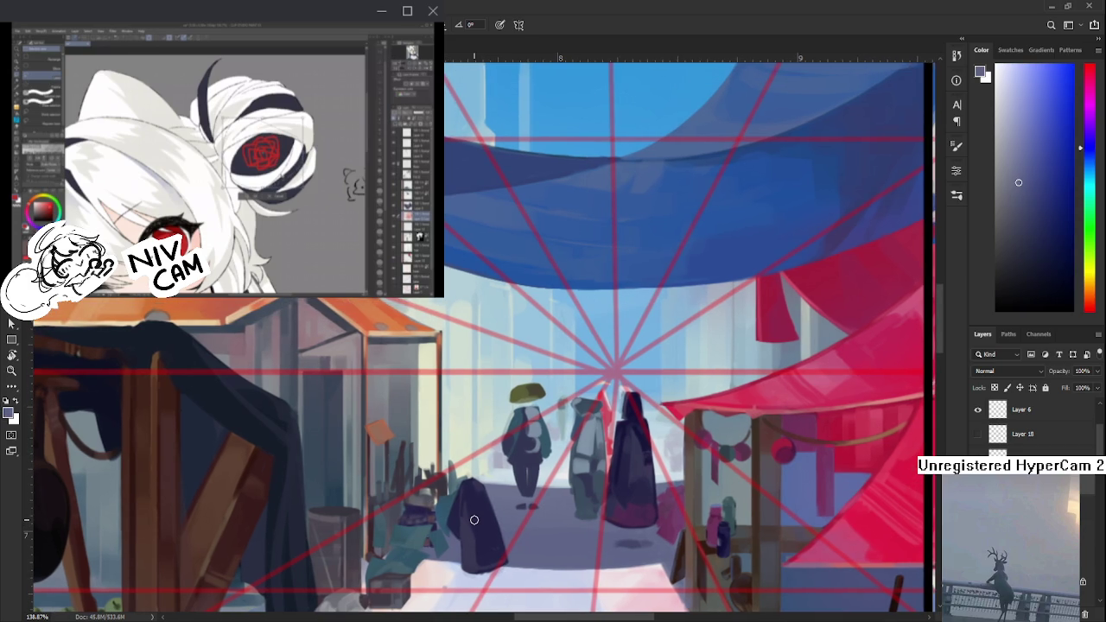
pyautogui.scroll(-3, 474, 519)
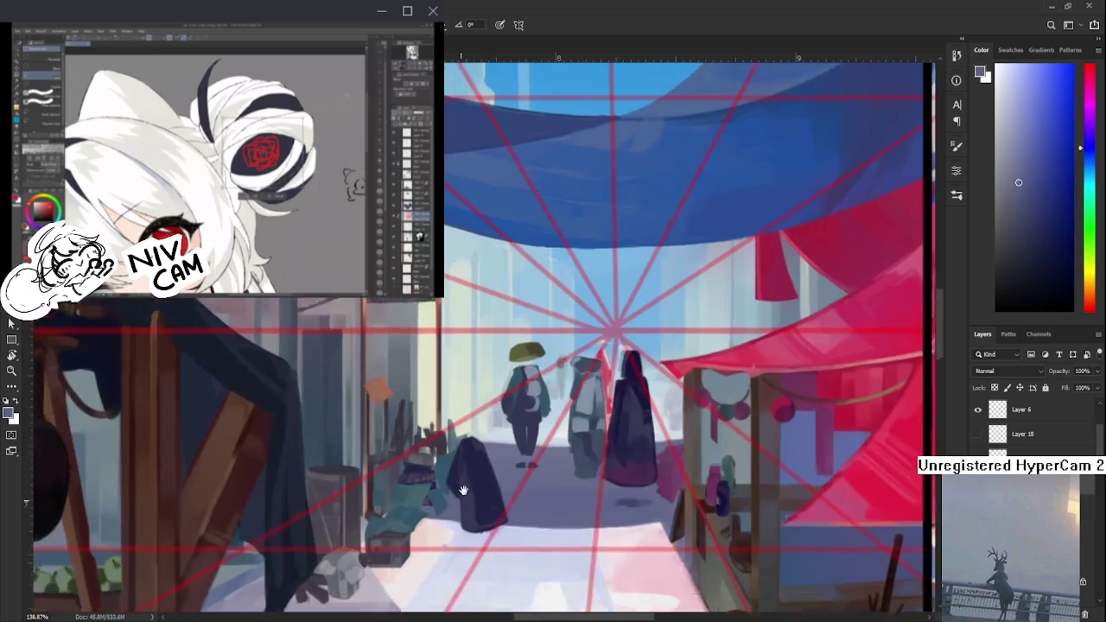
pyautogui.keyDown('alt'); pyautogui.click(474, 450); pyautogui.keyUp('alt')
pyautogui.keyDown('alt'); pyautogui.click(474, 451); pyautogui.keyUp('alt')
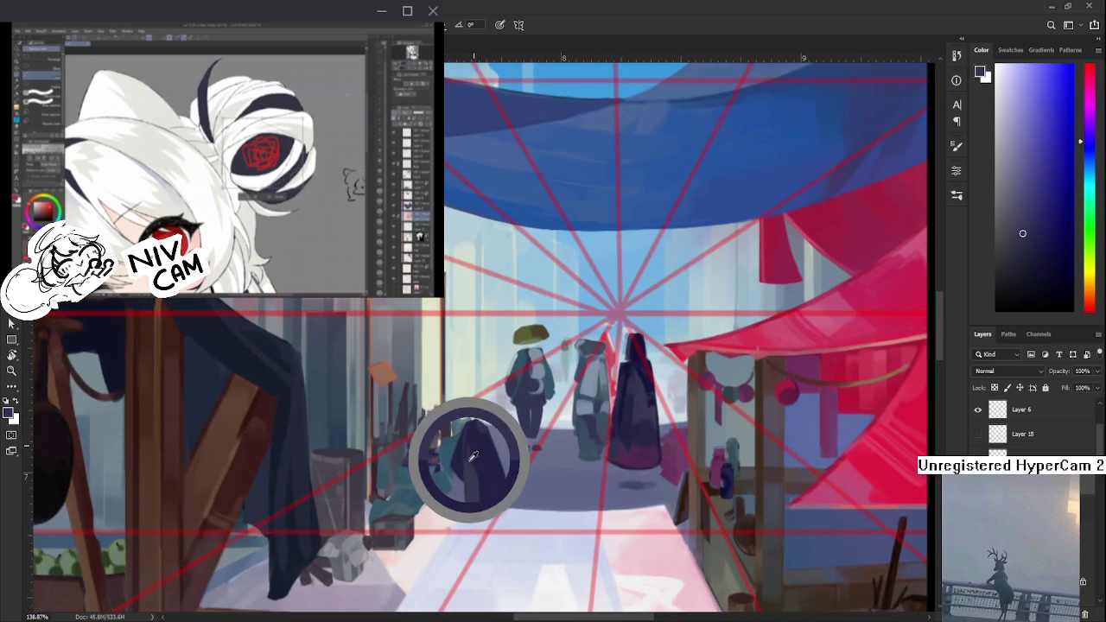
pyautogui.keyDown('alt'); pyautogui.click(471, 456); pyautogui.keyUp('alt')
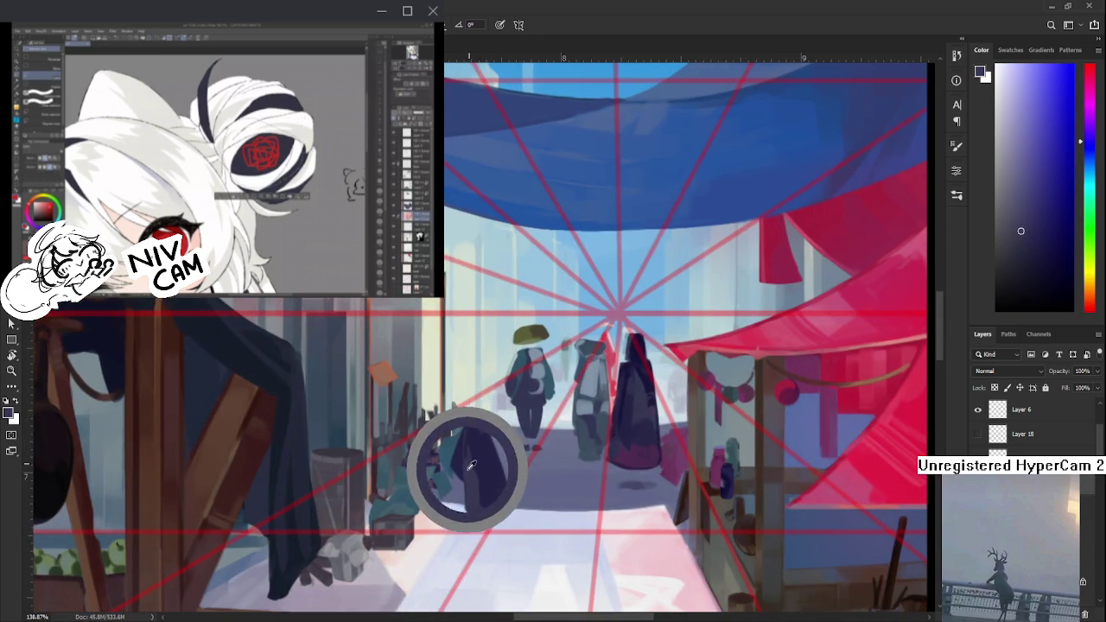
pyautogui.keyDown('alt'); pyautogui.click(476, 459); pyautogui.keyUp('alt')
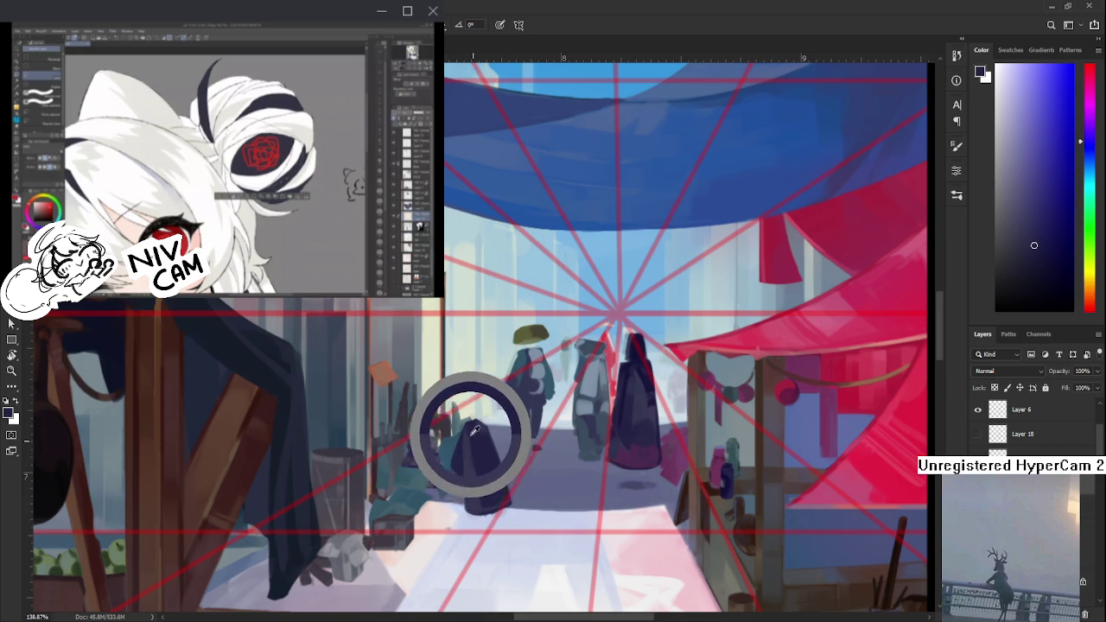
pyautogui.moveTo(474, 431); pyautogui.dragTo(482, 441)
# - Dab sampled mid and dark cloak shades to fill out the figure's navy cloak
pyautogui.keyDown('alt'); pyautogui.click(484, 452); pyautogui.keyUp('alt')
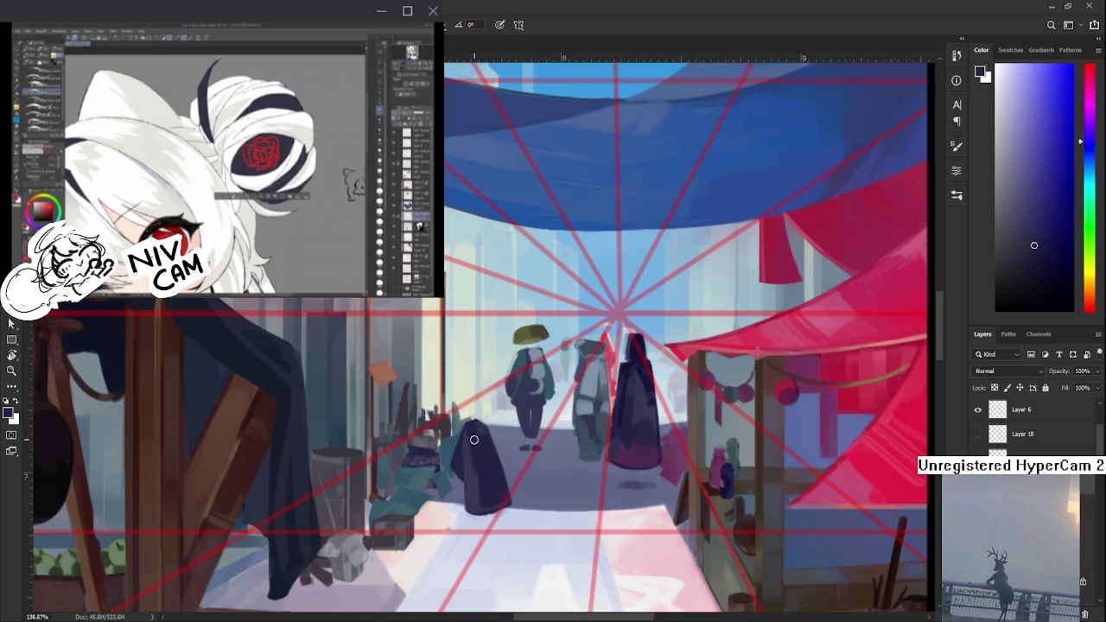
pyautogui.keyDown('alt'); pyautogui.click(480, 441); pyautogui.keyUp('alt')
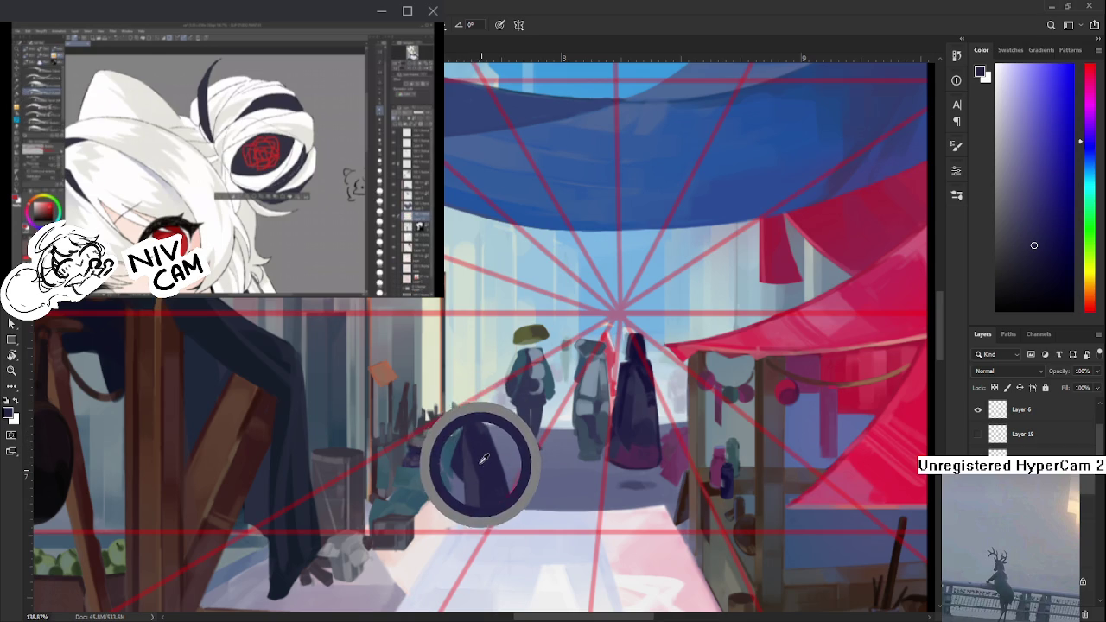
pyautogui.keyDown('alt'); pyautogui.click(479, 437); pyautogui.keyUp('alt')
pyautogui.keyDown('alt'); pyautogui.click(481, 439); pyautogui.keyUp('alt')
pyautogui.keyDown('alt'); pyautogui.click(479, 446); pyautogui.keyUp('alt')
pyautogui.keyDown('alt'); pyautogui.click(479, 449); pyautogui.keyUp('alt')
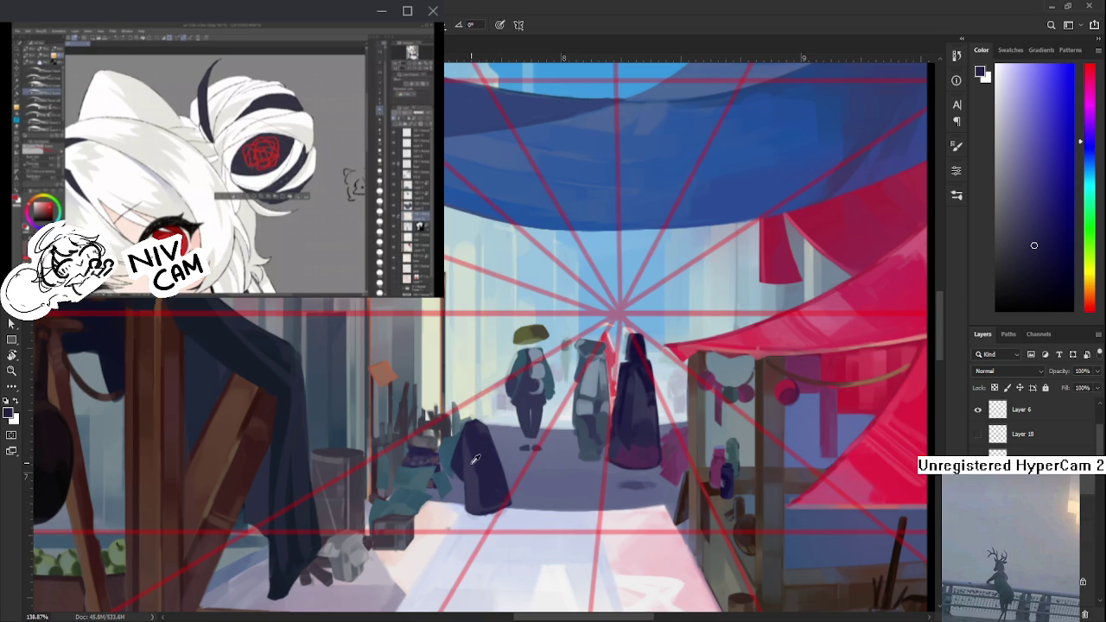
pyautogui.keyDown('alt'); pyautogui.click(472, 458); pyautogui.keyUp('alt')
pyautogui.keyDown('alt'); pyautogui.click(471, 476); pyautogui.keyUp('alt')
pyautogui.keyDown('alt'); pyautogui.click(478, 458); pyautogui.keyUp('alt')
pyautogui.keyDown('alt'); pyautogui.click(469, 471); pyautogui.keyUp('alt')
pyautogui.keyDown('alt'); pyautogui.click(484, 464); pyautogui.keyUp('alt')
pyautogui.keyDown('alt'); pyautogui.click(477, 464); pyautogui.keyUp('alt')
# - Smooth the cloak's lower folds with more sampled shades, then reframe the view and pick dark purple
pyautogui.keyDown('alt'); pyautogui.click(467, 467); pyautogui.keyUp('alt')
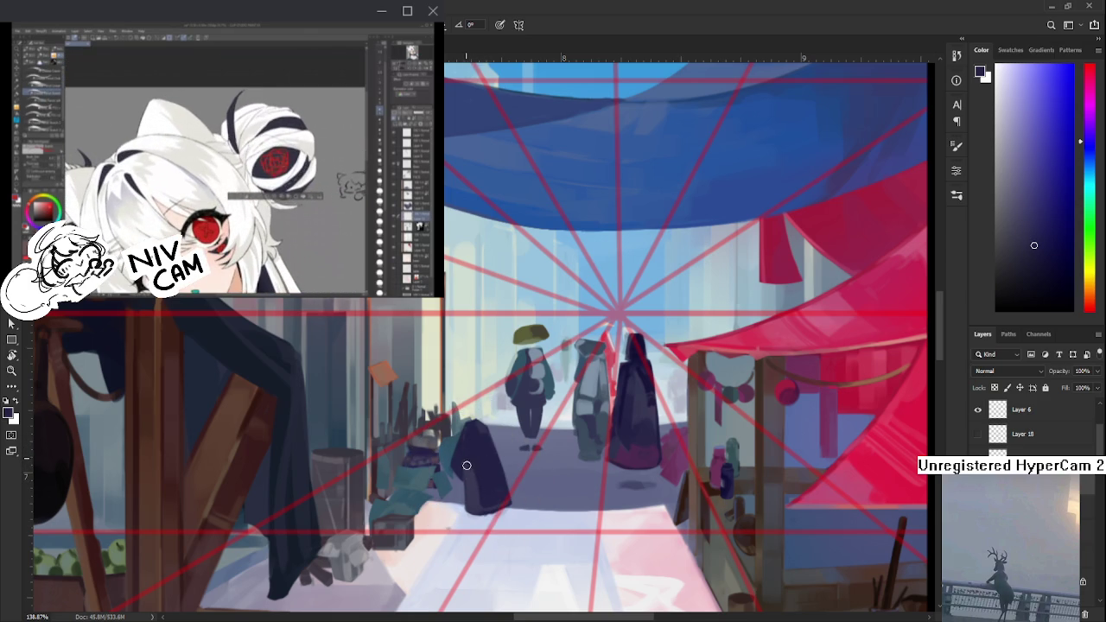
pyautogui.keyDown('alt'); pyautogui.click(468, 473); pyautogui.keyUp('alt')
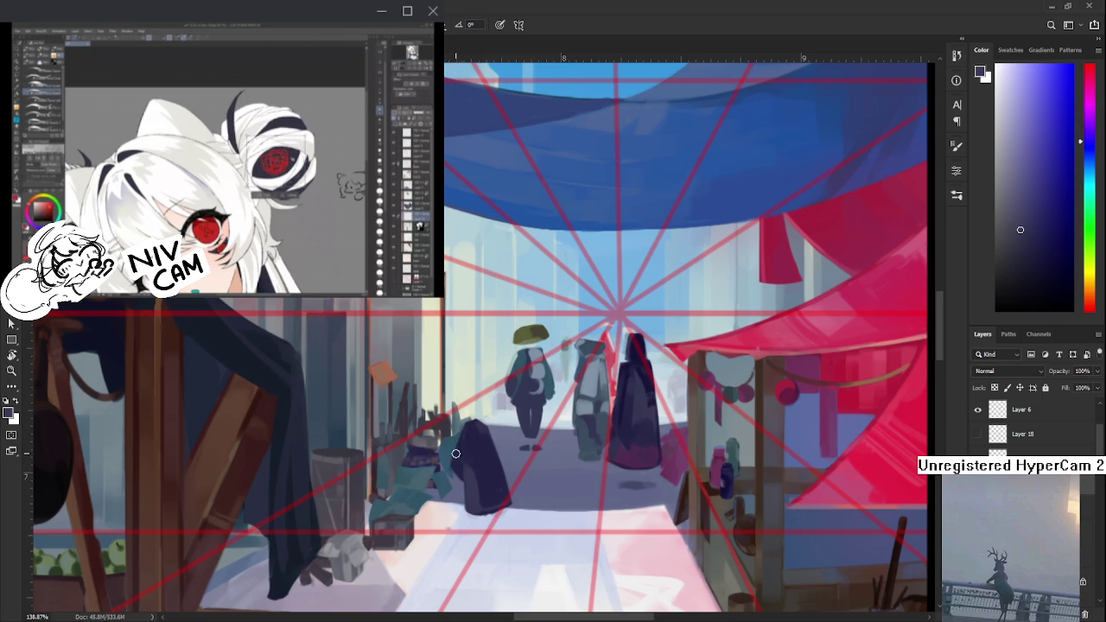
pyautogui.keyDown('alt'); pyautogui.click(469, 458); pyautogui.keyUp('alt')
pyautogui.keyDown('alt'); pyautogui.click(474, 477); pyautogui.keyUp('alt')
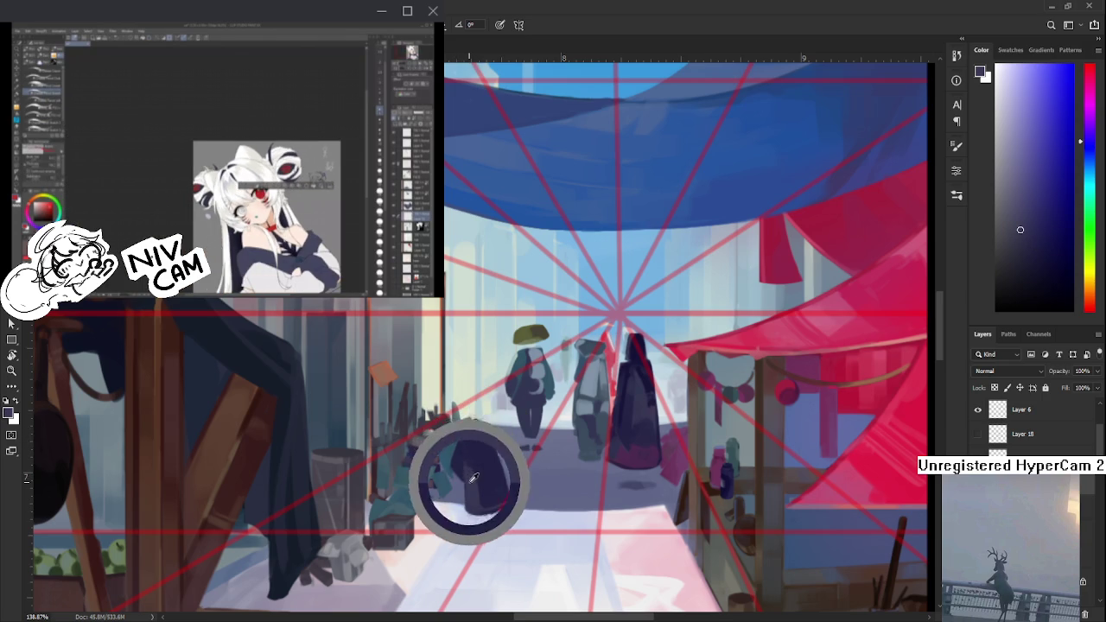
pyautogui.keyDown('alt'); pyautogui.click(472, 464); pyautogui.keyUp('alt')
pyautogui.keyDown('alt'); pyautogui.click(470, 478); pyautogui.keyUp('alt')
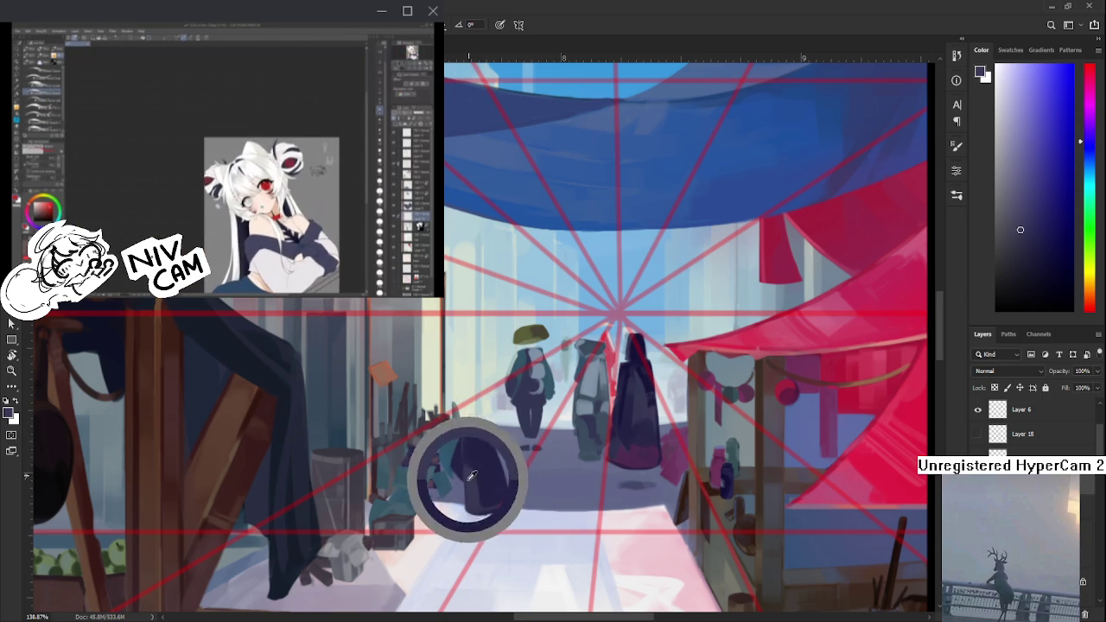
pyautogui.keyDown('alt'); pyautogui.click(463, 458); pyautogui.keyUp('alt')
pyautogui.keyDown('alt'); pyautogui.click(468, 480); pyautogui.keyUp('alt')
pyautogui.keyDown('alt'); pyautogui.click(471, 461); pyautogui.keyUp('alt')
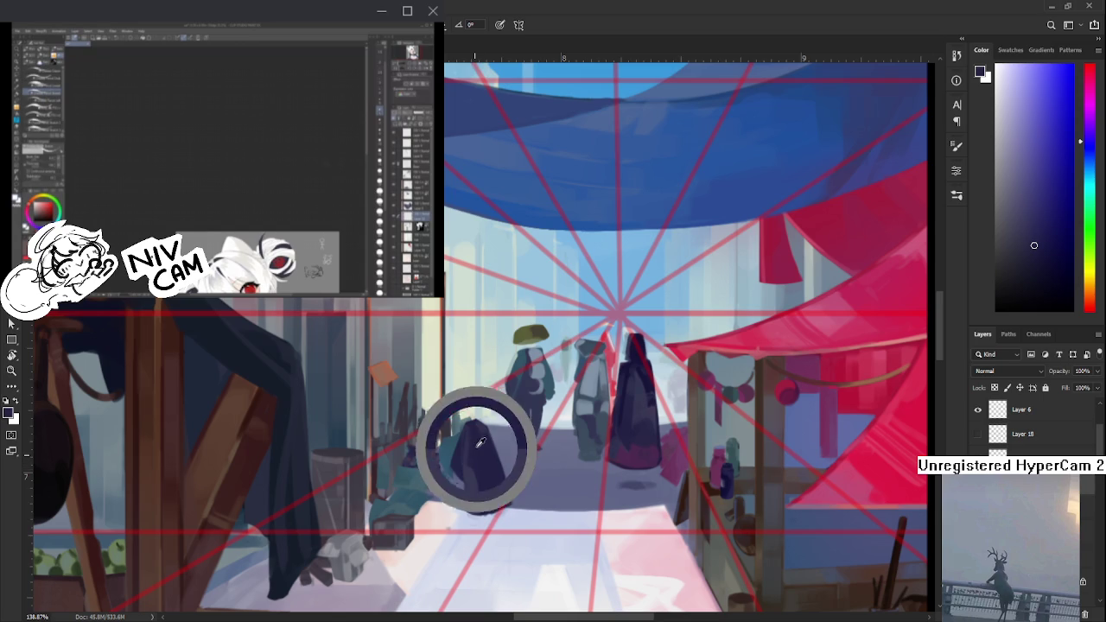
pyautogui.keyDown('alt'); pyautogui.click(471, 484); pyautogui.keyUp('alt')
pyautogui.keyDown('alt'); pyautogui.click(459, 460); pyautogui.keyUp('alt')
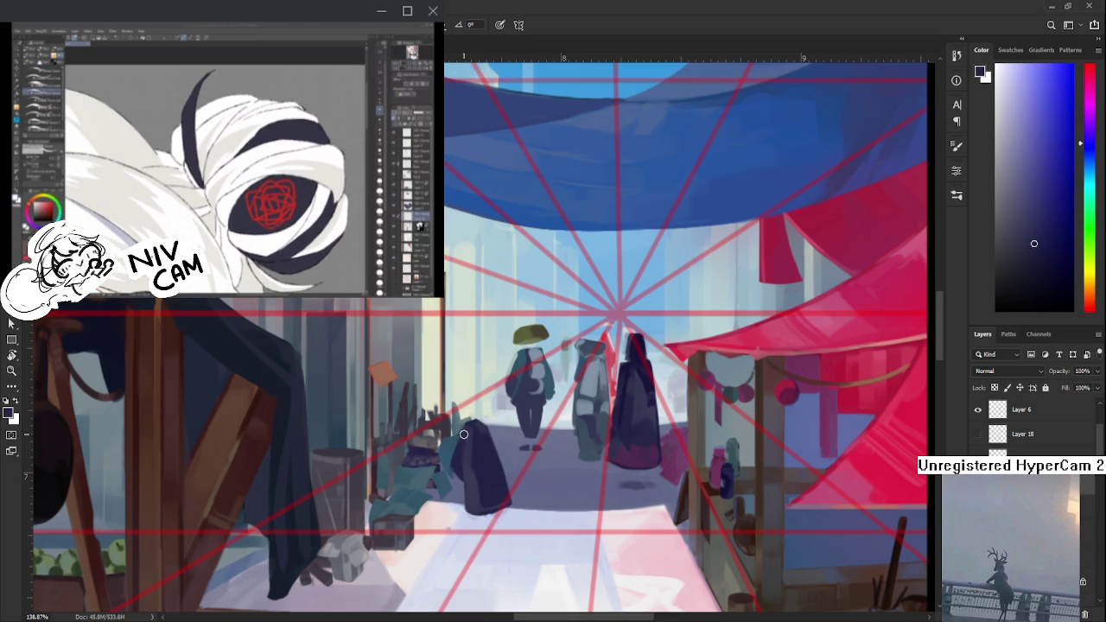
pyautogui.keyDown('alt'); pyautogui.click(475, 453); pyautogui.keyUp('alt')
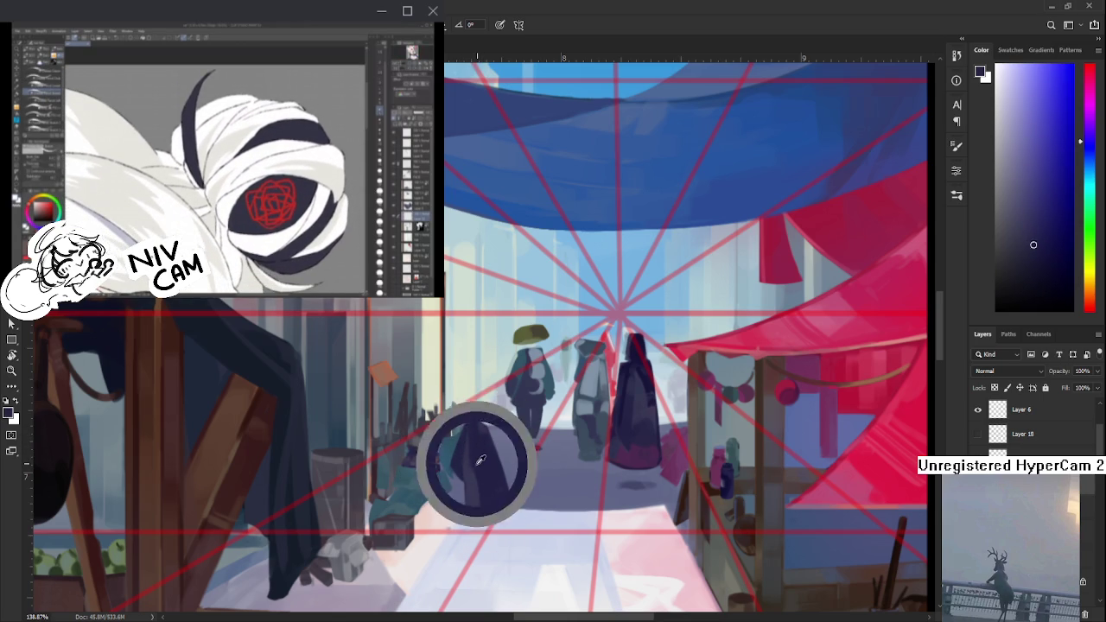
pyautogui.keyDown('alt'); pyautogui.click(472, 471); pyautogui.keyUp('alt')
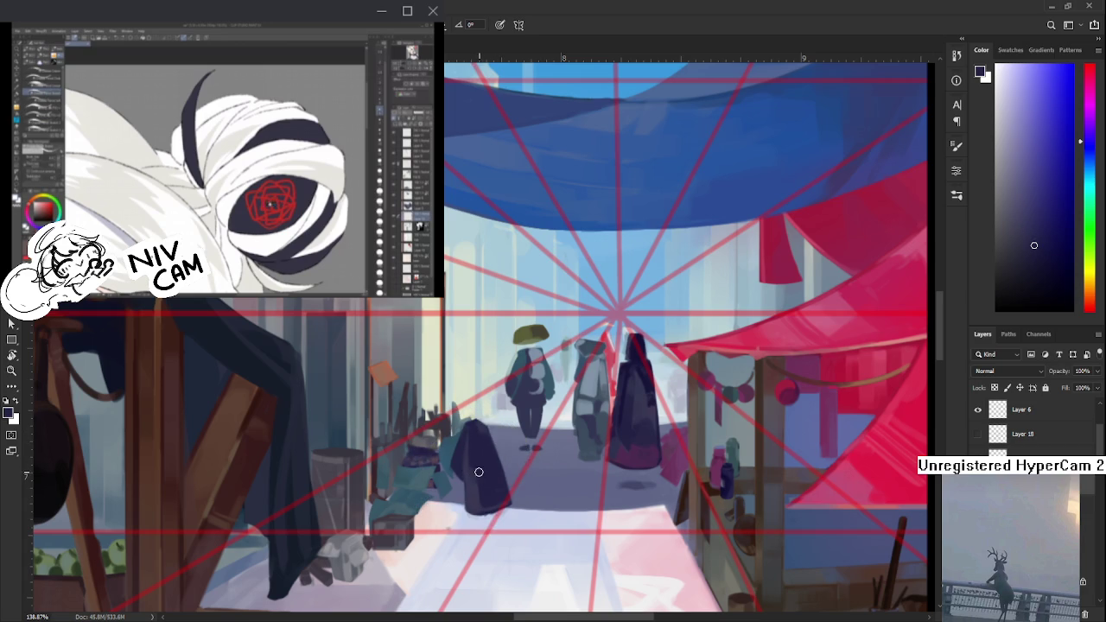
pyautogui.moveTo(534, 433)
pyautogui.mouseDown()
pyautogui.moveTo(530, 421)
pyautogui.moveTo(489, 465)
pyautogui.mouseUp()
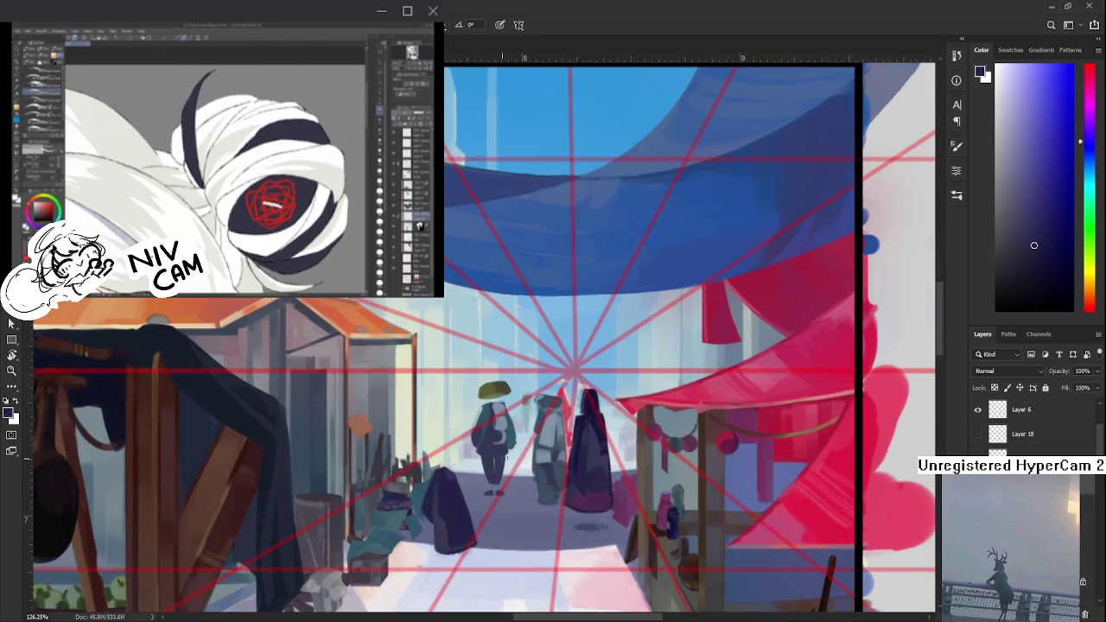
pyautogui.keyDown('alt'); pyautogui.moveTo(570, 435); pyautogui.dragTo(593, 508); pyautogui.keyUp('alt')
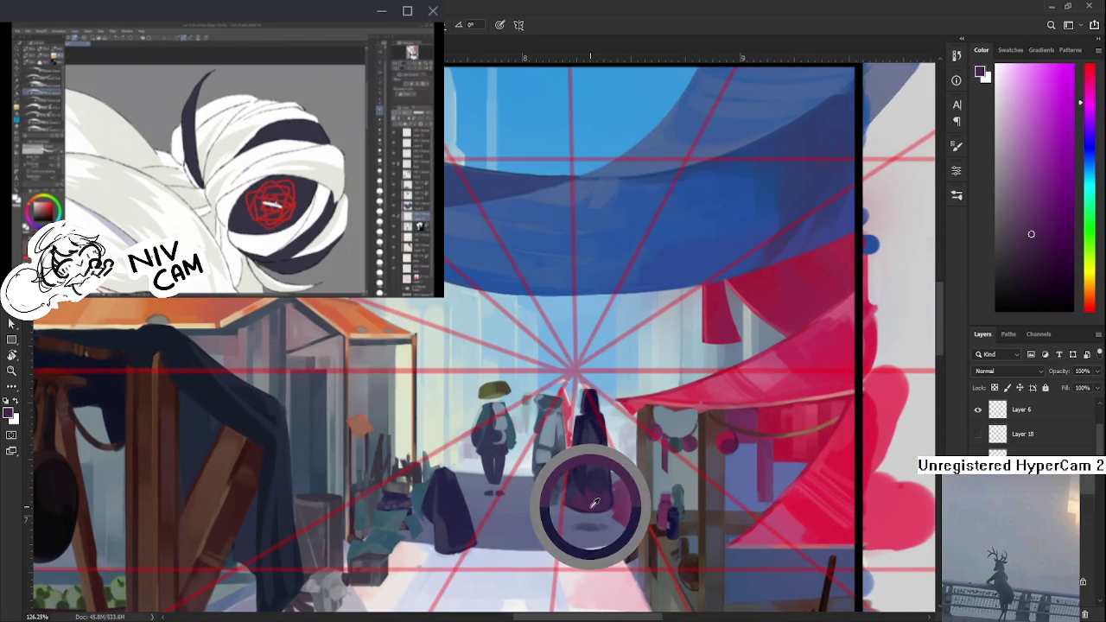
# - Resample several tones from the lower part of the cloak
pyautogui.keyDown('alt'); pyautogui.moveTo(442, 540); pyautogui.dragTo(445, 526); pyautogui.keyUp('alt')
pyautogui.keyDown('alt'); pyautogui.click(468, 534); pyautogui.keyUp('alt')
pyautogui.keyDown('alt'); pyautogui.click(440, 533); pyautogui.keyUp('alt')
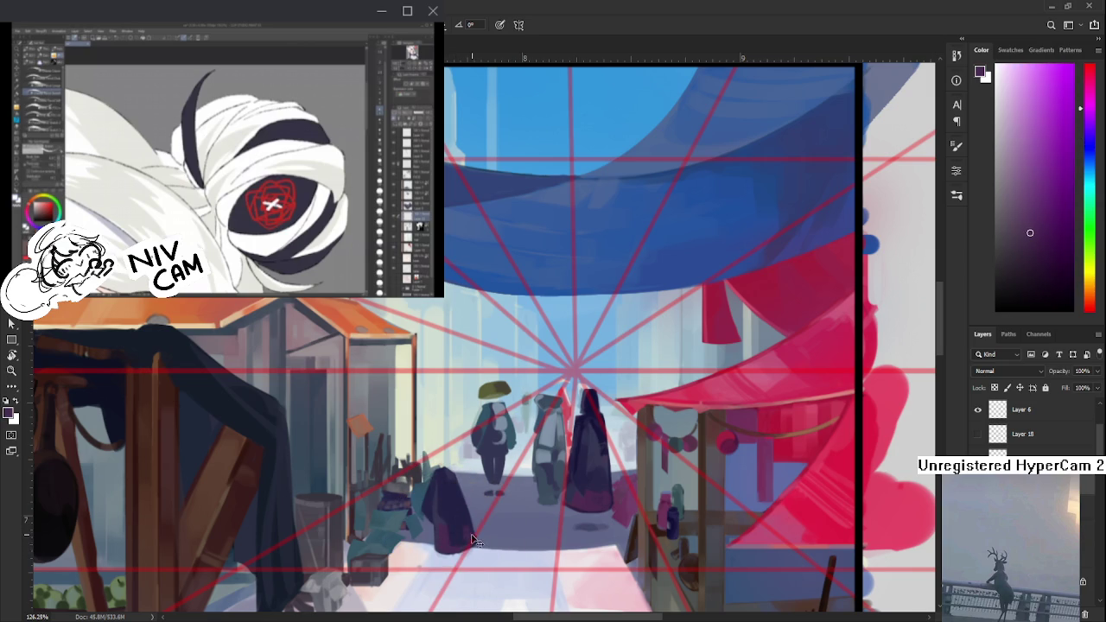
pyautogui.keyDown('alt'); pyautogui.click(471, 533); pyautogui.keyUp('alt')
pyautogui.keyDown('alt'); pyautogui.click(470, 538); pyautogui.keyUp('alt')
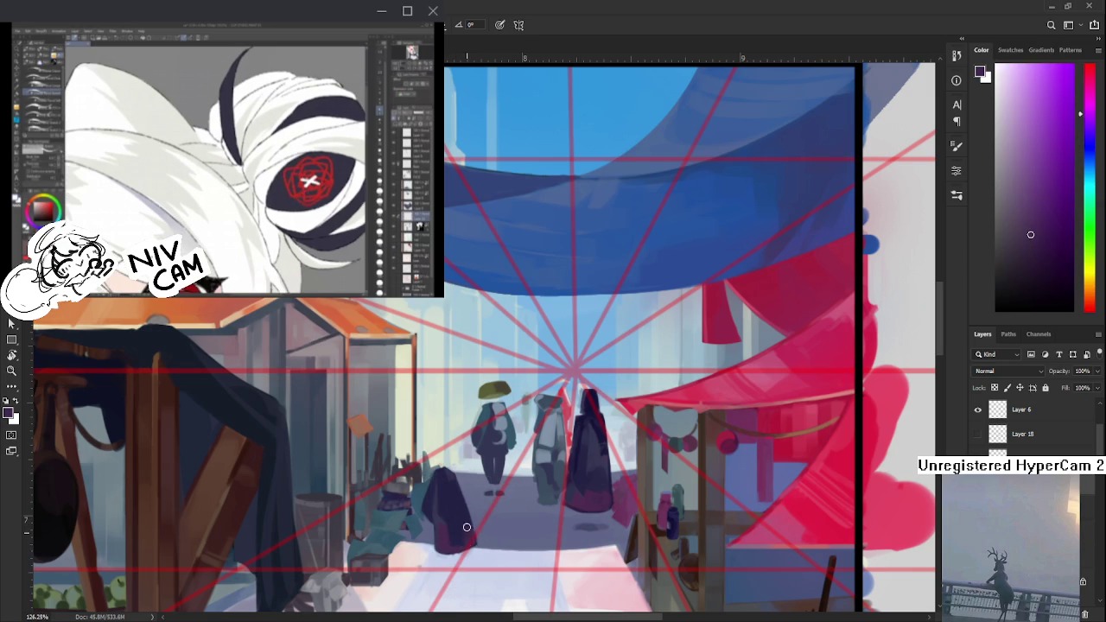
pyautogui.keyDown('alt'); pyautogui.click(468, 516); pyautogui.keyUp('alt')
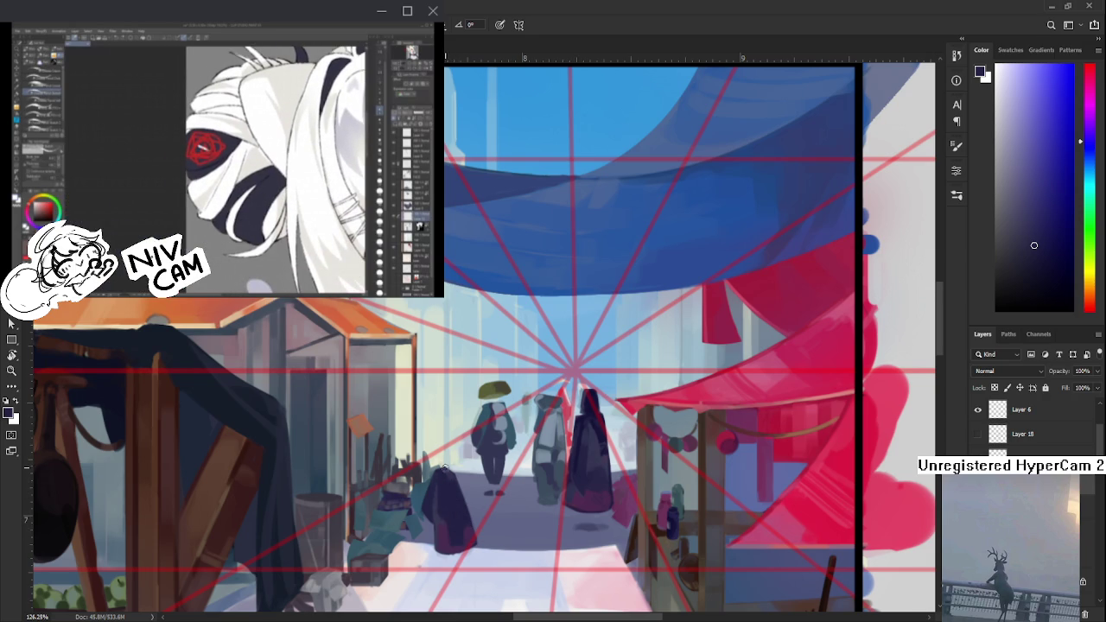
pyautogui.keyDown('alt'); pyautogui.click(447, 510); pyautogui.keyUp('alt')
# - Try different cloak shades, settling on a purple hue then a dark blue
pyautogui.keyDown('alt'); pyautogui.click(449, 527); pyautogui.keyUp('alt')
pyautogui.keyDown('alt'); pyautogui.click(437, 501); pyautogui.keyUp('alt')
pyautogui.keyDown('alt'); pyautogui.click(451, 490); pyautogui.keyUp('alt')
pyautogui.keyDown('alt'); pyautogui.click(453, 498); pyautogui.keyUp('alt')
pyautogui.keyDown('alt'); pyautogui.click(445, 489); pyautogui.keyUp('alt')
pyautogui.keyDown('alt'); pyautogui.click(444, 508); pyautogui.keyUp('alt')
pyautogui.keyDown('alt'); pyautogui.click(448, 523); pyautogui.keyUp('alt')
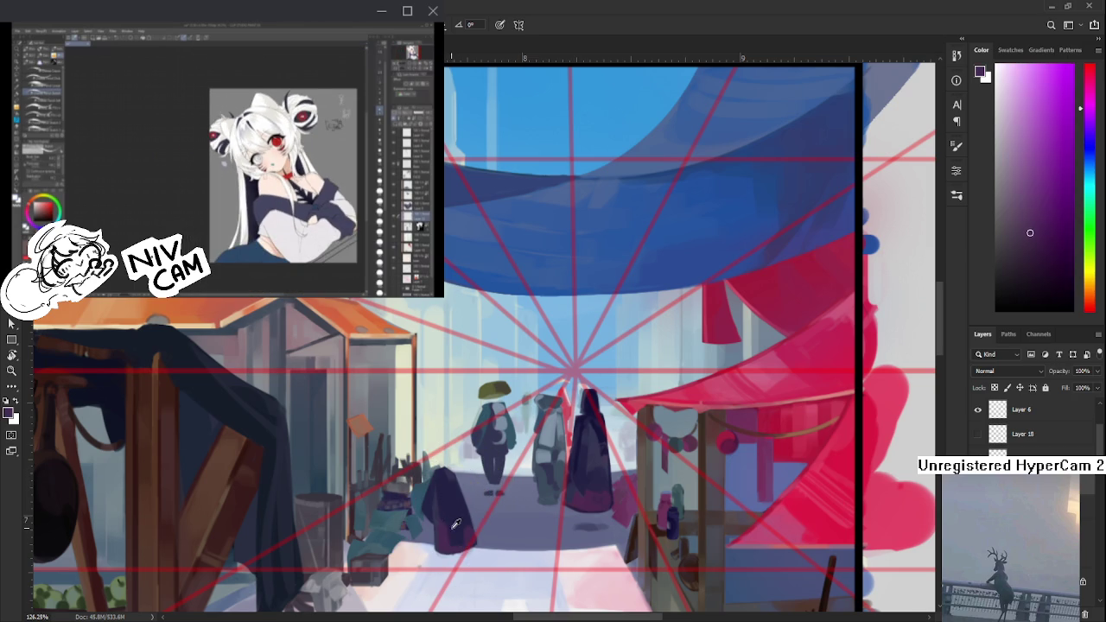
pyautogui.keyDown('alt'); pyautogui.click(455, 525); pyautogui.keyUp('alt')
pyautogui.keyDown('alt'); pyautogui.click(452, 525); pyautogui.keyUp('alt')
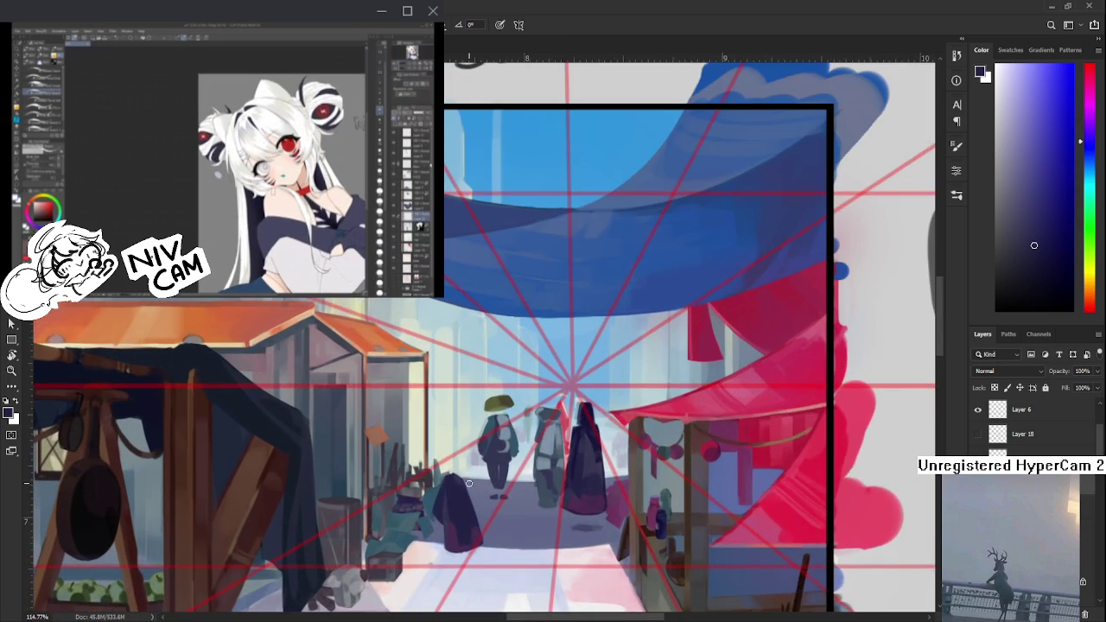
# - Sample the cloak's mid-section colour again, with a brief eraser pass
pyautogui.scroll(2, 469, 484)
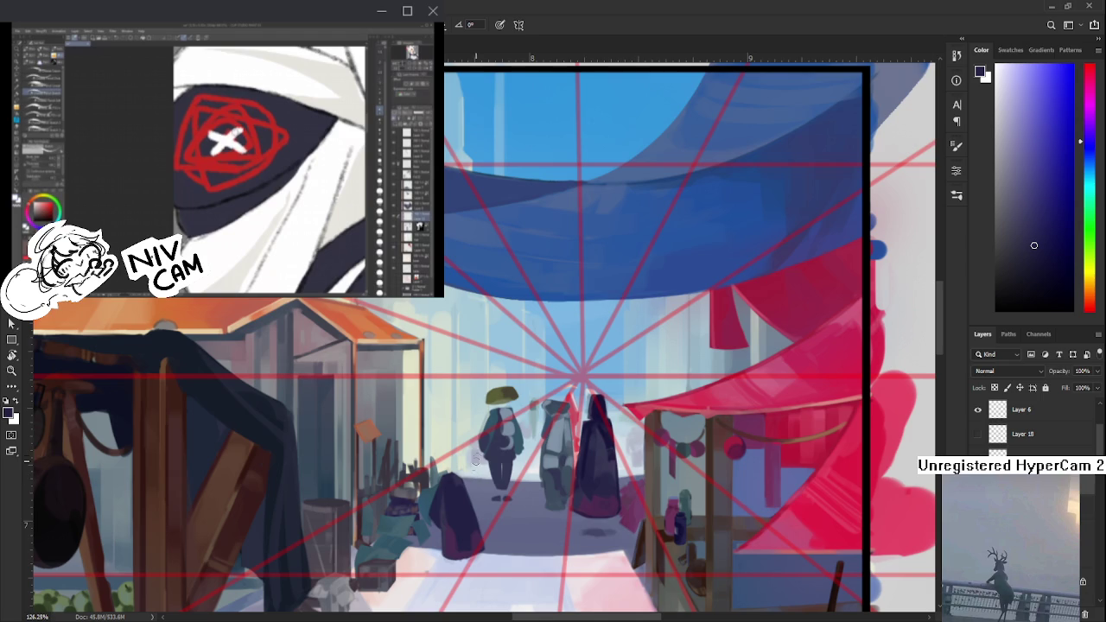
pyautogui.keyDown('alt'); pyautogui.click(458, 474); pyautogui.keyUp('alt')
pyautogui.keyDown('alt'); pyautogui.click(458, 485); pyautogui.keyUp('alt')
pyautogui.keyDown('alt'); pyautogui.click(459, 486); pyautogui.keyUp('alt')
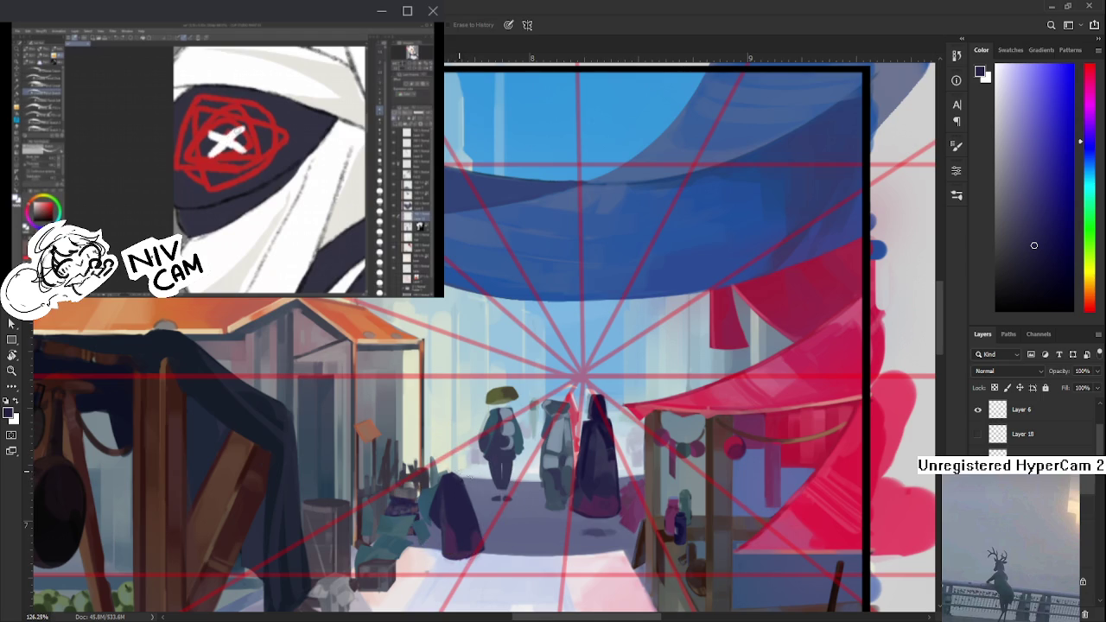
pyautogui.keyDown('alt'); pyautogui.click(467, 482); pyautogui.keyUp('alt')
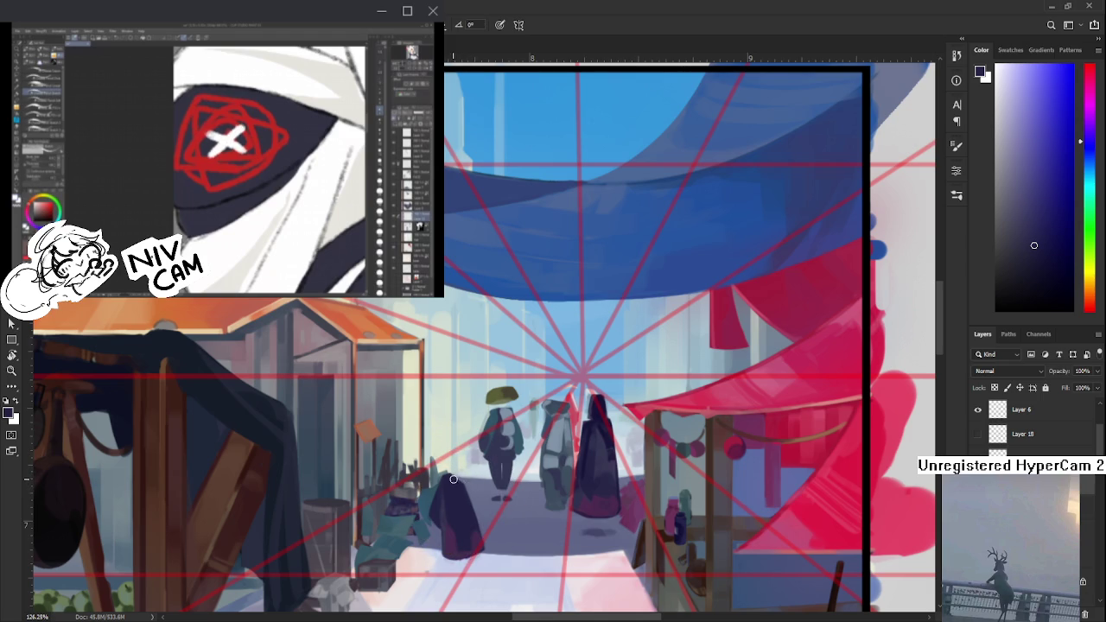
pyautogui.press('e')
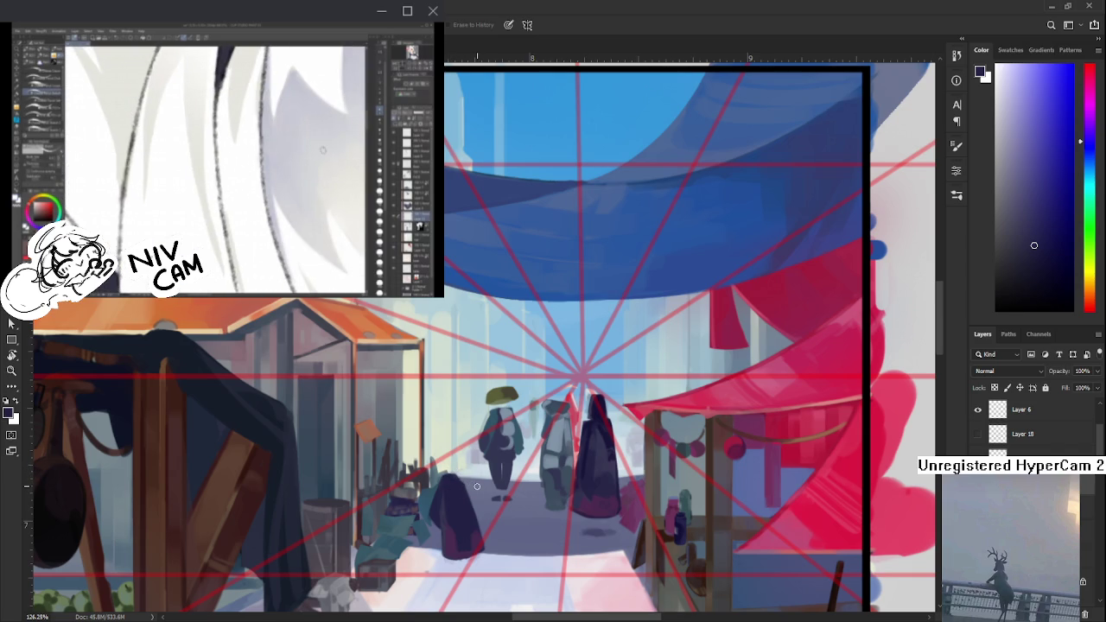
pyautogui.hscroll(-1, 478, 510)
pyautogui.press('b')
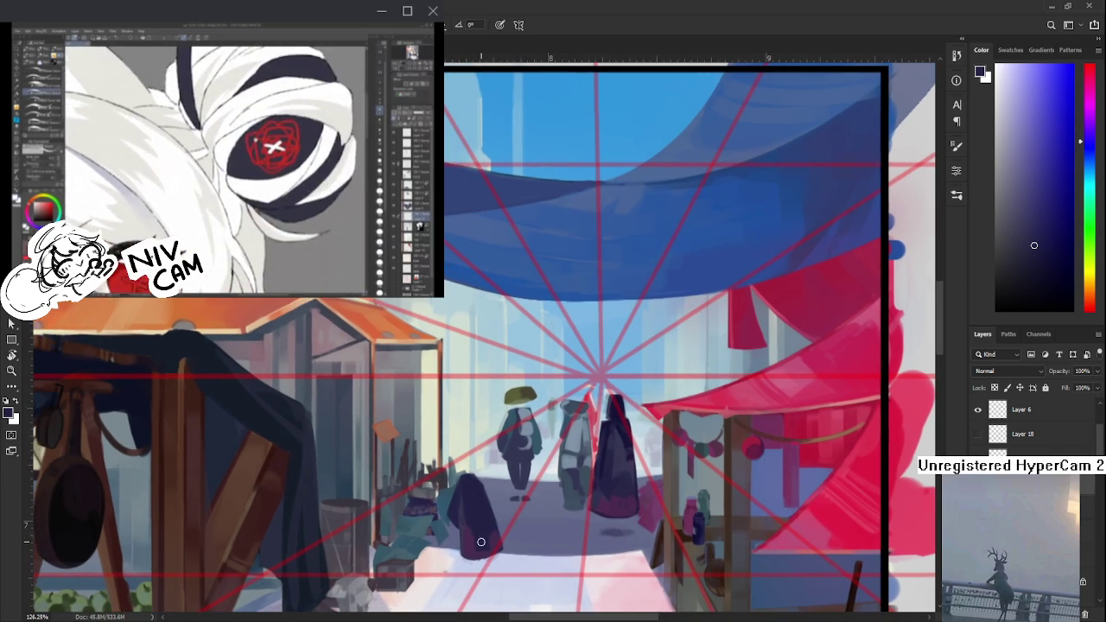
# - Sample dark purple, navy and violet tones from the figure, ending on dark blue-purple
pyautogui.keyDown('alt'); pyautogui.click(464, 529); pyautogui.keyUp('alt')
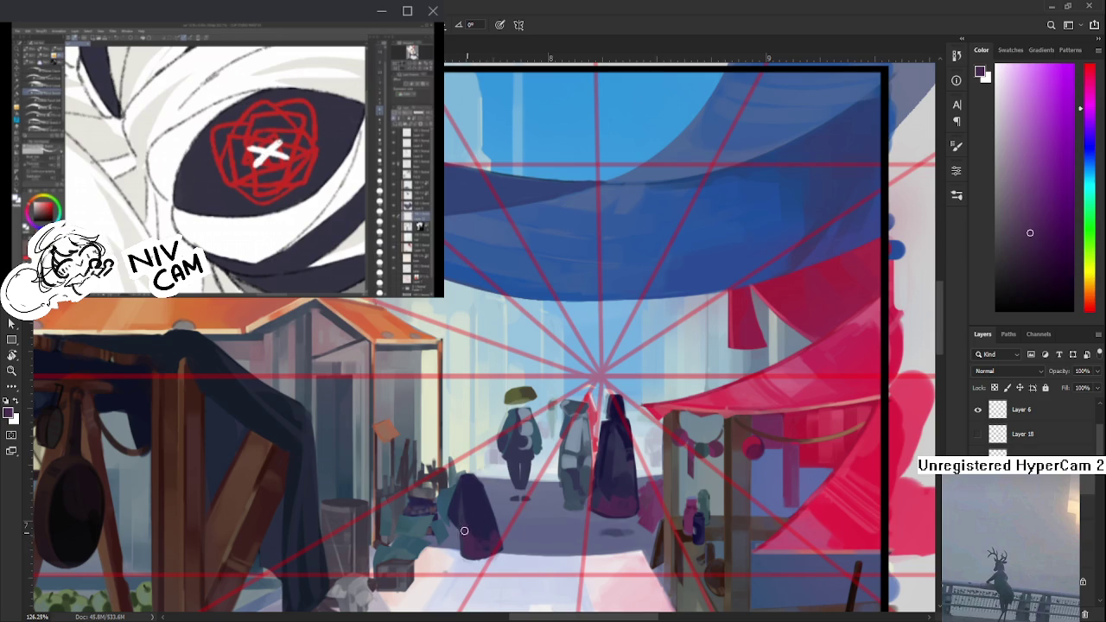
pyautogui.keyDown('alt'); pyautogui.click(488, 528); pyautogui.keyUp('alt')
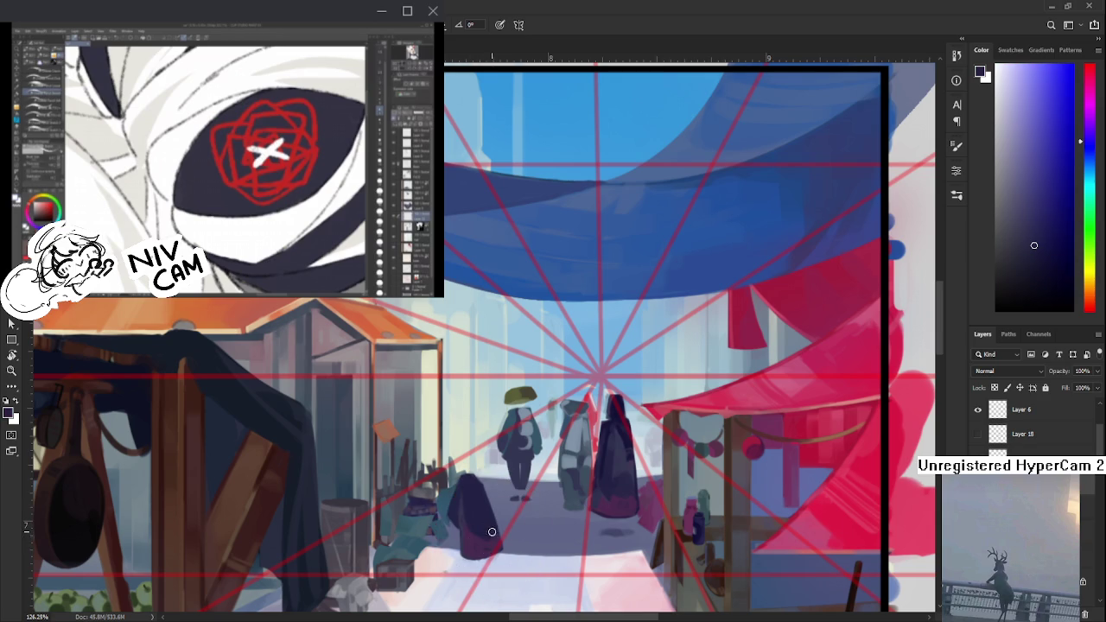
pyautogui.keyDown('alt'); pyautogui.click(486, 536); pyautogui.keyUp('alt')
pyautogui.keyDown('alt'); pyautogui.click(488, 541); pyautogui.keyUp('alt')
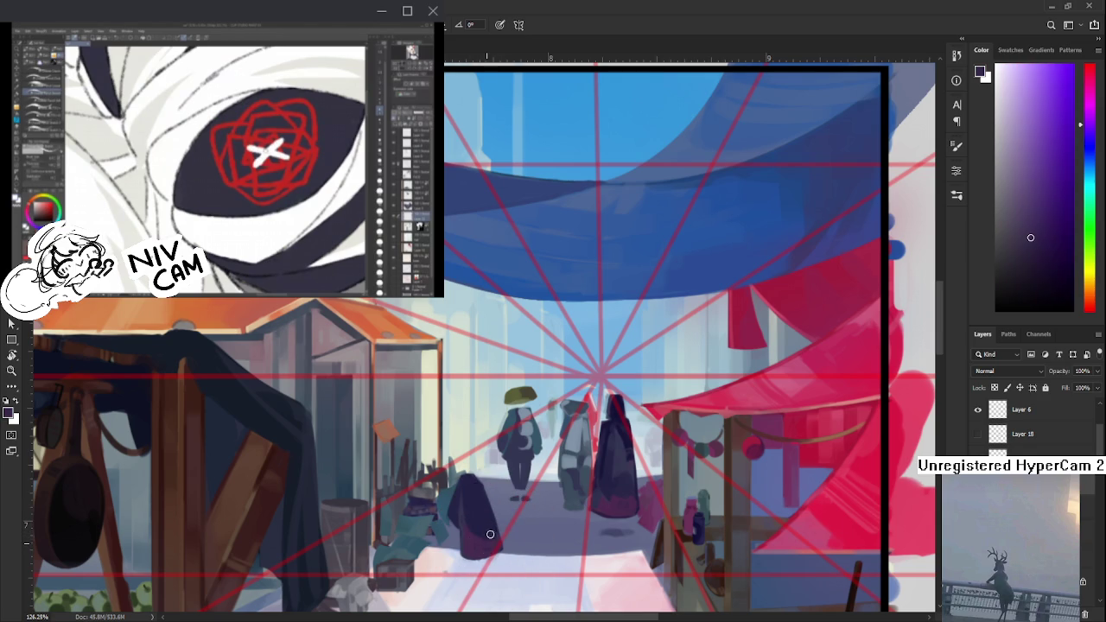
pyautogui.keyDown('alt'); pyautogui.click(492, 528); pyautogui.keyUp('alt')
pyautogui.keyDown('alt'); pyautogui.click(492, 538); pyautogui.keyUp('alt')
pyautogui.keyDown('alt'); pyautogui.click(499, 527); pyautogui.keyUp('alt')
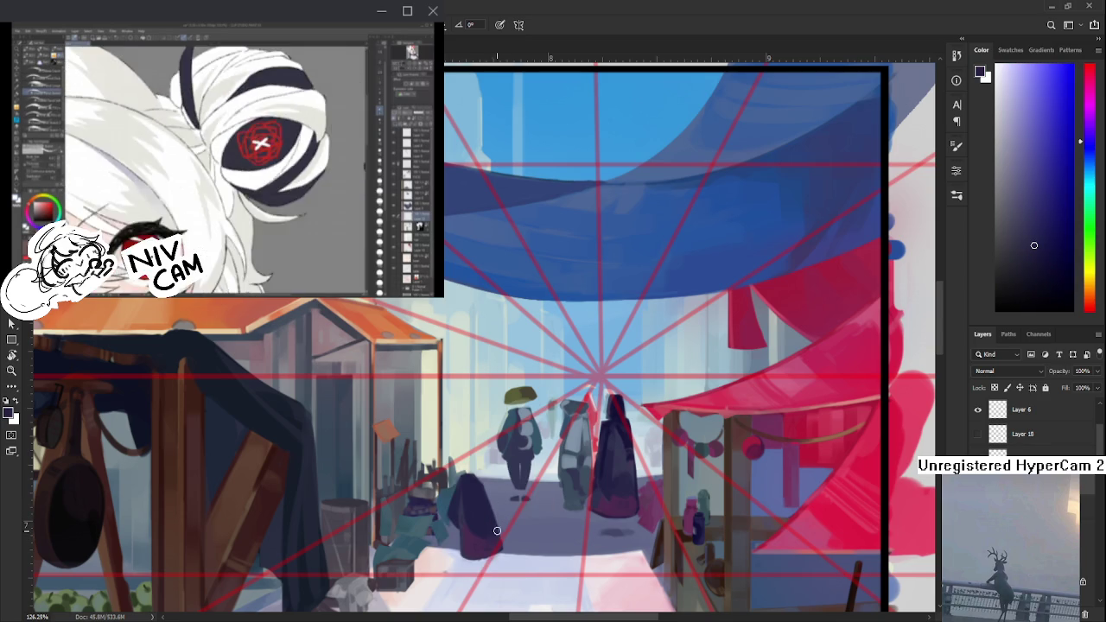
pyautogui.keyDown('alt'); pyautogui.click(492, 550); pyautogui.keyUp('alt')
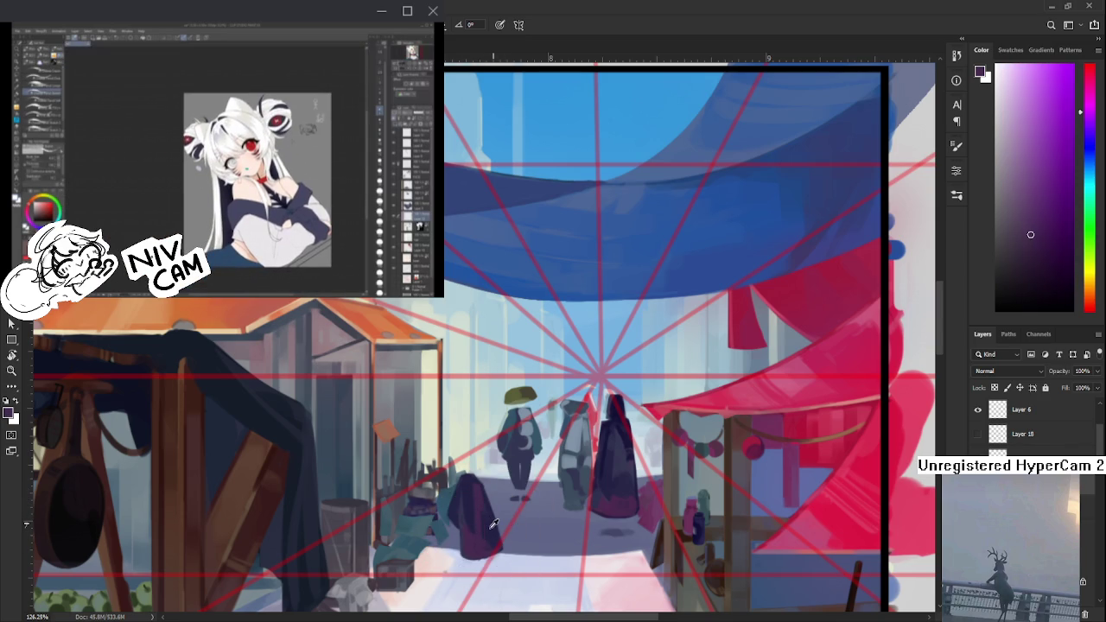
pyautogui.keyDown('alt'); pyautogui.click(494, 525); pyautogui.keyUp('alt')
pyautogui.scroll(-3, 536, 509)
pyautogui.scroll(-2, 535, 507)
pyautogui.scroll(2, 532, 492)
pyautogui.scroll(2, 529, 483)
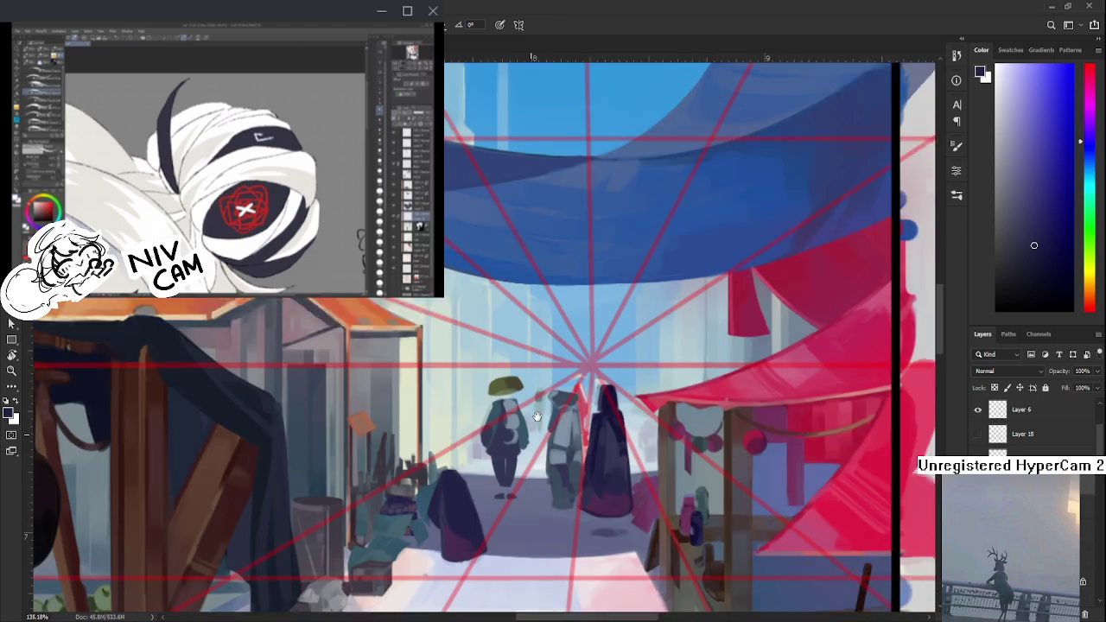
# - Sample light lavender from the street floor and dab it along the cloaked figure's lower edge
pyautogui.moveTo(797, 259); pyautogui.dragTo(822, 192)
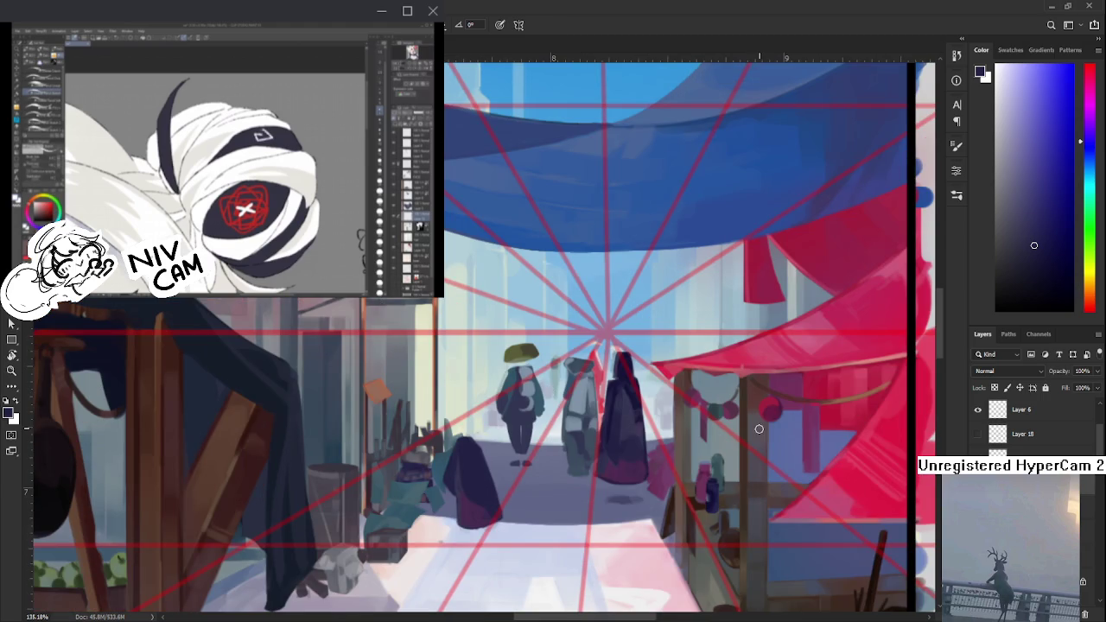
pyautogui.keyDown('alt'); pyautogui.click(516, 523); pyautogui.keyUp('alt')
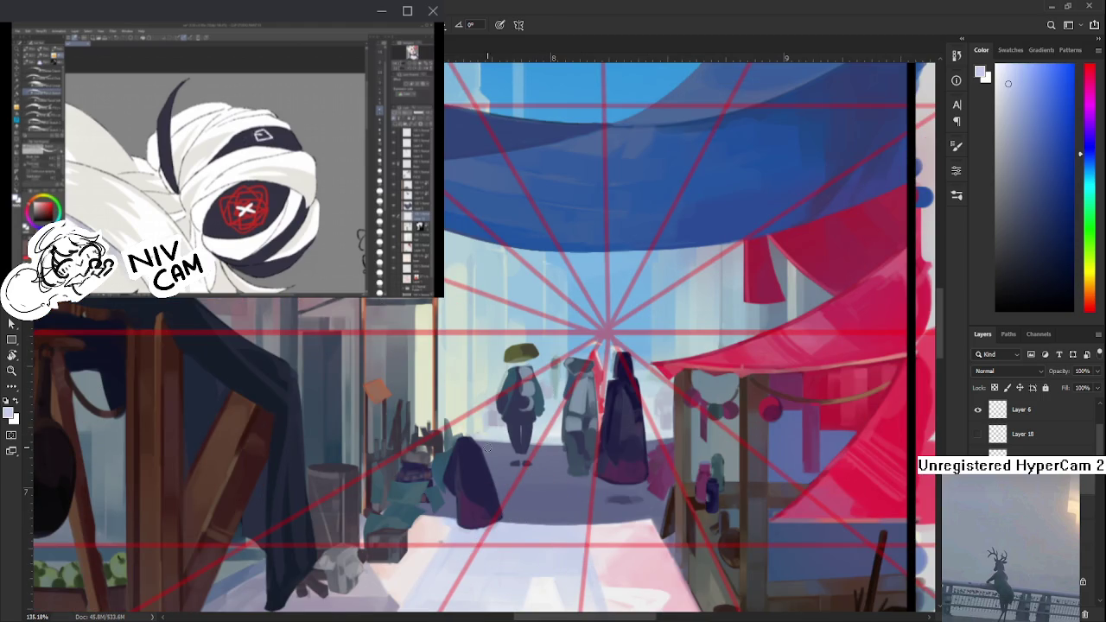
pyautogui.click(468, 516)
pyautogui.keyDown('alt'); pyautogui.click(468, 517); pyautogui.keyUp('alt')
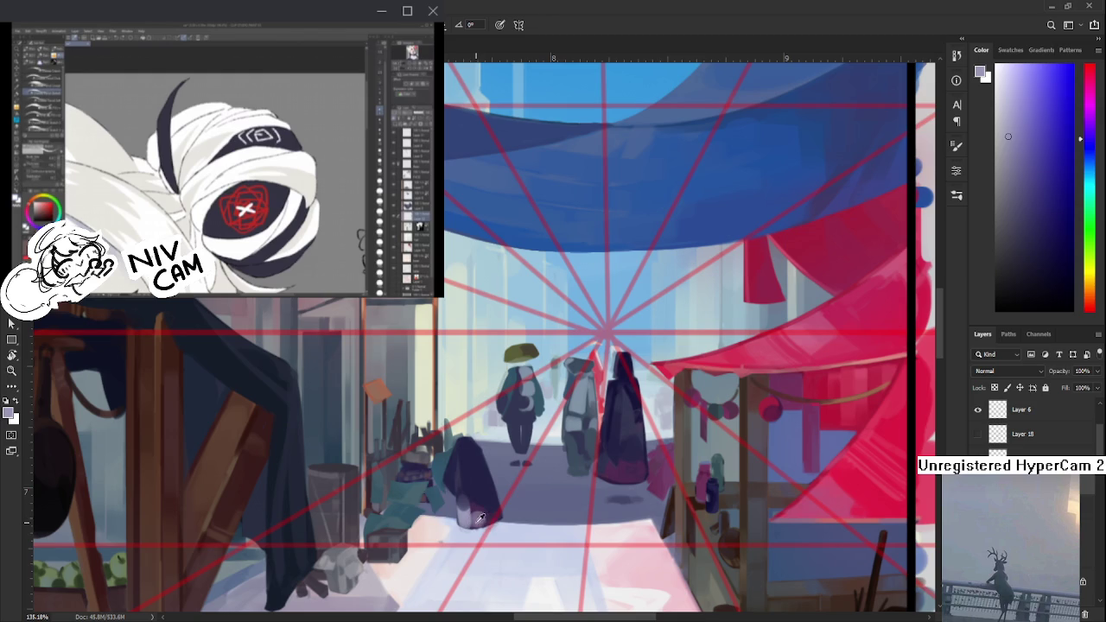
# - Resample dark purple and navy tones from the figure's cloak
pyautogui.keyDown('alt'); pyautogui.click(458, 507); pyautogui.keyUp('alt')
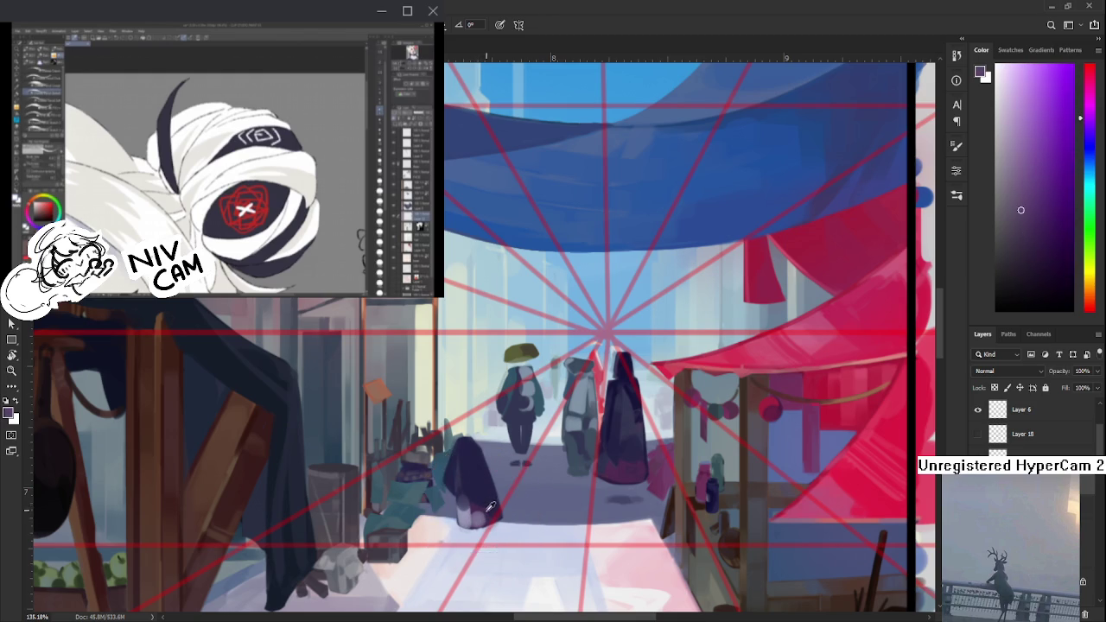
pyautogui.keyDown('alt'); pyautogui.click(488, 505); pyautogui.keyUp('alt')
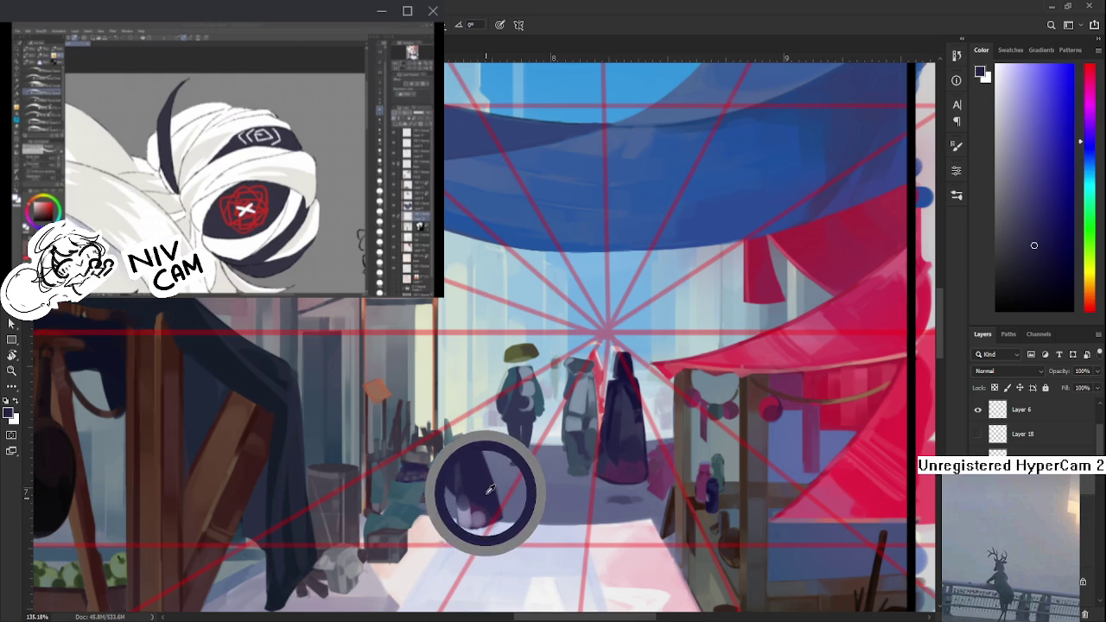
pyautogui.keyDown('alt'); pyautogui.click(481, 505); pyautogui.keyUp('alt')
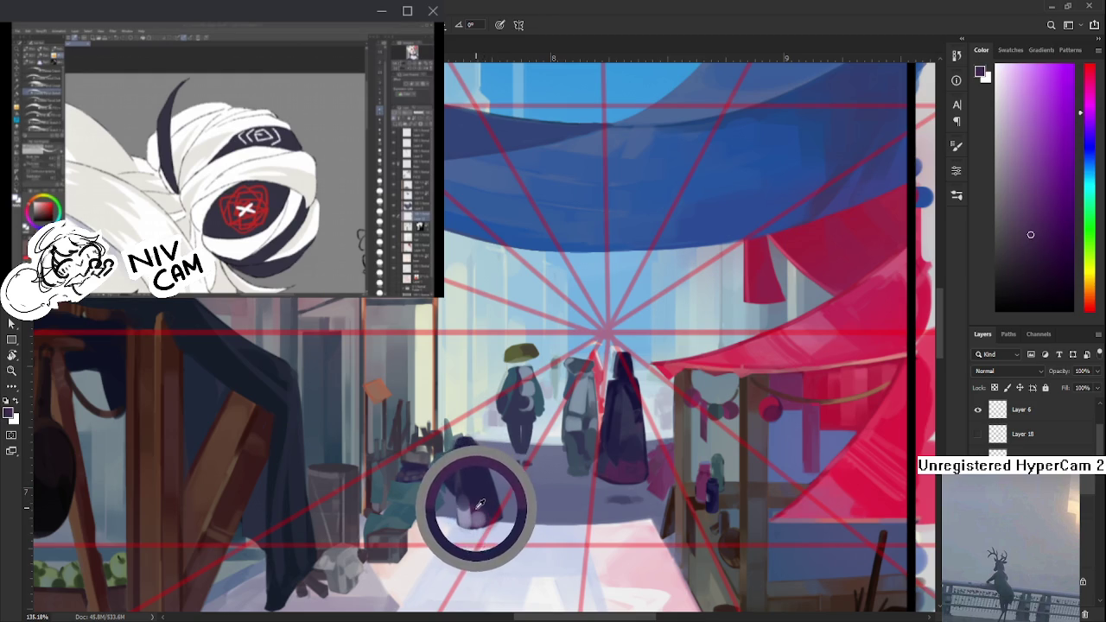
pyautogui.keyDown('alt'); pyautogui.click(484, 506); pyautogui.keyUp('alt')
pyautogui.keyDown('alt'); pyautogui.click(485, 502); pyautogui.keyUp('alt')
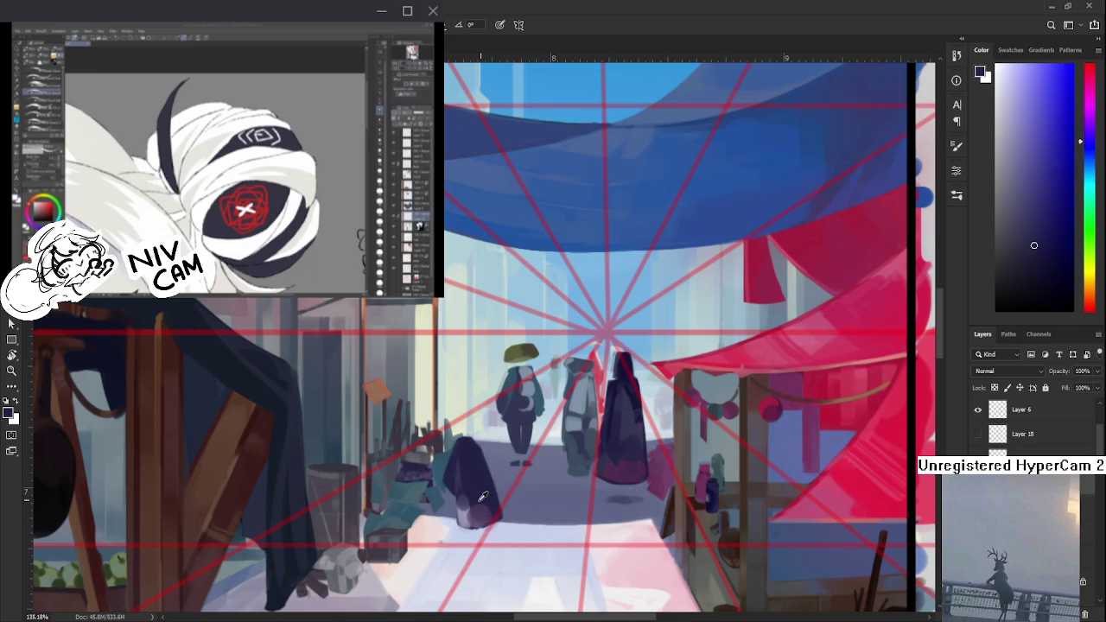
# - Pick up dark and lighter shades from across the hooded figure by the left stall
pyautogui.scroll(-5, 552, 487)
pyautogui.scroll(3, 553, 486)
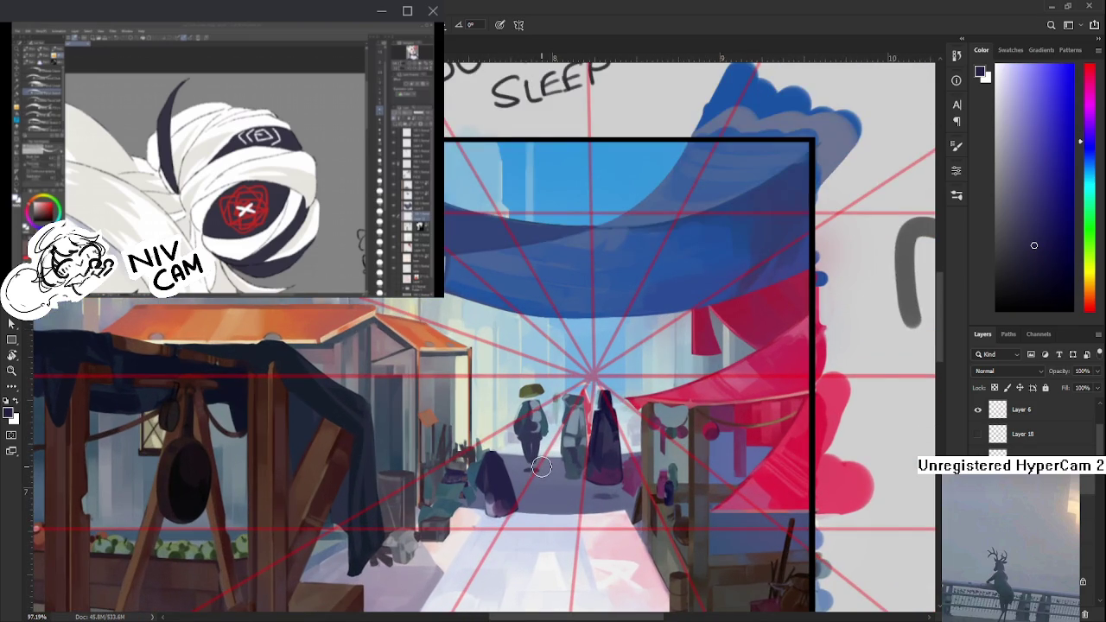
pyautogui.keyDown('alt'); pyautogui.click(506, 499); pyautogui.keyUp('alt')
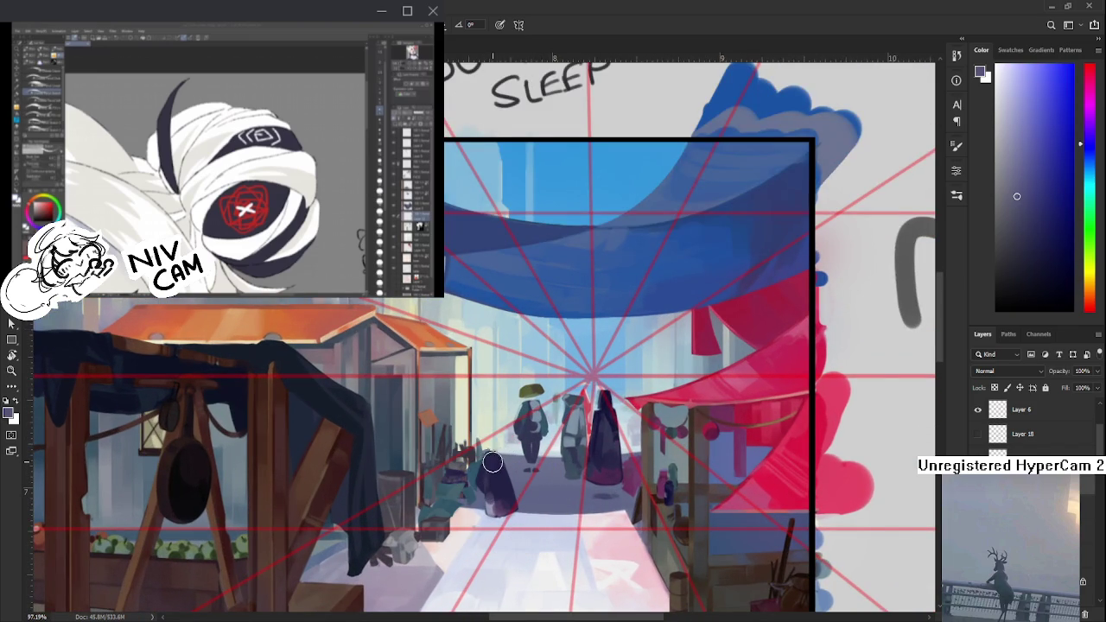
pyautogui.keyDown('alt'); pyautogui.click(494, 460); pyautogui.keyUp('alt')
pyautogui.keyDown('alt'); pyautogui.click(495, 474); pyautogui.keyUp('alt')
pyautogui.keyDown('alt'); pyautogui.click(497, 477); pyautogui.keyUp('alt')
pyautogui.keyDown('alt'); pyautogui.click(500, 481); pyautogui.keyUp('alt')
pyautogui.keyDown('alt'); pyautogui.click(505, 486); pyautogui.keyUp('alt')
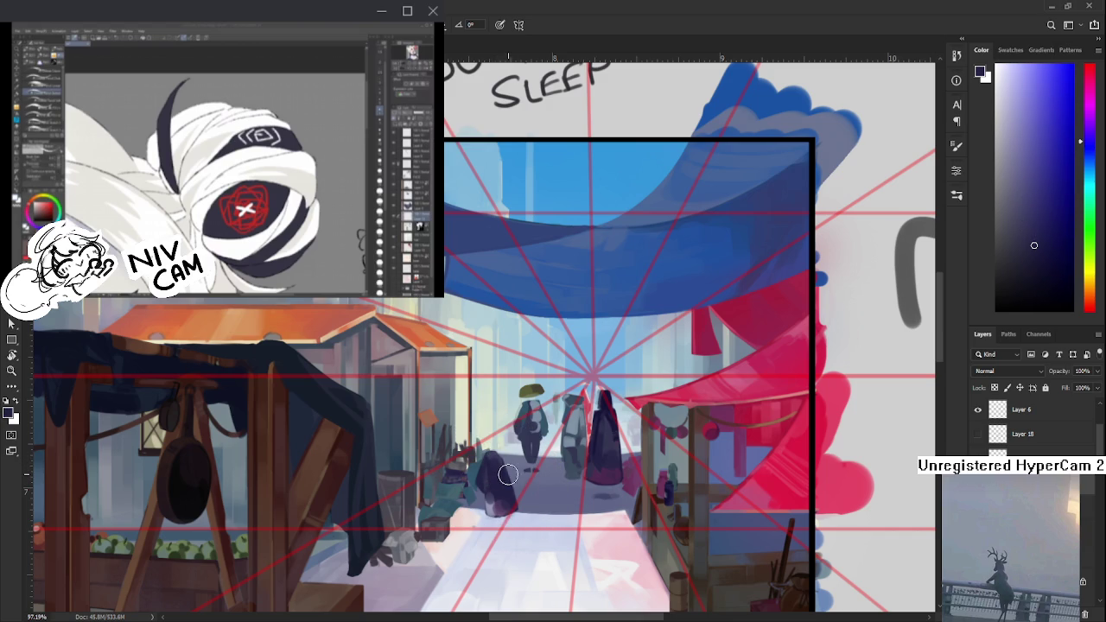
pyautogui.keyDown('alt'); pyautogui.click(512, 421); pyautogui.keyUp('alt')
pyautogui.keyDown('alt'); pyautogui.click(492, 459); pyautogui.keyUp('alt')
pyautogui.keyDown('alt'); pyautogui.click(501, 482); pyautogui.keyUp('alt')
pyautogui.keyDown('alt'); pyautogui.click(498, 464); pyautogui.keyUp('alt')
pyautogui.keyDown('alt'); pyautogui.click(502, 472); pyautogui.keyUp('alt')
pyautogui.keyDown('alt'); pyautogui.click(500, 474); pyautogui.keyUp('alt')
# - Blend the cloak's purple and lavender shading using repeatedly sampled dark tones
pyautogui.moveTo(498, 473); pyautogui.dragTo(485, 465)
pyautogui.moveTo(506, 482); pyautogui.dragTo(500, 461)
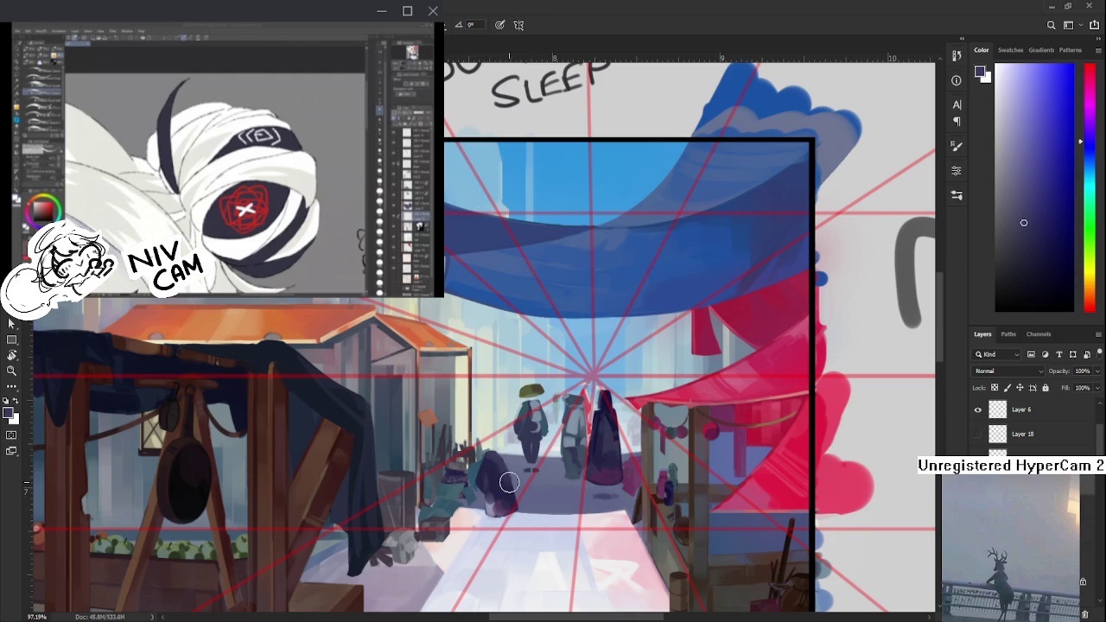
pyautogui.keyDown('alt'); pyautogui.click(494, 457); pyautogui.keyUp('alt')
pyautogui.keyDown('alt'); pyautogui.click(486, 465); pyautogui.keyUp('alt')
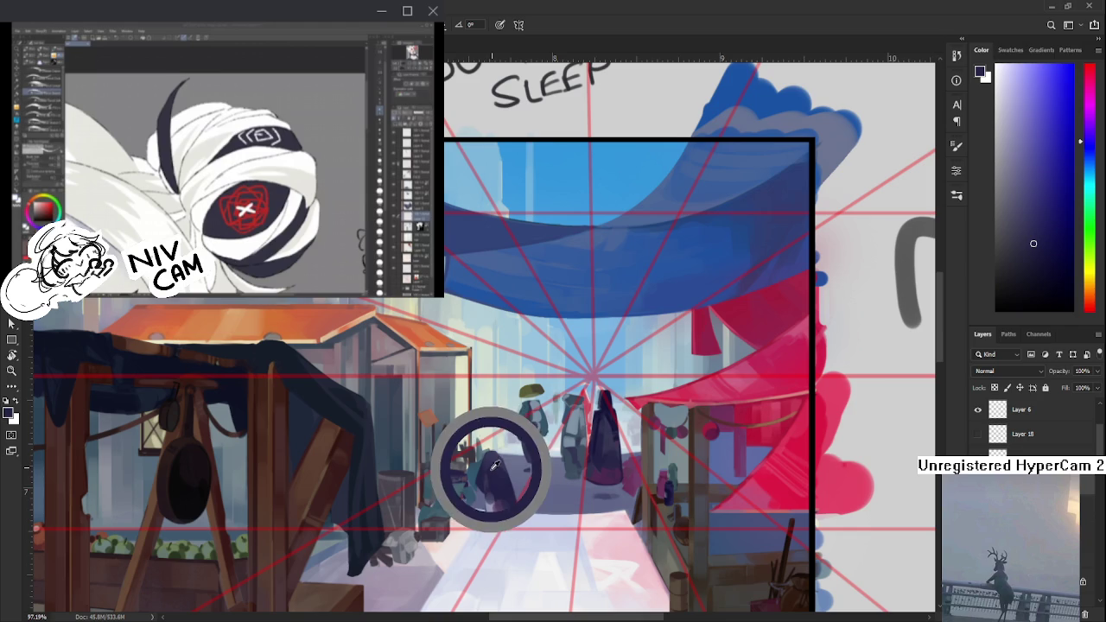
pyautogui.keyDown('alt'); pyautogui.click(491, 467); pyautogui.keyUp('alt')
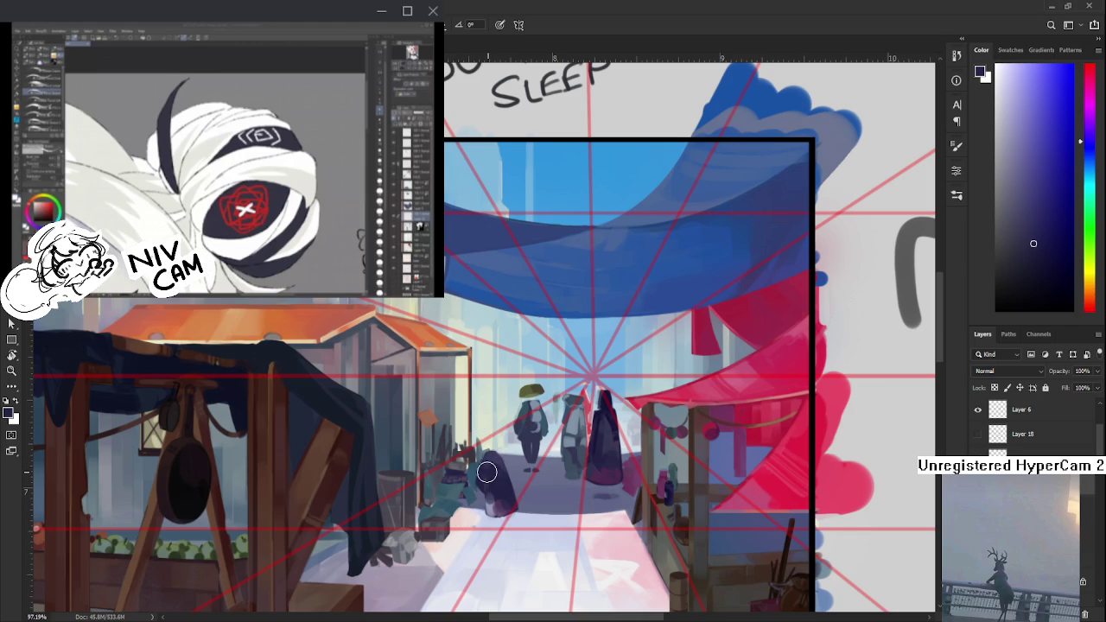
pyautogui.keyDown('alt'); pyautogui.click(490, 463); pyautogui.keyUp('alt')
pyautogui.keyDown('alt'); pyautogui.click(496, 457); pyautogui.keyUp('alt')
pyautogui.keyDown('alt'); pyautogui.click(489, 474); pyautogui.keyUp('alt')
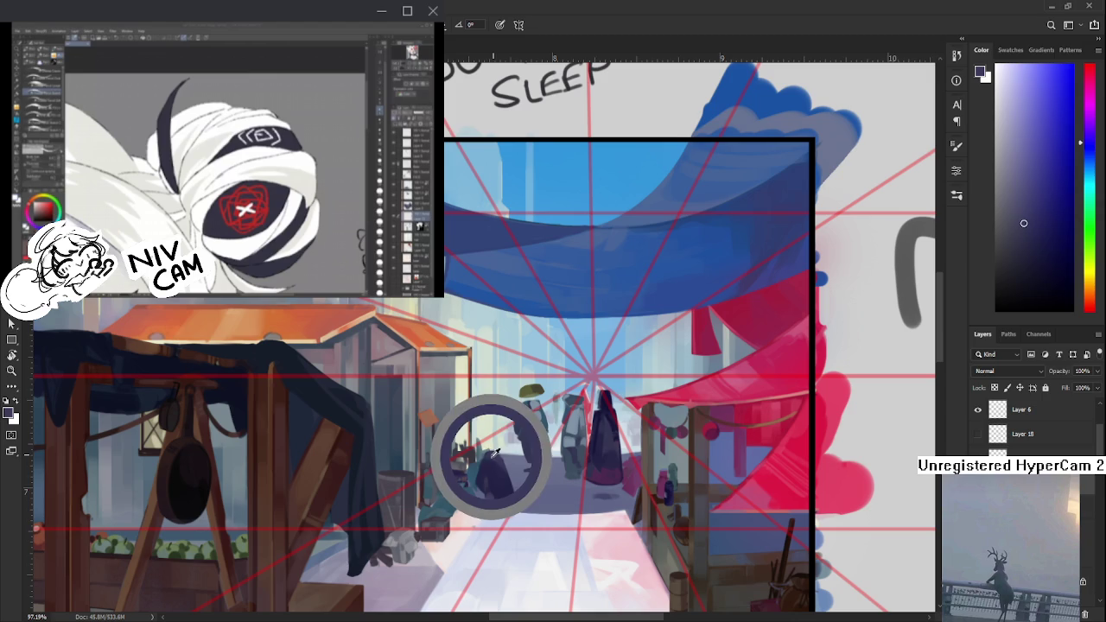
pyautogui.moveTo(497, 449); pyautogui.dragTo(482, 474)
pyautogui.keyDown('alt'); pyautogui.click(491, 458); pyautogui.keyUp('alt')
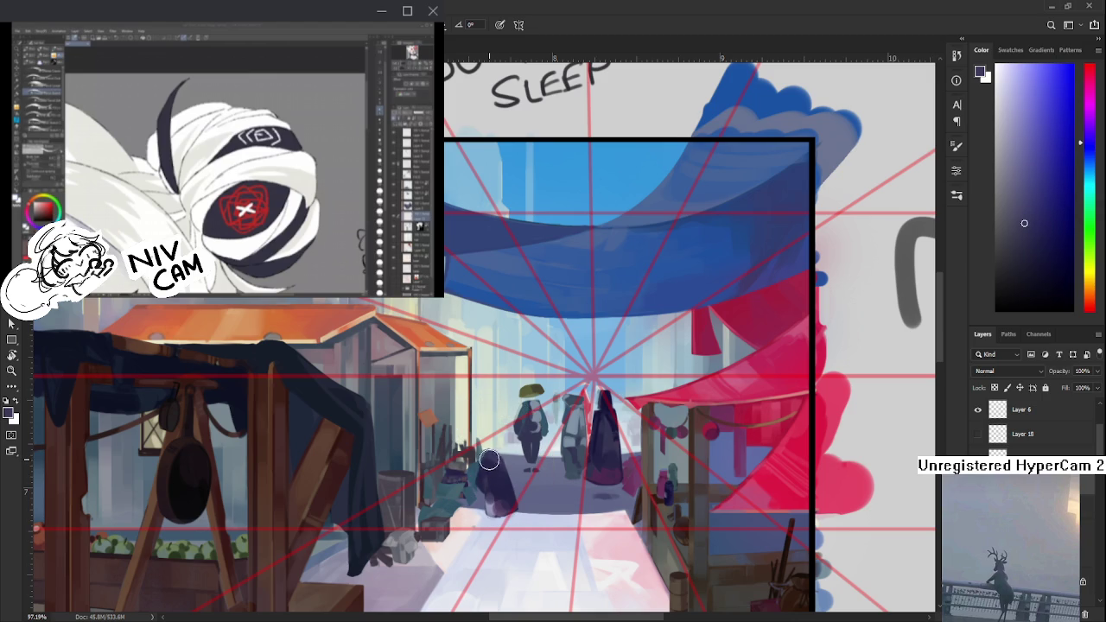
pyautogui.keyDown('alt'); pyautogui.click(489, 463); pyautogui.keyUp('alt')
pyautogui.keyDown('alt'); pyautogui.click(490, 467); pyautogui.keyUp('alt')
pyautogui.scroll(-1, 534, 417)
# - Paint the dark cloaked figure taller, extending it upward from the street
pyautogui.scroll(-1, 534, 417)
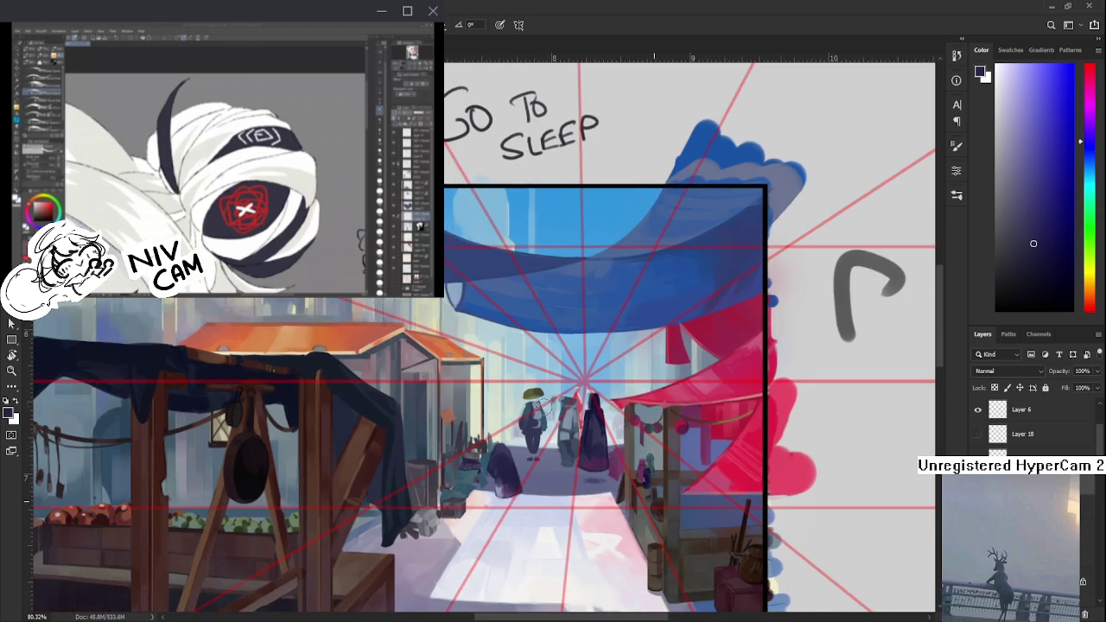
pyautogui.scroll(3, 534, 416)
pyautogui.scroll(1, 516, 438)
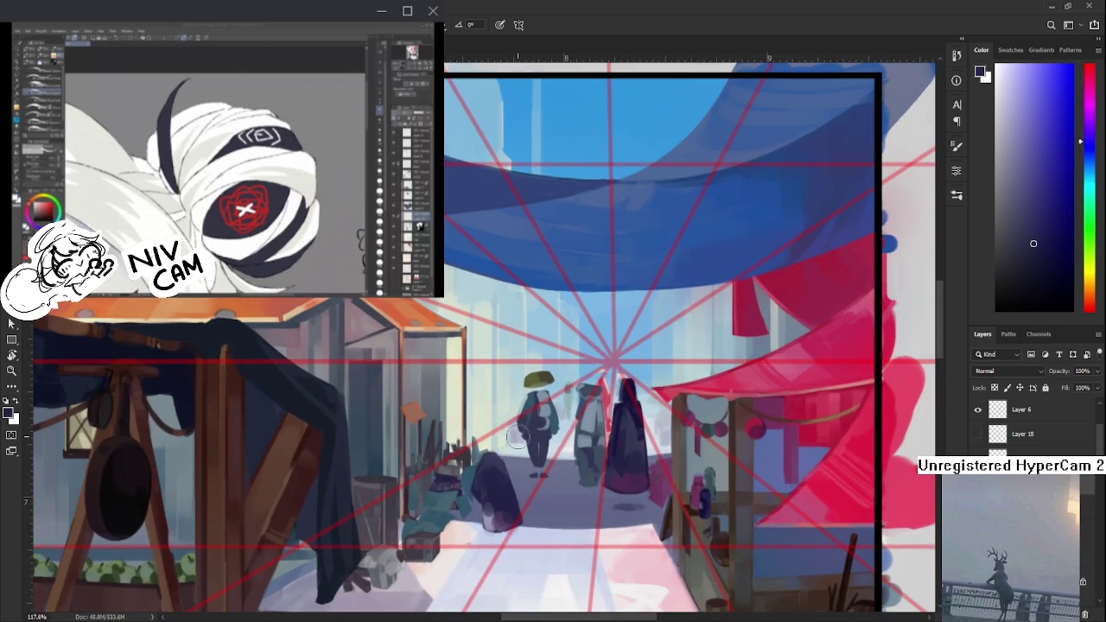
pyautogui.moveTo(526, 489); pyautogui.dragTo(510, 508)
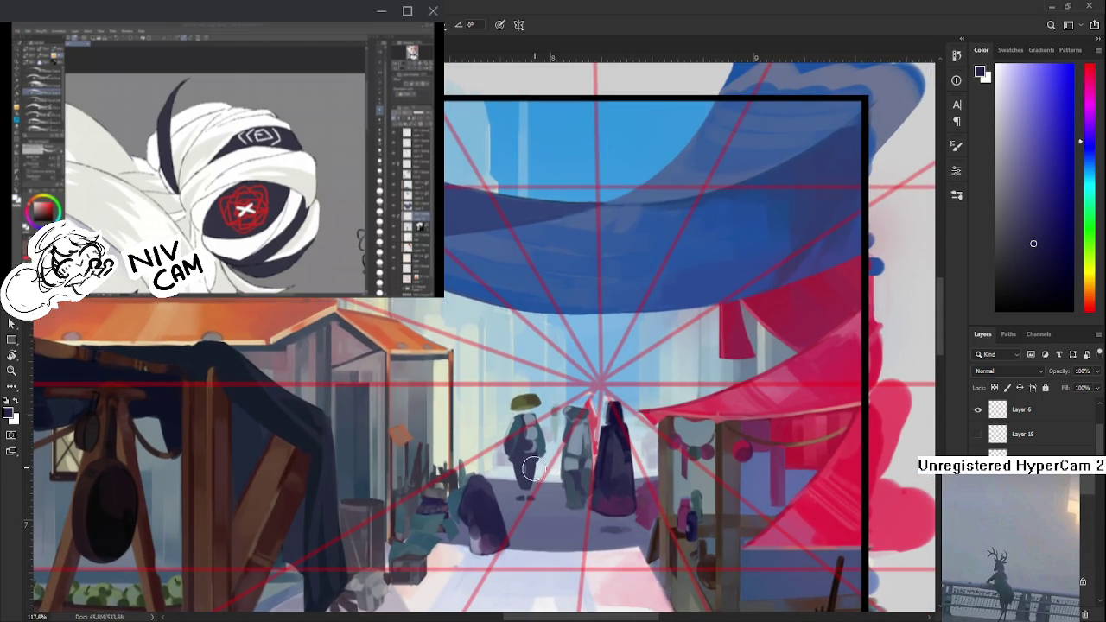
pyautogui.keyDown('alt'); pyautogui.click(493, 494); pyautogui.keyUp('alt')
pyautogui.keyDown('alt'); pyautogui.click(491, 519); pyautogui.keyUp('alt')
pyautogui.moveTo(490, 529); pyautogui.dragTo(481, 528)
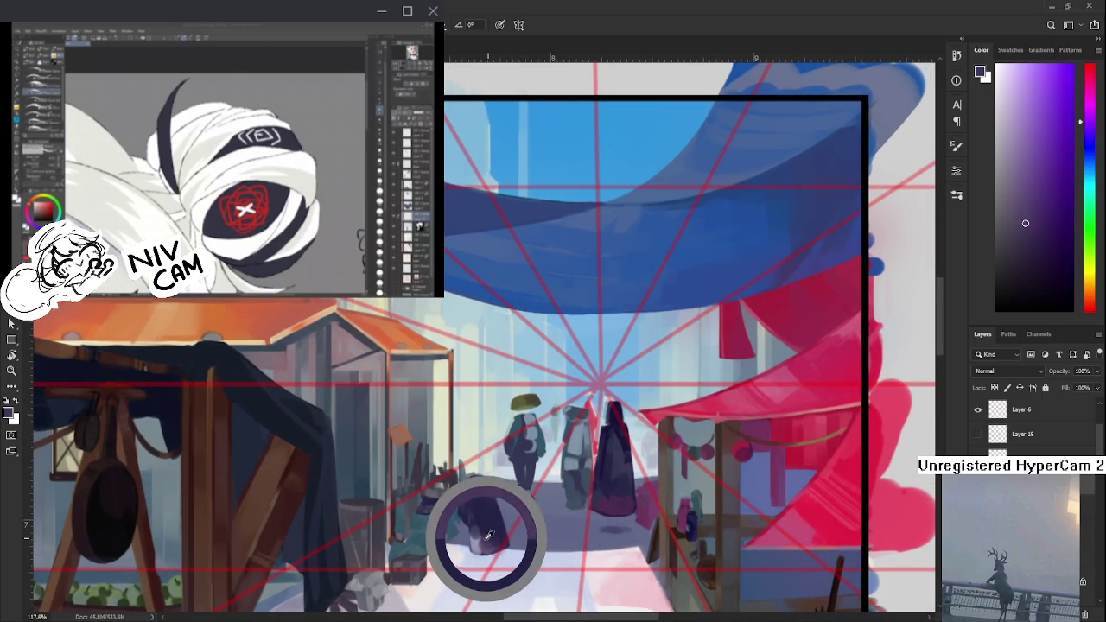
pyautogui.keyDown('alt'); pyautogui.click(497, 533); pyautogui.keyUp('alt')
pyautogui.keyDown('alt'); pyautogui.click(496, 516); pyautogui.keyUp('alt')
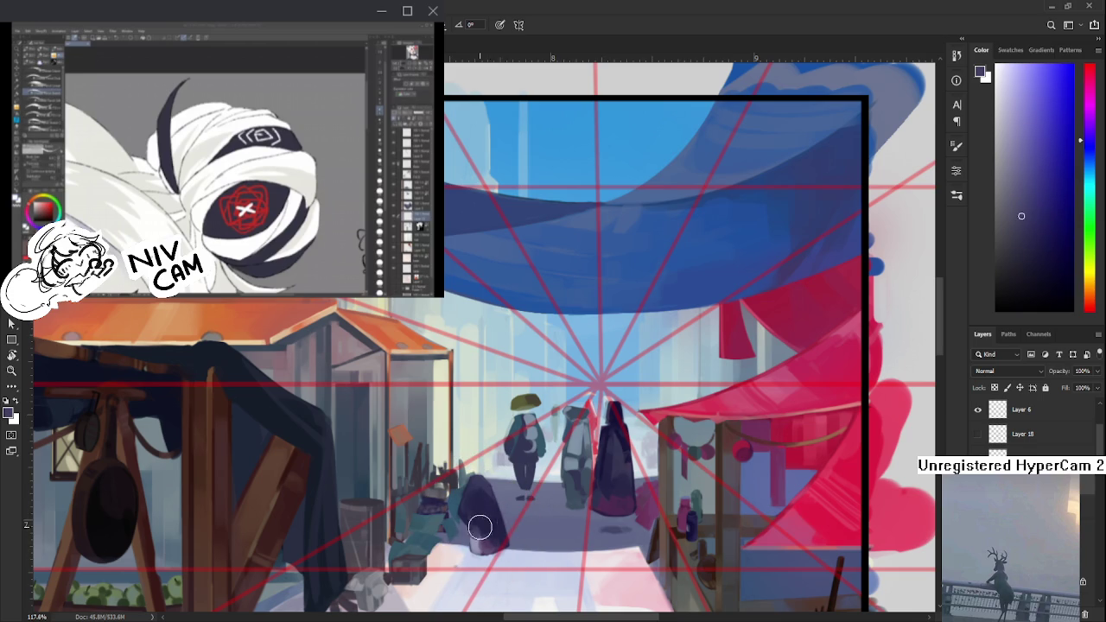
pyautogui.keyDown('alt'); pyautogui.click(491, 525); pyautogui.keyUp('alt')
pyautogui.keyDown('alt'); pyautogui.click(491, 529); pyautogui.keyUp('alt')
pyautogui.moveTo(486, 533); pyautogui.dragTo(480, 484)
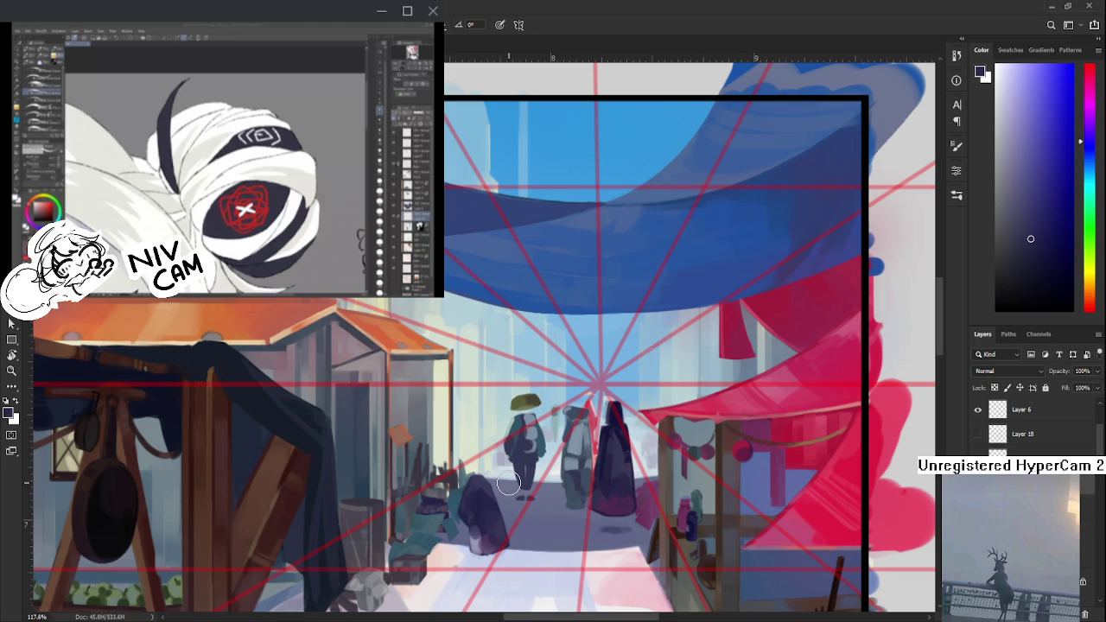
# - Shrink the brush and sample the cloak's dark shades for detail work
pyautogui.keyDown('alt'); pyautogui.click(611, 413); pyautogui.keyUp('alt')
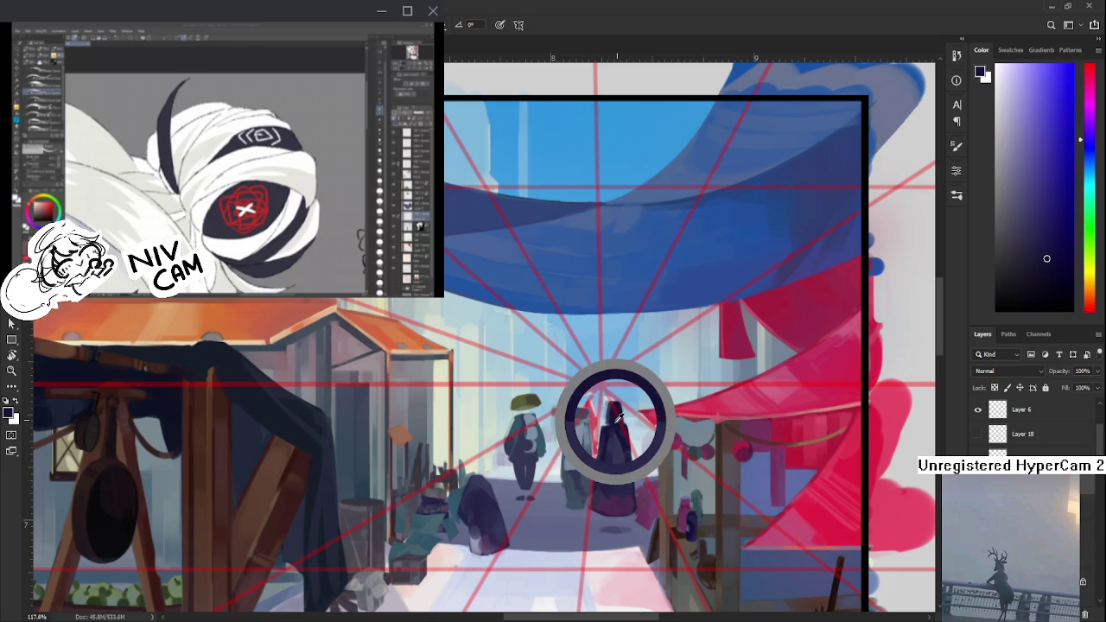
pyautogui.press('[')
pyautogui.press('[')
pyautogui.press('[')
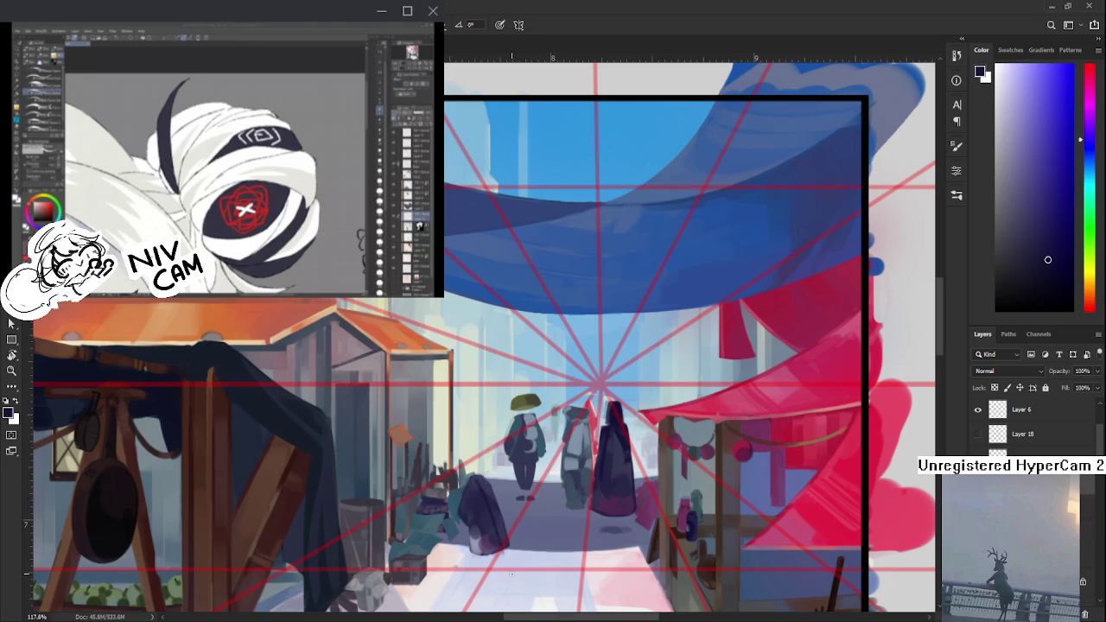
pyautogui.keyDown('alt'); pyautogui.click(489, 491); pyautogui.keyUp('alt')
pyautogui.keyDown('alt'); pyautogui.click(490, 490); pyautogui.keyUp('alt')
pyautogui.keyDown('alt'); pyautogui.click(489, 489); pyautogui.keyUp('alt')
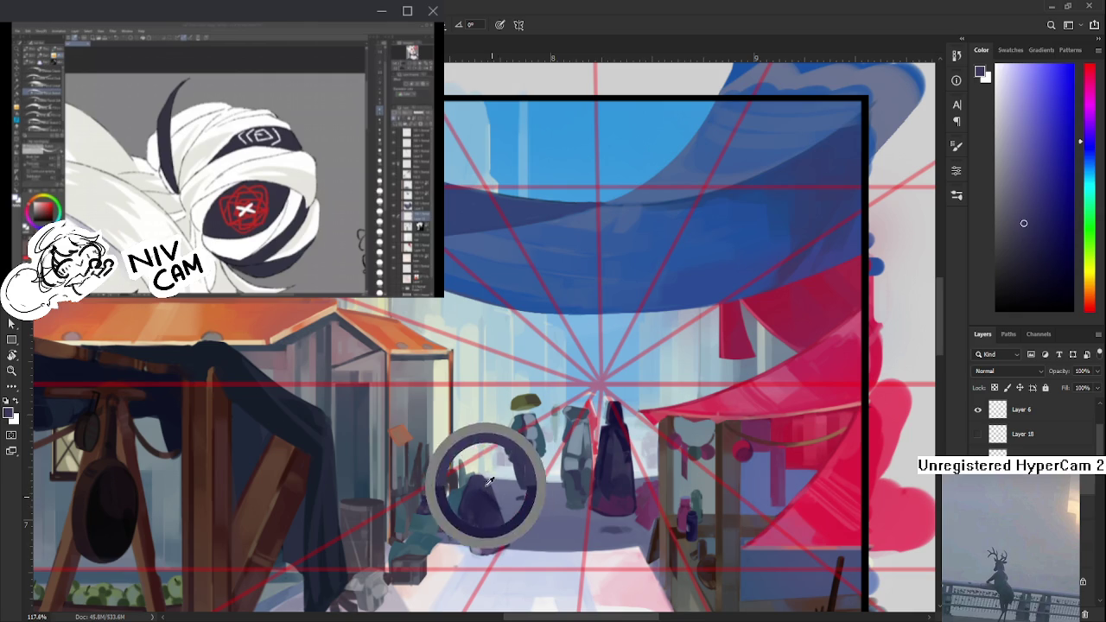
pyautogui.keyDown('alt'); pyautogui.click(489, 493); pyautogui.keyUp('alt')
pyautogui.keyDown('alt'); pyautogui.click(488, 494); pyautogui.keyUp('alt')
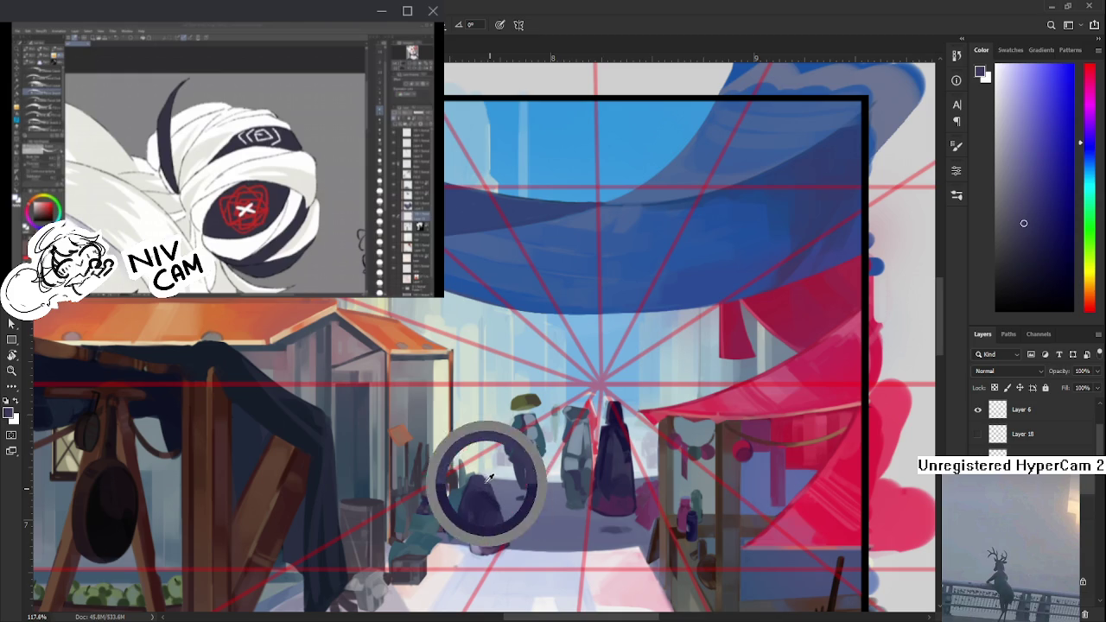
pyautogui.keyDown('alt'); pyautogui.click(496, 502); pyautogui.keyUp('alt')
# - Erase the figure's edges and repaint it with a darker cloak shade
pyautogui.press('e')
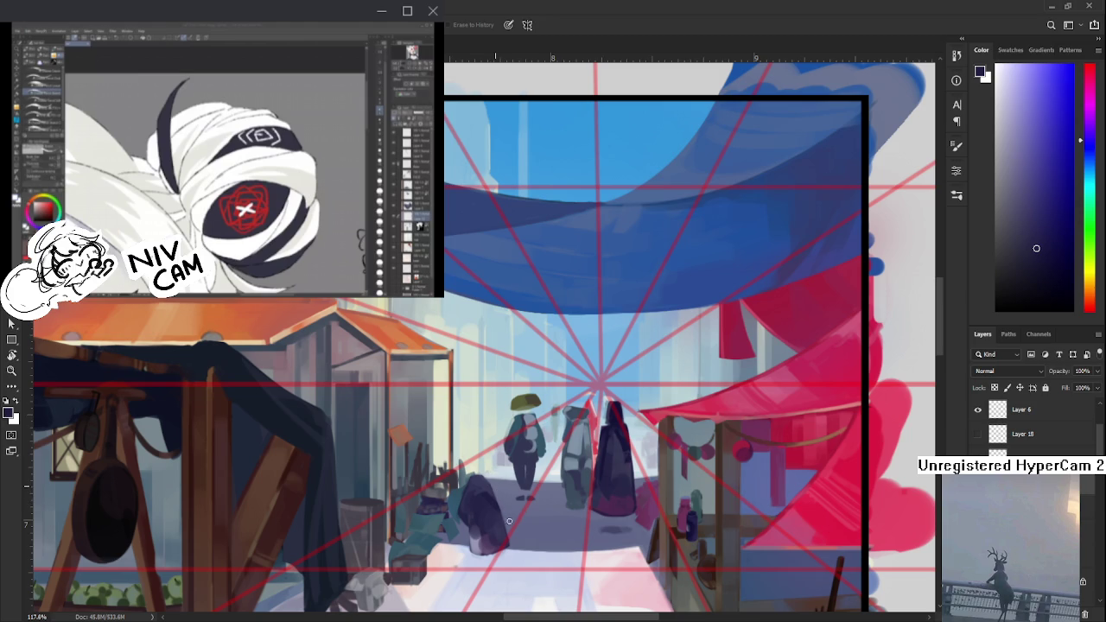
pyautogui.scroll(-1, 507, 514)
pyautogui.scroll(-1, 519, 517)
pyautogui.press('b')
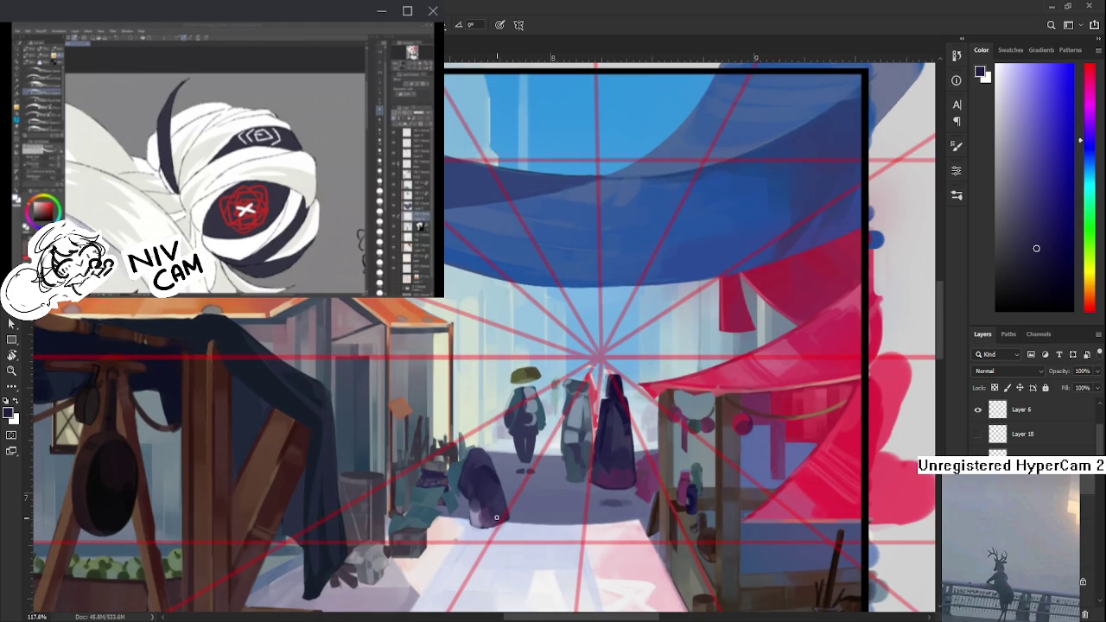
pyautogui.keyDown('alt'); pyautogui.click(498, 495); pyautogui.keyUp('alt')
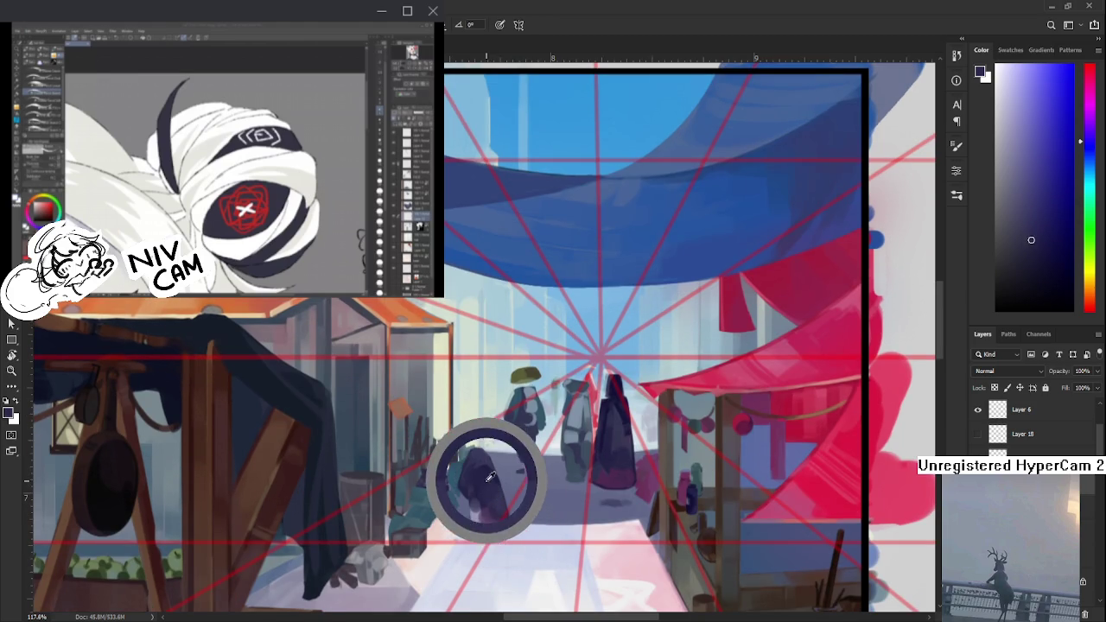
pyautogui.moveTo(498, 495); pyautogui.dragTo(491, 479)
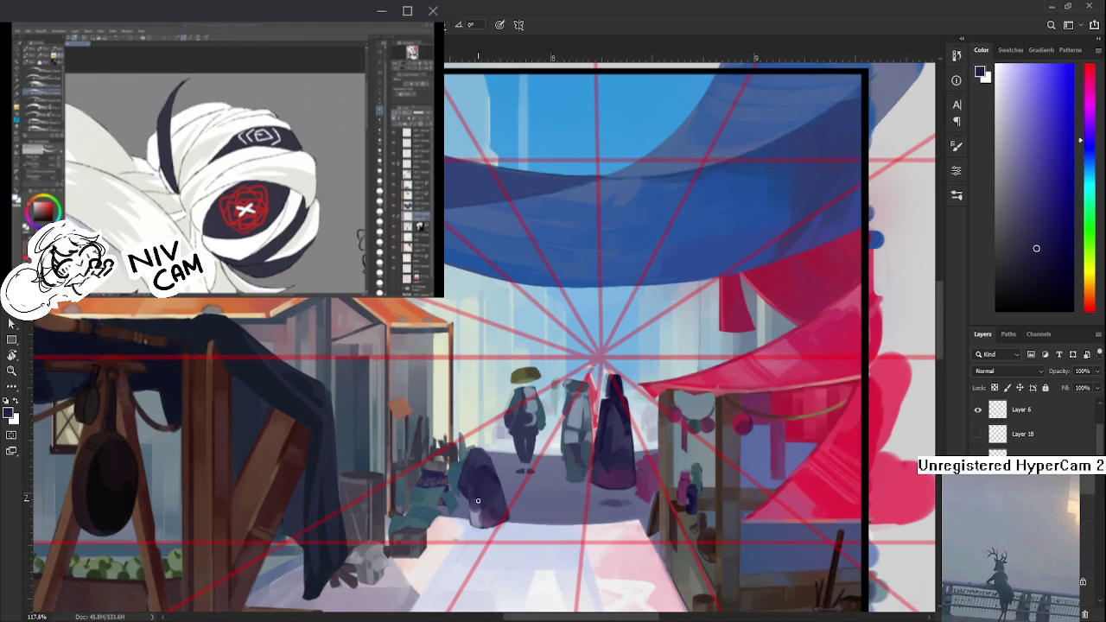
pyautogui.press('e')
# - Lasso the cloaked figure, transform it upright, and drop the selection
pyautogui.press('l')
pyautogui.moveTo(465, 437)
pyautogui.mouseDown()
pyautogui.moveTo(522, 503)
pyautogui.moveTo(506, 428)
pyautogui.moveTo(558, 423)
pyautogui.moveTo(517, 472)
pyautogui.mouseUp()
pyautogui.hotkey('ctrl', 't')
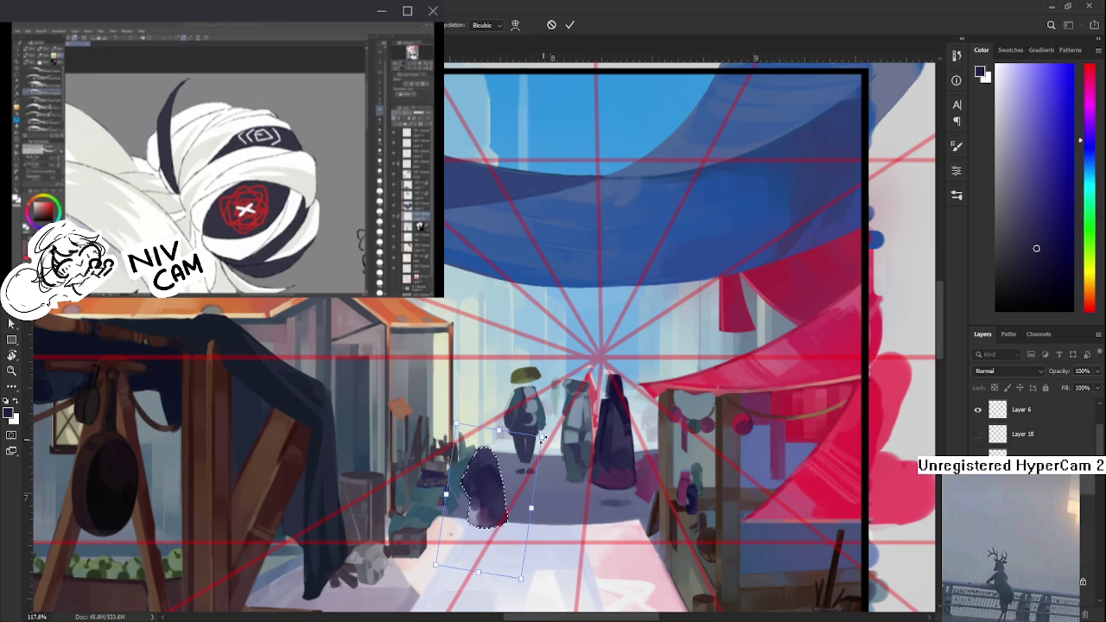
pyautogui.press('Return')
pyautogui.hotkey('ctrl', 'd')
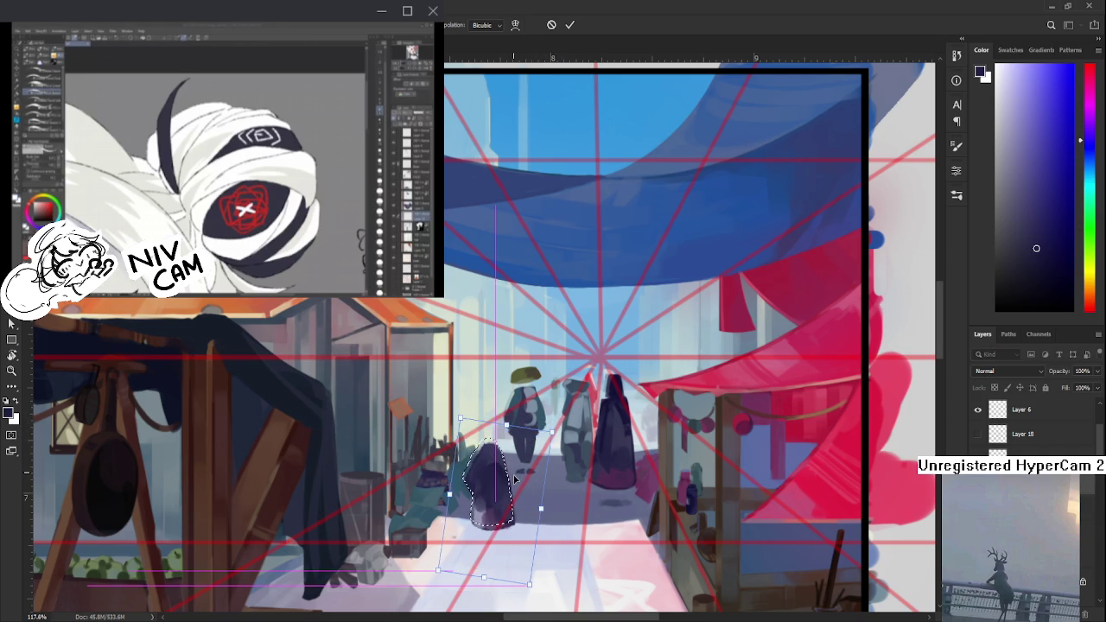
# - Clean up the figure with the eraser, then sample its dark shades to repaint
pyautogui.press('e')
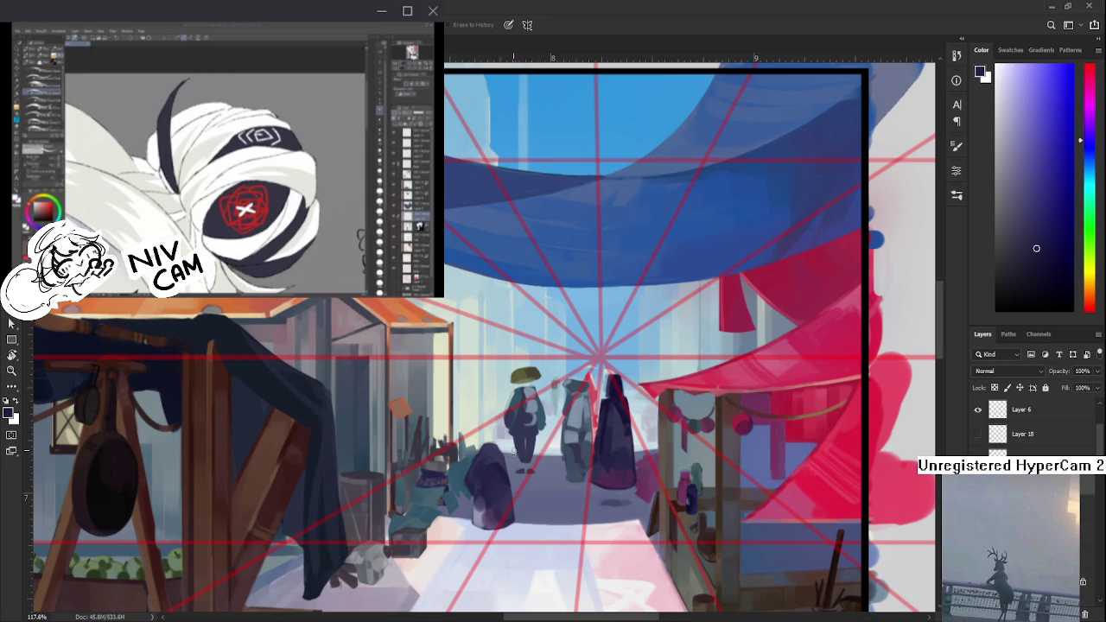
pyautogui.press('b')
pyautogui.keyDown('alt'); pyautogui.click(504, 473); pyautogui.keyUp('alt')
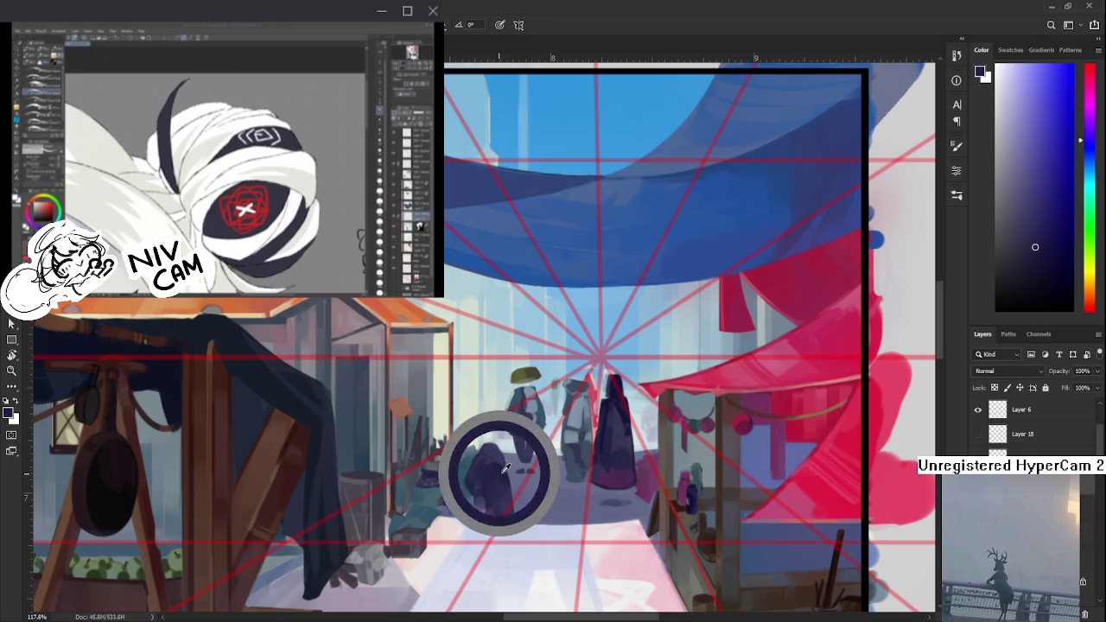
pyautogui.keyDown('alt'); pyautogui.click(500, 478); pyautogui.keyUp('alt')
pyautogui.keyDown('alt'); pyautogui.click(502, 471); pyautogui.keyUp('alt')
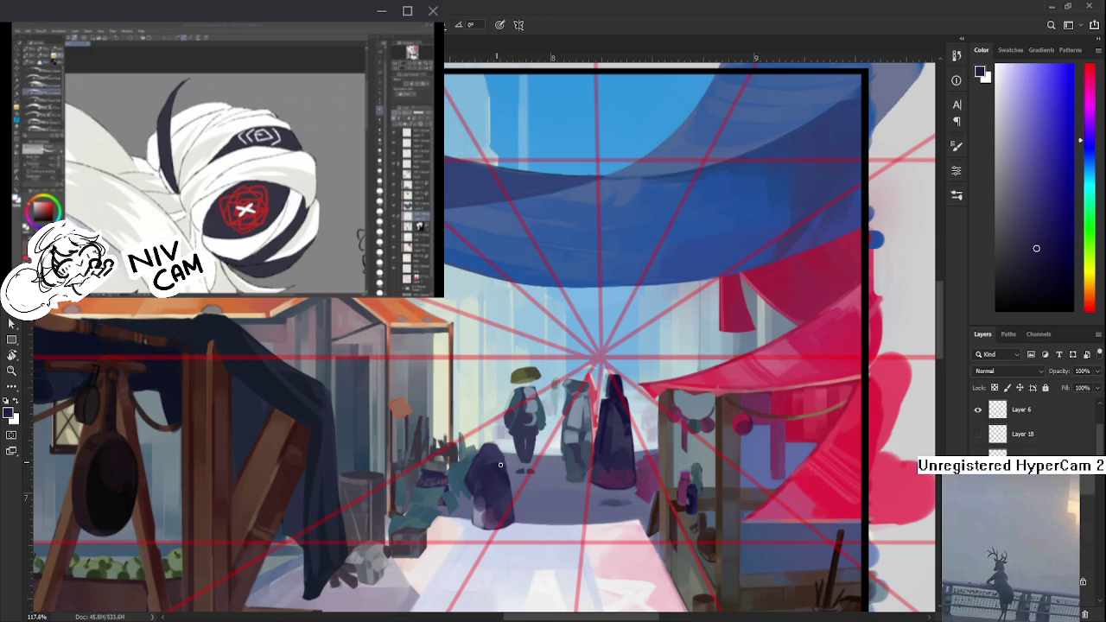
pyautogui.keyDown('alt'); pyautogui.click(497, 463); pyautogui.keyUp('alt')
pyautogui.keyDown('alt'); pyautogui.click(499, 484); pyautogui.keyUp('alt')
pyautogui.keyDown('alt'); pyautogui.click(497, 482); pyautogui.keyUp('alt')
# - Lasso the seated hooded figure and move it up slightly with Free Transform
pyautogui.scroll(-5, 520, 474)
pyautogui.scroll(3, 519, 471)
pyautogui.scroll(3, 519, 470)
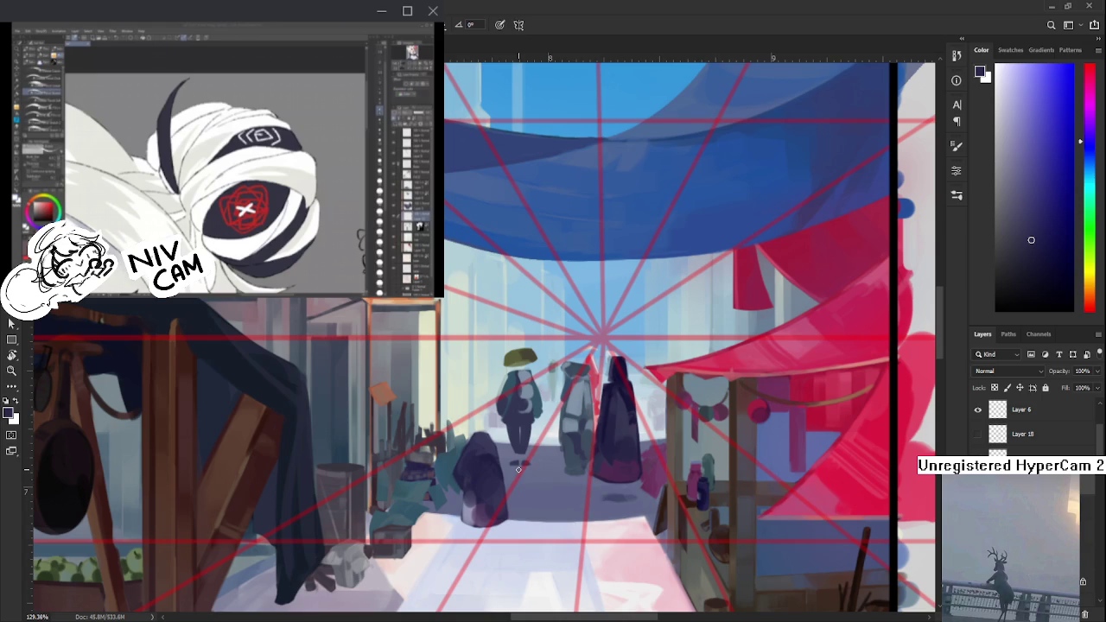
pyautogui.moveTo(475, 423)
pyautogui.mouseDown()
pyautogui.moveTo(514, 482)
pyautogui.moveTo(493, 416)
pyautogui.mouseUp()
pyautogui.hotkey('ctrl', 't')
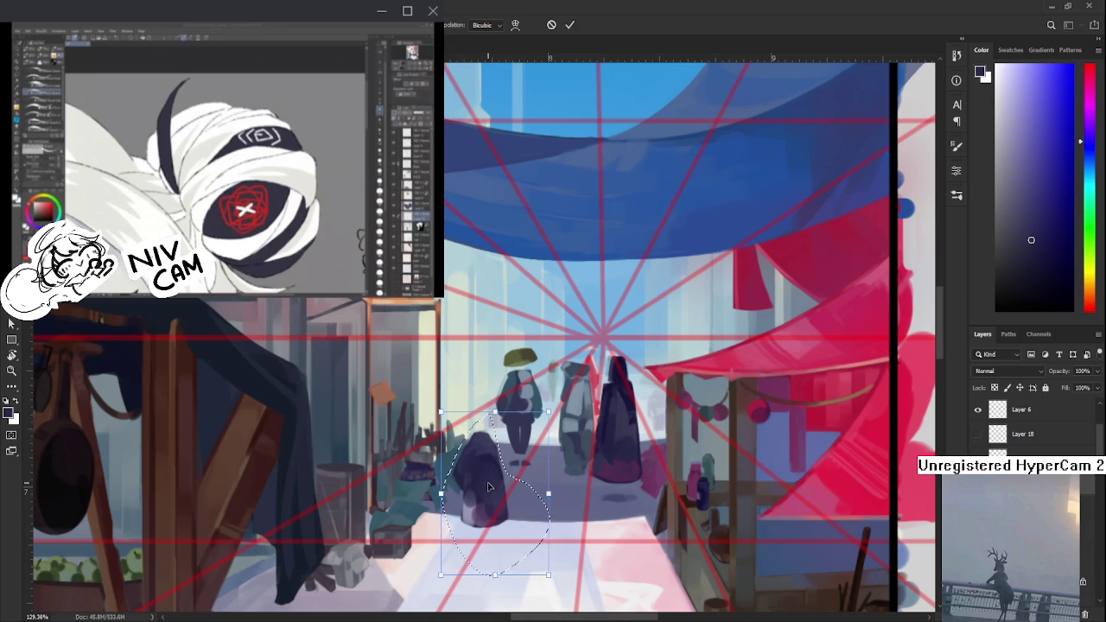
pyautogui.moveTo(487, 492); pyautogui.dragTo(478, 497)
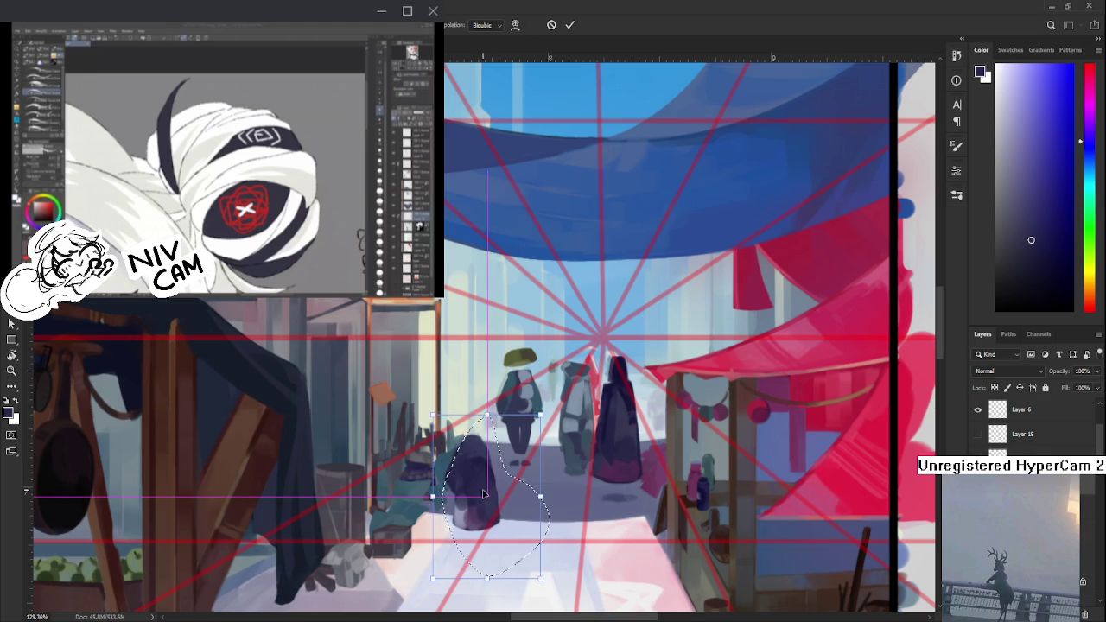
pyautogui.press('Return')
pyautogui.moveTo(526, 532)
pyautogui.mouseDown()
pyautogui.moveTo(499, 424)
pyautogui.moveTo(531, 524)
pyautogui.mouseUp()
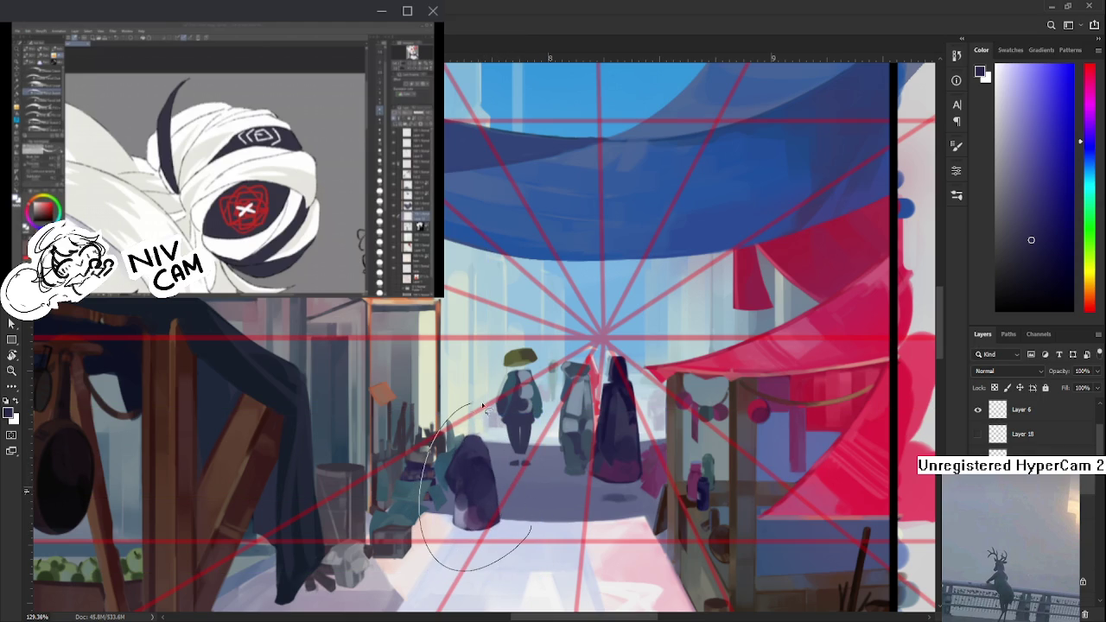
pyautogui.hotkey('ctrl', 'd')
# - Reselect the hooded figure and nudge it further up into place
pyautogui.moveTo(512, 510); pyautogui.dragTo(517, 500)
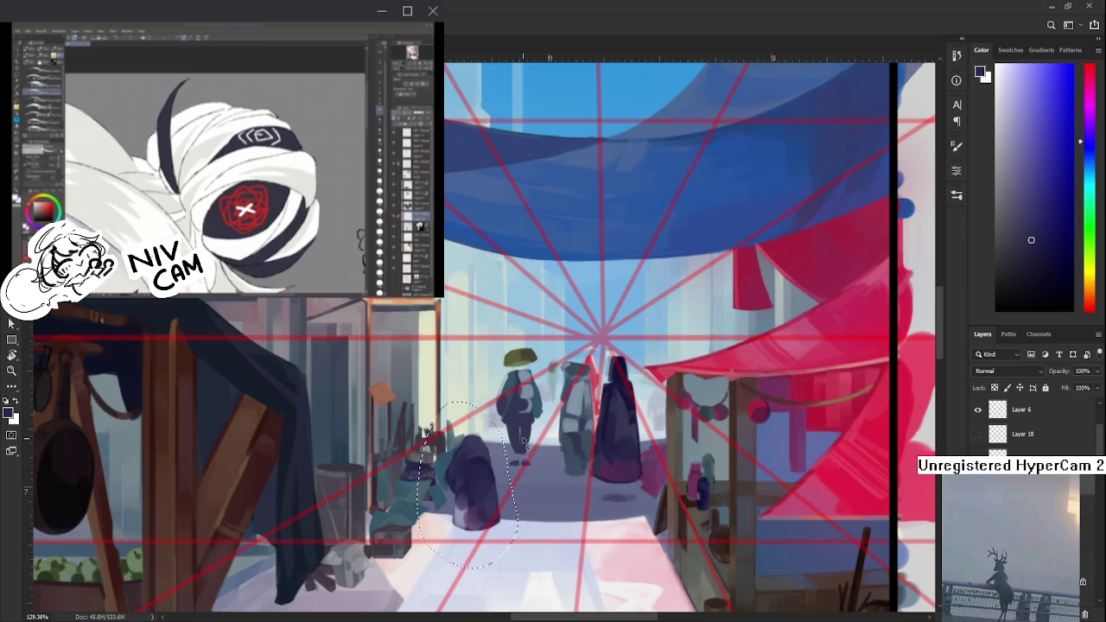
pyautogui.hotkey('ctrl', 't')
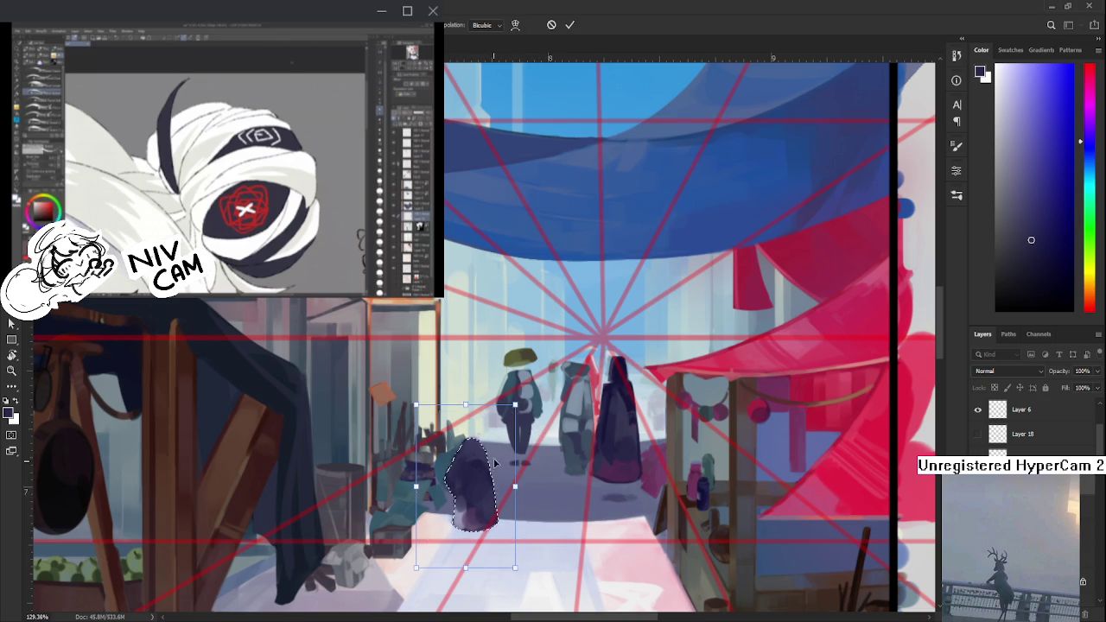
pyautogui.press('Return')
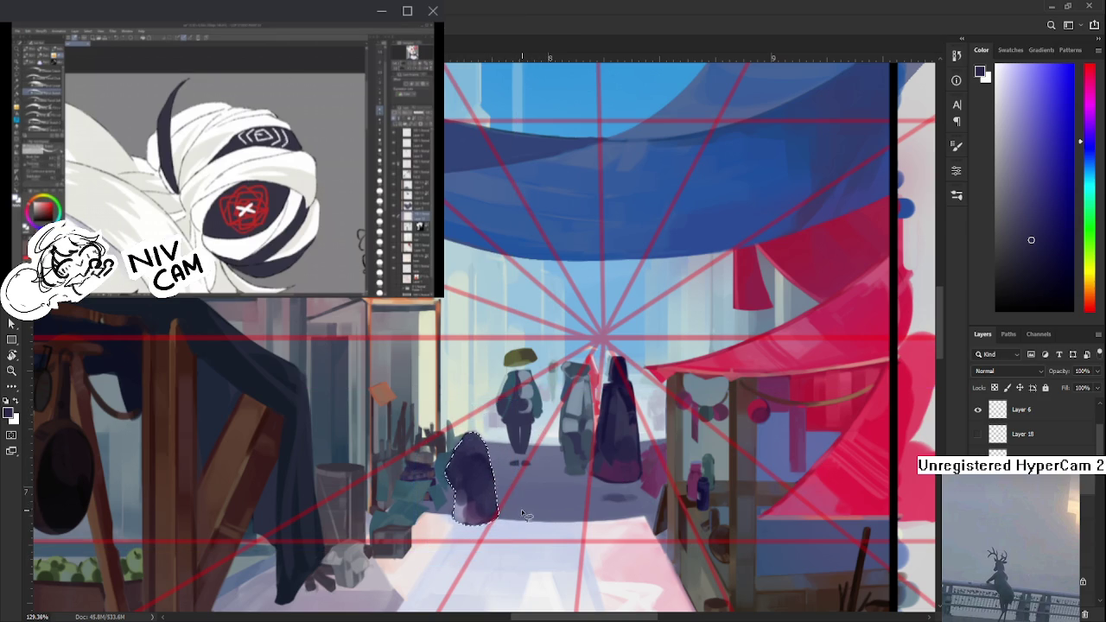
pyautogui.moveTo(517, 495); pyautogui.dragTo(512, 437)
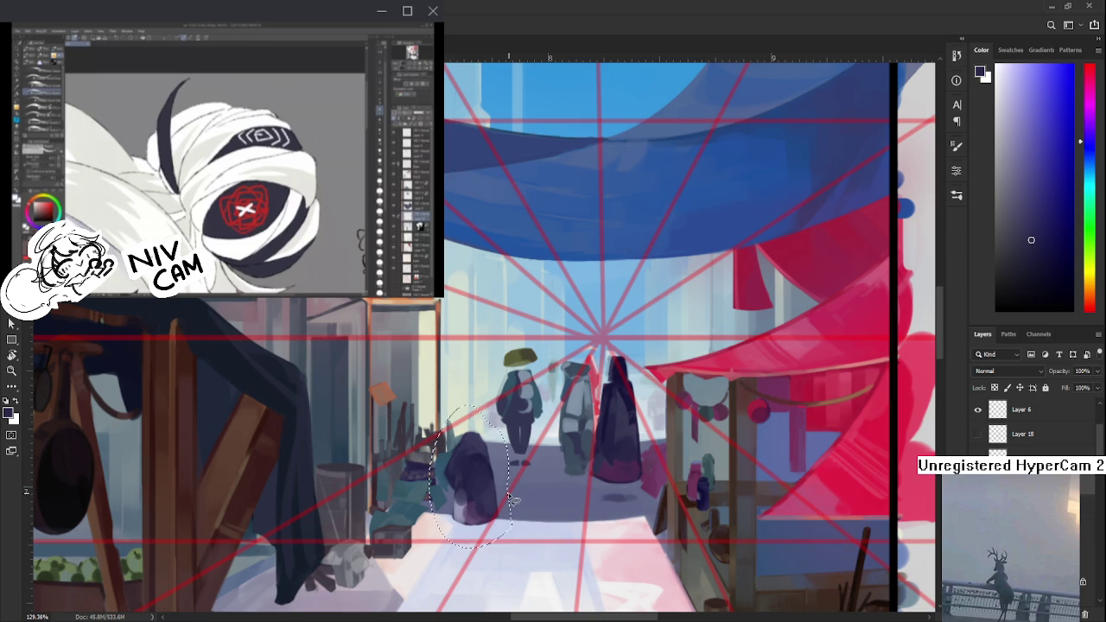
pyautogui.hotkey('ctrl', 't')
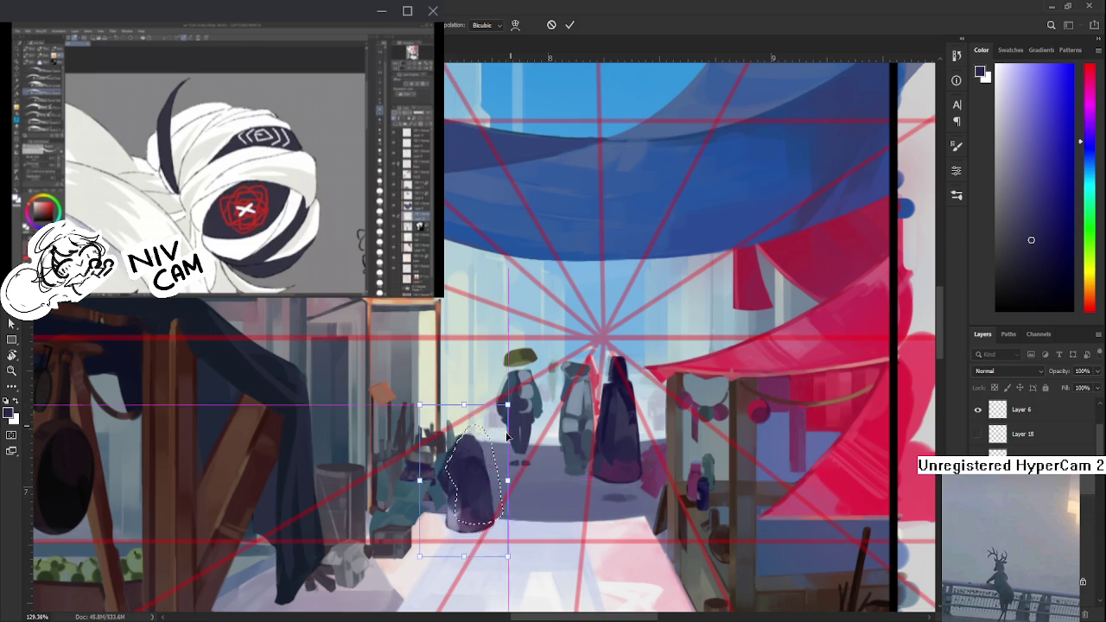
pyautogui.press('Return')
pyautogui.moveTo(508, 487); pyautogui.dragTo(519, 436)
pyautogui.hotkey('ctrl', 't')
pyautogui.moveTo(503, 478); pyautogui.dragTo(501, 467)
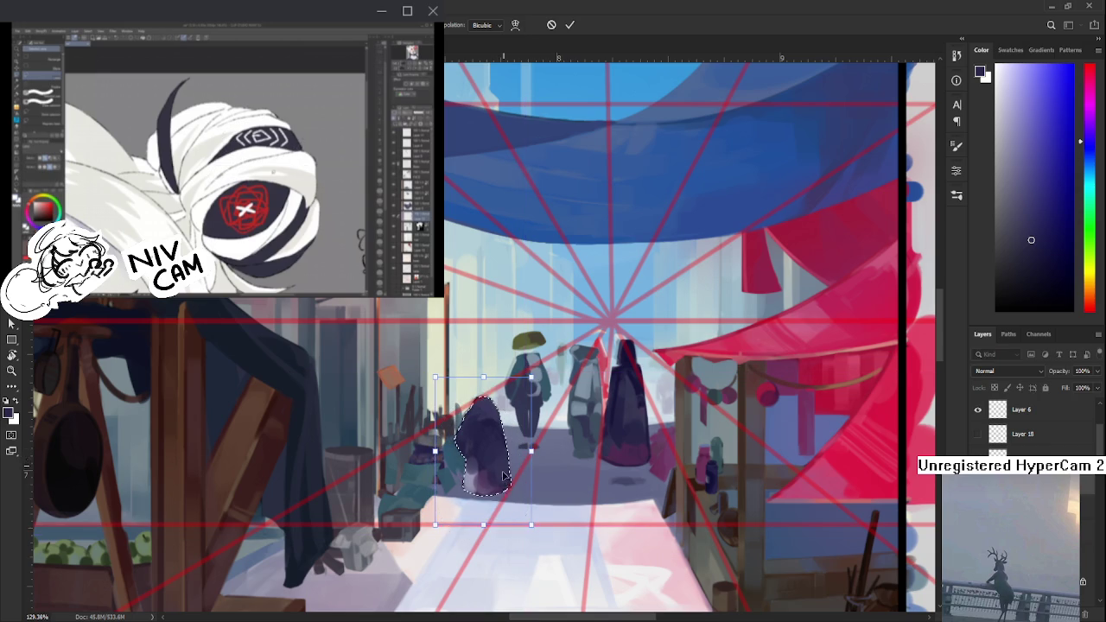
pyautogui.press('Return')
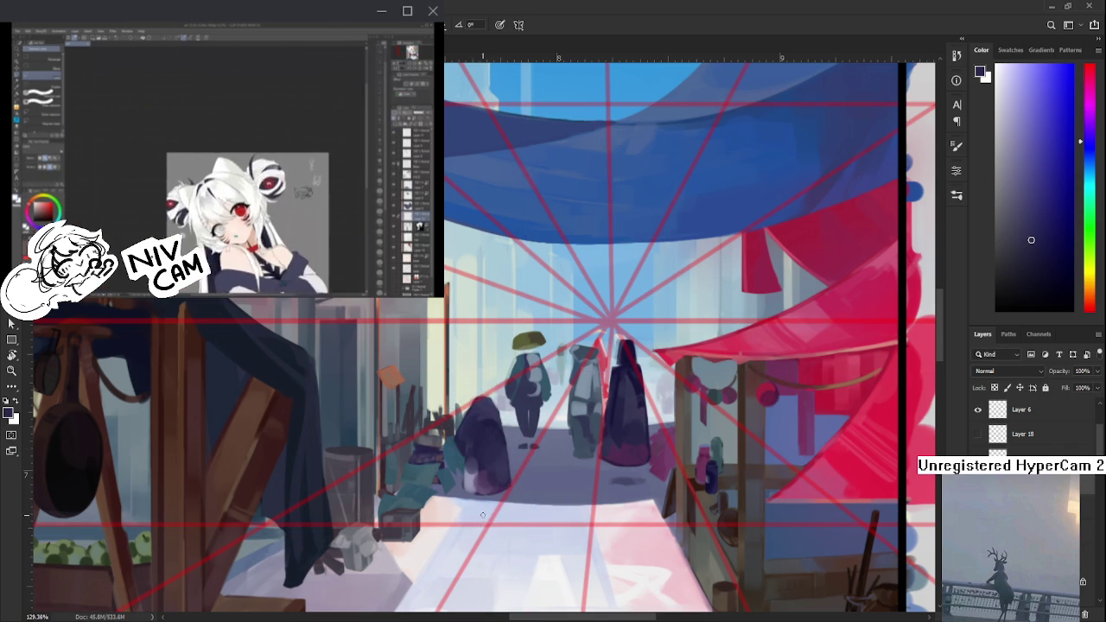
# - Brush a soft shadow beneath the figure and repaint it in a lighter purple-grey
pyautogui.moveTo(483, 508)
pyautogui.mouseDown()
pyautogui.moveTo(506, 506)
pyautogui.moveTo(489, 500)
pyautogui.mouseUp()
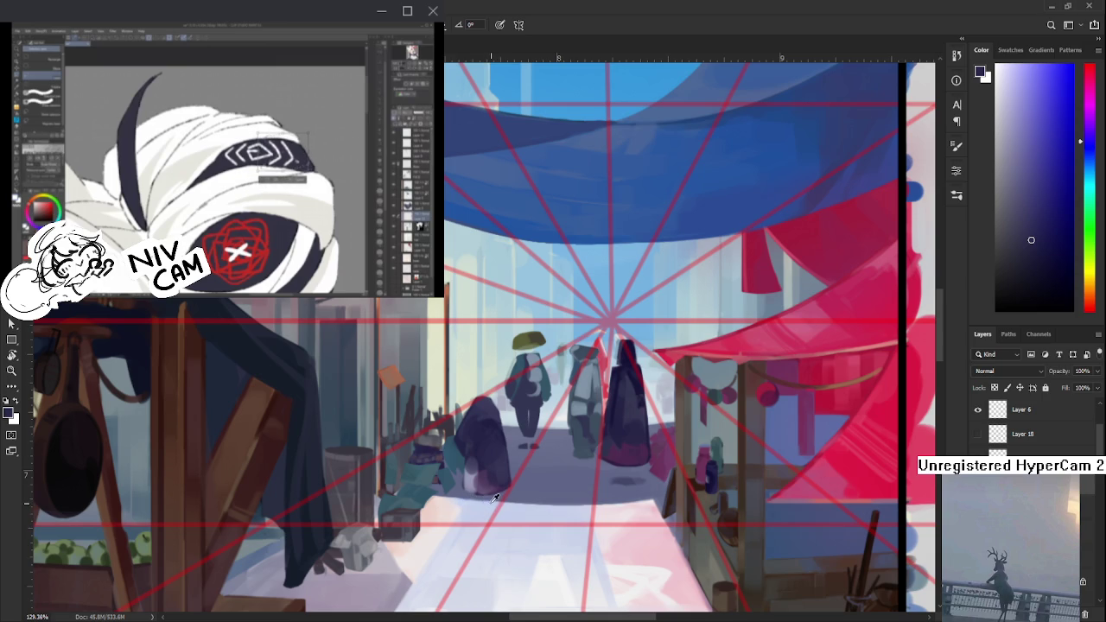
pyautogui.keyDown('alt'); pyautogui.click(491, 496); pyautogui.keyUp('alt')
pyautogui.moveTo(471, 502)
pyautogui.mouseDown()
pyautogui.moveTo(497, 505)
pyautogui.moveTo(475, 502)
pyautogui.mouseUp()
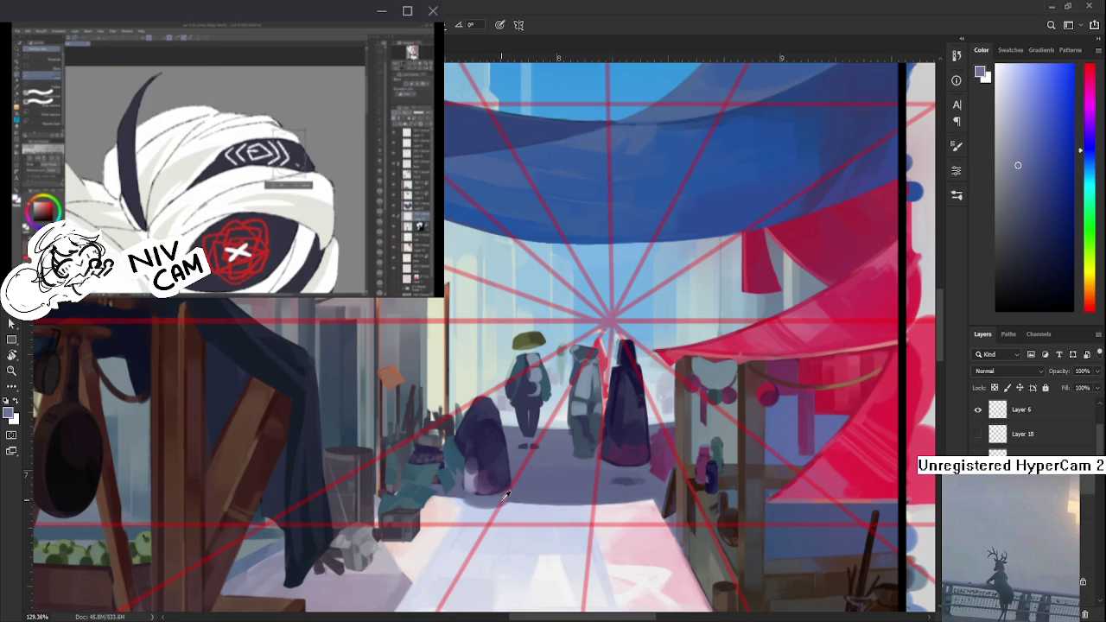
pyautogui.keyDown('alt'); pyautogui.click(504, 494); pyautogui.keyUp('alt')
pyautogui.press('e')
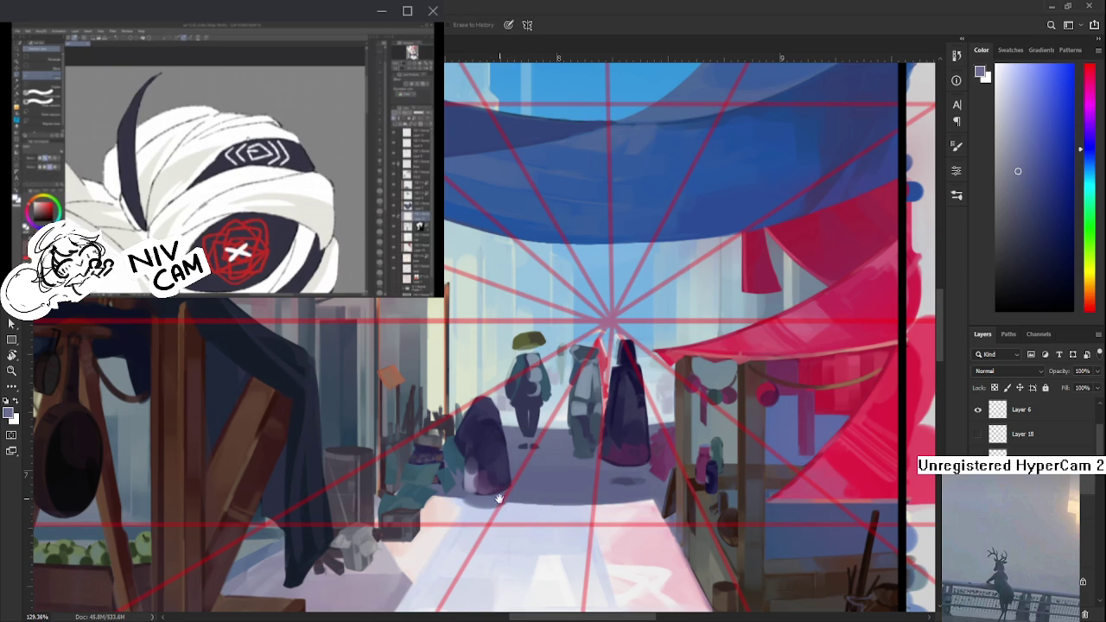
pyautogui.moveTo(501, 504); pyautogui.dragTo(505, 517)
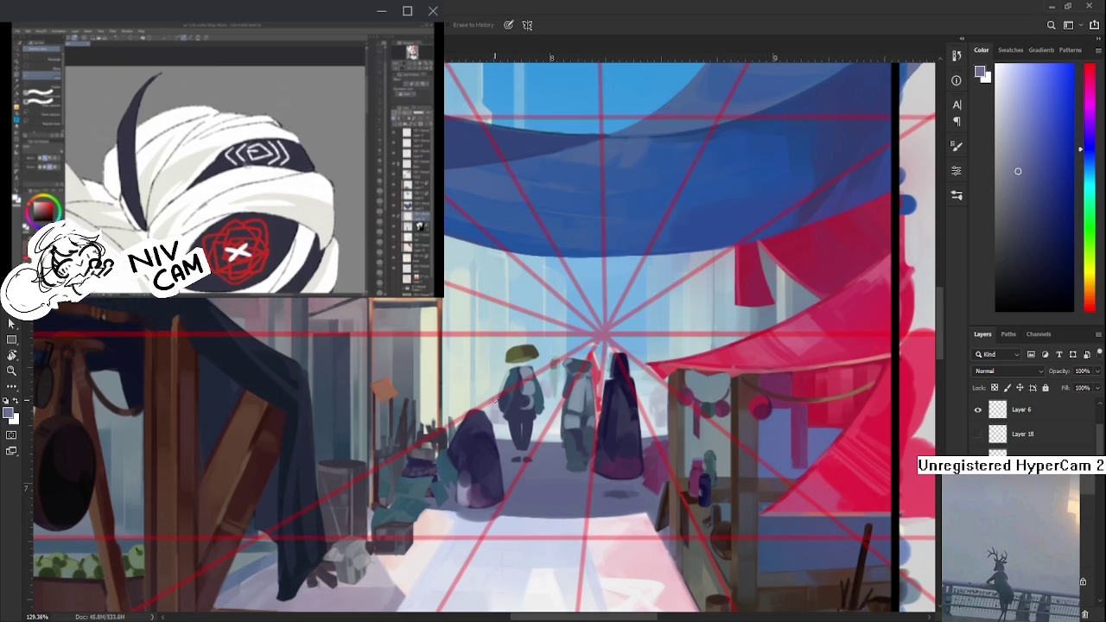
# - Zoom in and out across the canvas to review the market street scene
pyautogui.scroll(-2, 494, 400)
pyautogui.scroll(-2, 495, 399)
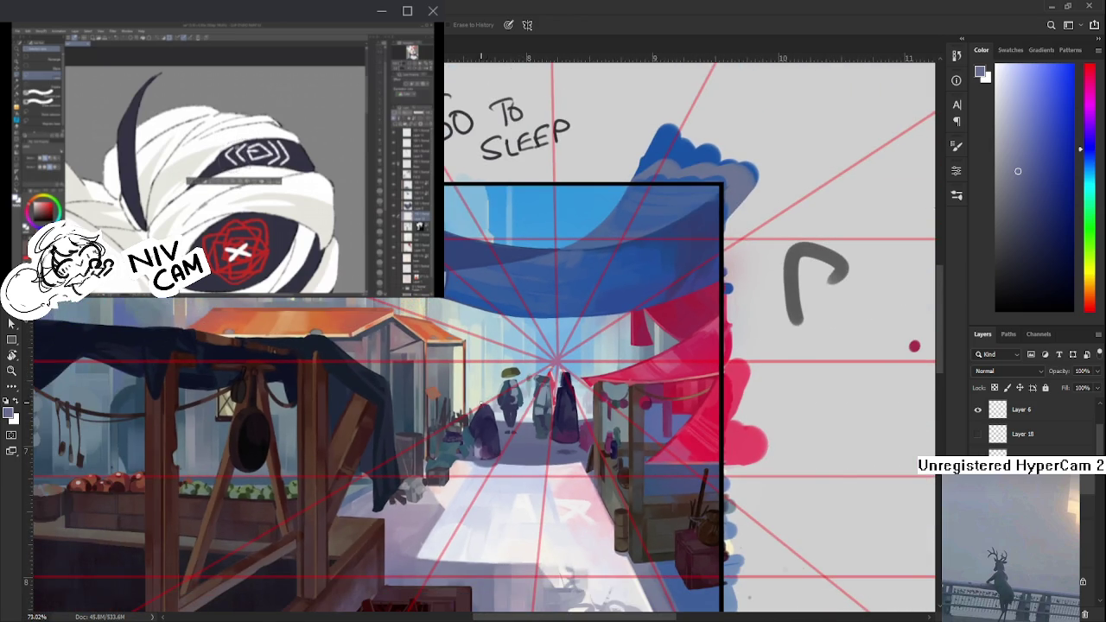
pyautogui.scroll(2, 476, 447)
pyautogui.scroll(1, 475, 446)
pyautogui.scroll(2, 475, 447)
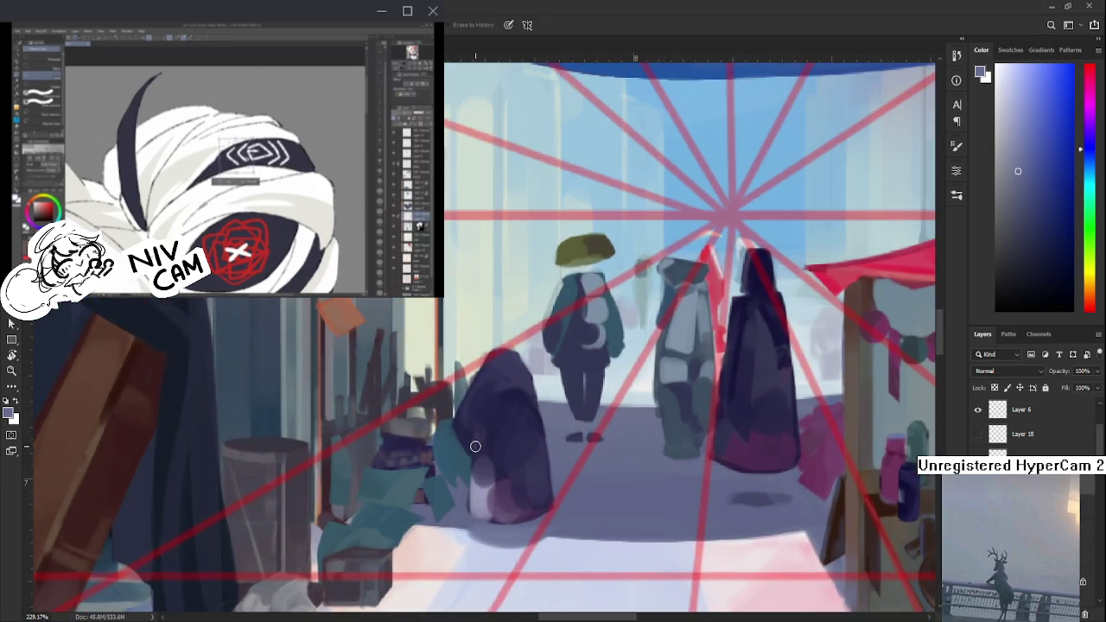
pyautogui.scroll(-3, 476, 447)
pyautogui.scroll(-3, 476, 447)
pyautogui.scroll(-3, 475, 447)
pyautogui.scroll(-3, 475, 447)
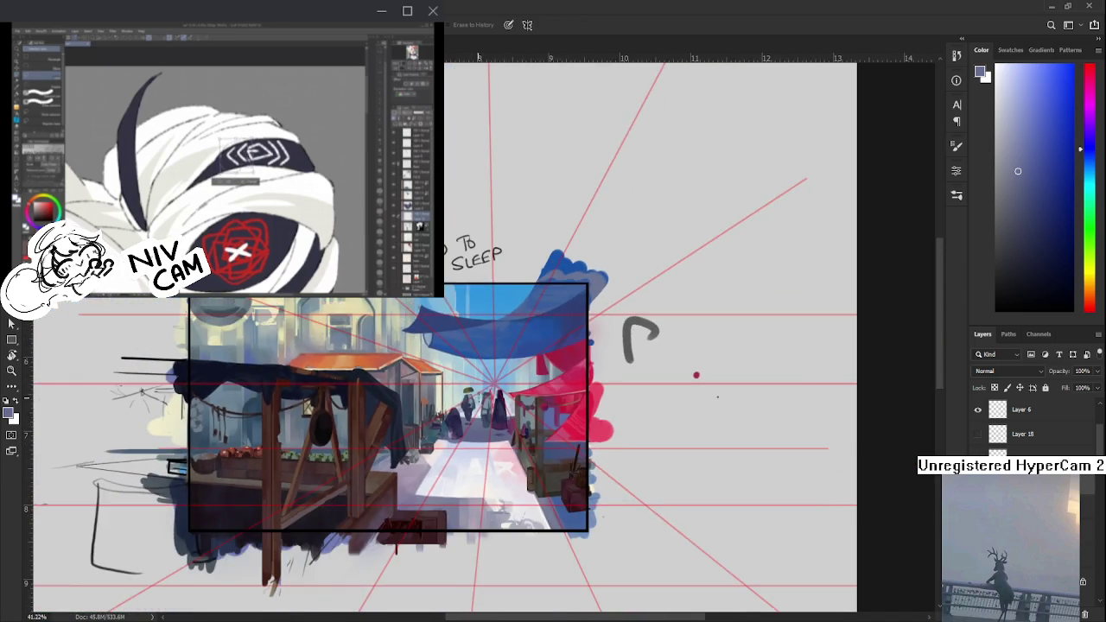
pyautogui.scroll(2, 480, 402)
pyautogui.scroll(2, 466, 414)
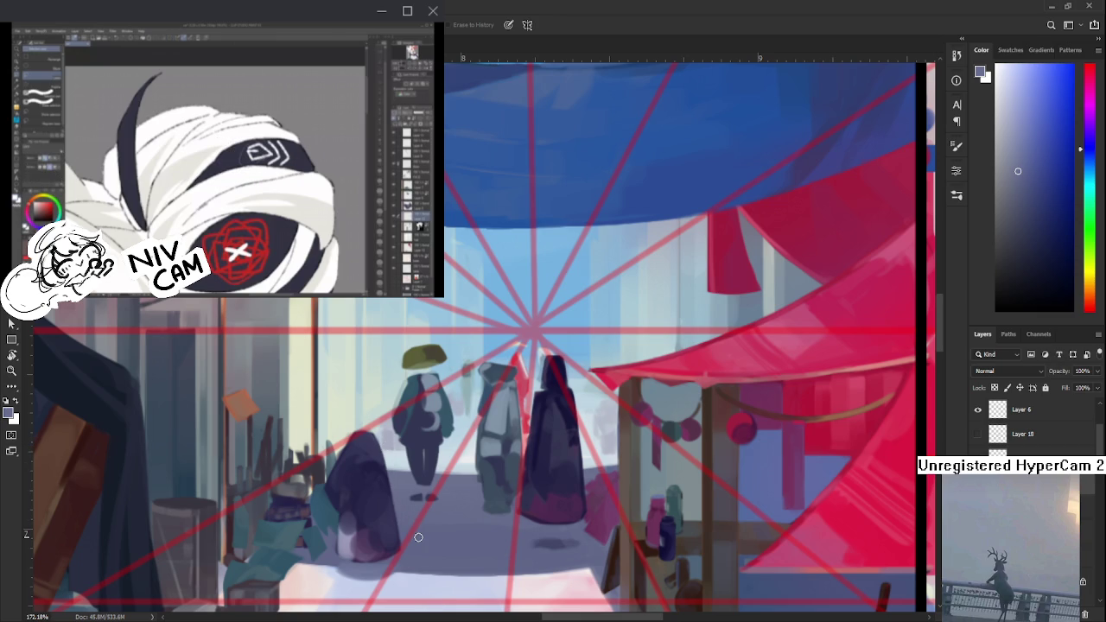
pyautogui.scroll(-2, 398, 536)
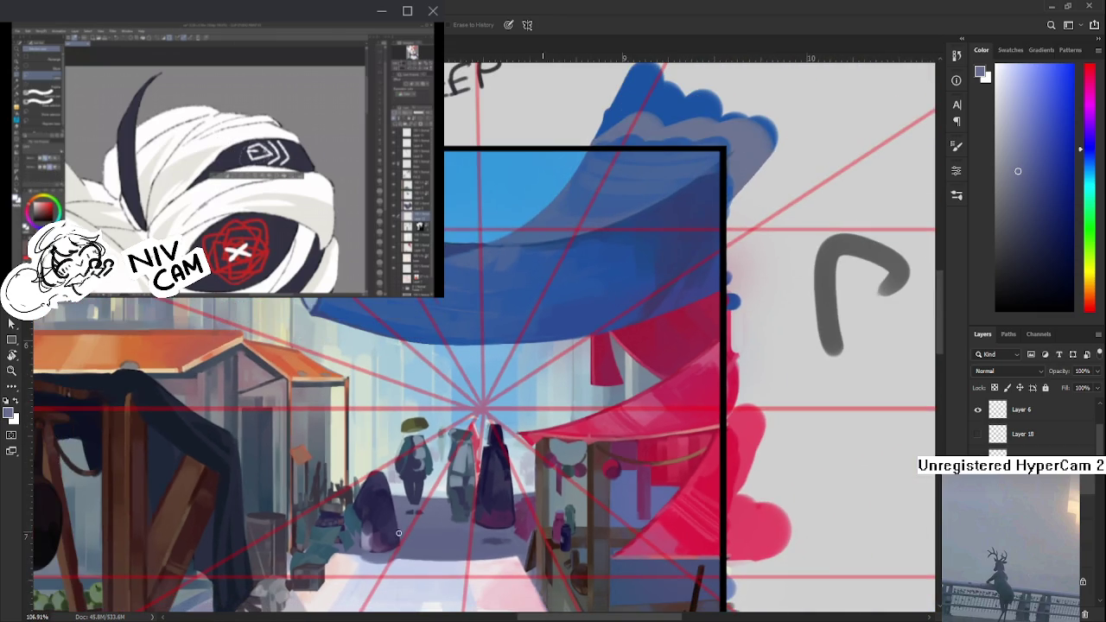
pyautogui.scroll(-2, 454, 490)
pyautogui.scroll(-1, 454, 490)
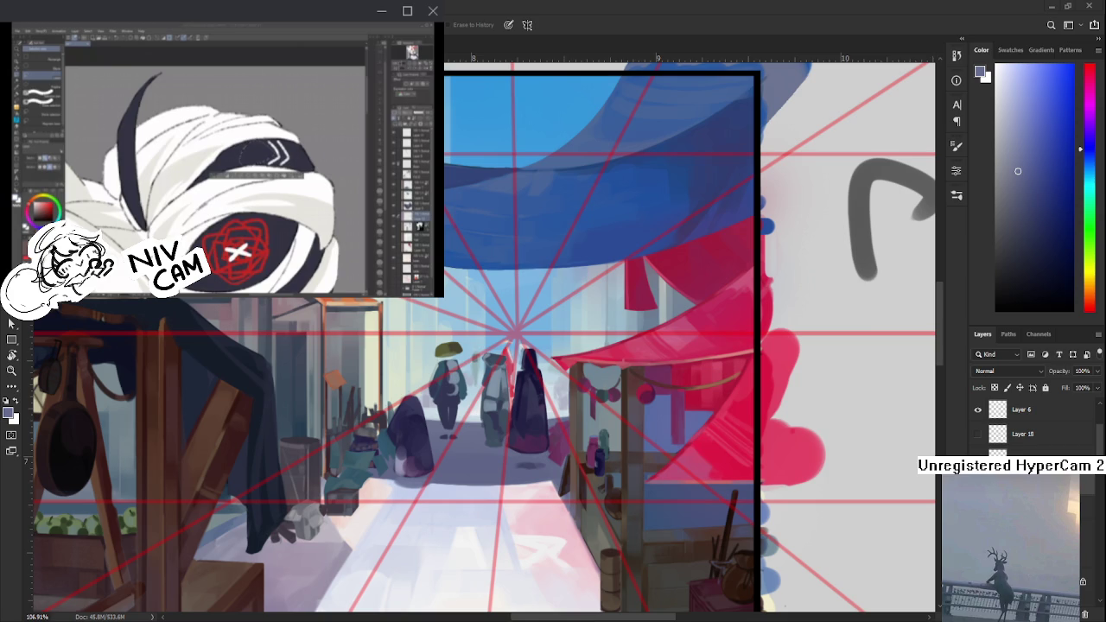
pyautogui.scroll(-2, 431, 454)
pyautogui.scroll(-1, 381, 456)
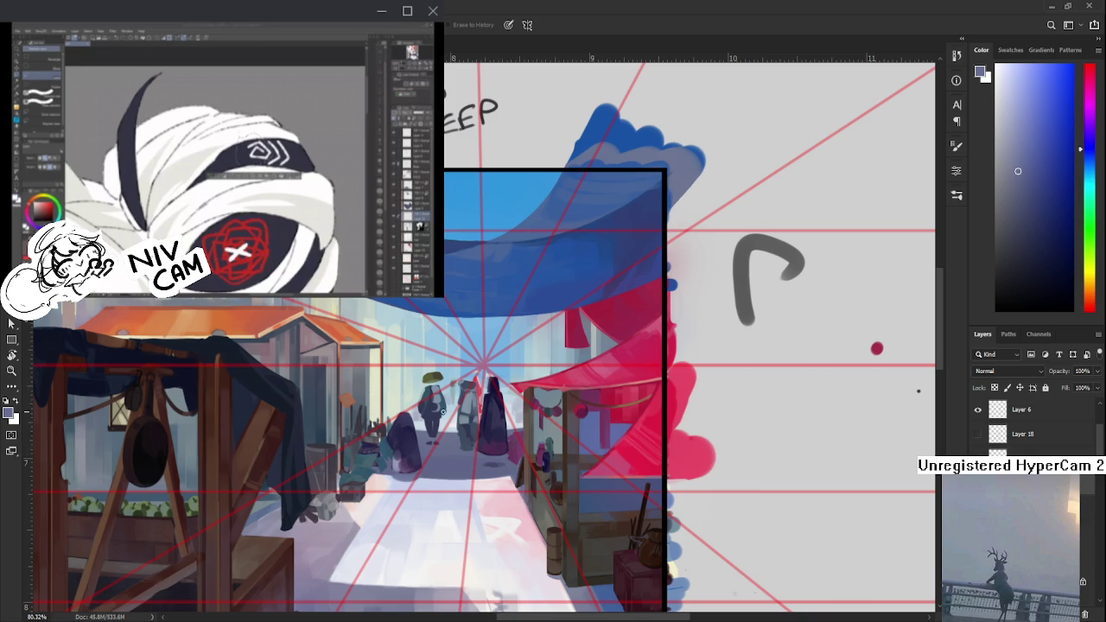
# - Sample dark blue from the street figures and shift it to a darker teal in the Color panel
pyautogui.scroll(-2, 453, 439)
pyautogui.scroll(1, 452, 438)
pyautogui.scroll(-2, 452, 438)
pyautogui.scroll(1, 452, 438)
pyautogui.scroll(3, 453, 438)
pyautogui.keyDown('alt'); pyautogui.click(385, 443); pyautogui.keyUp('alt')
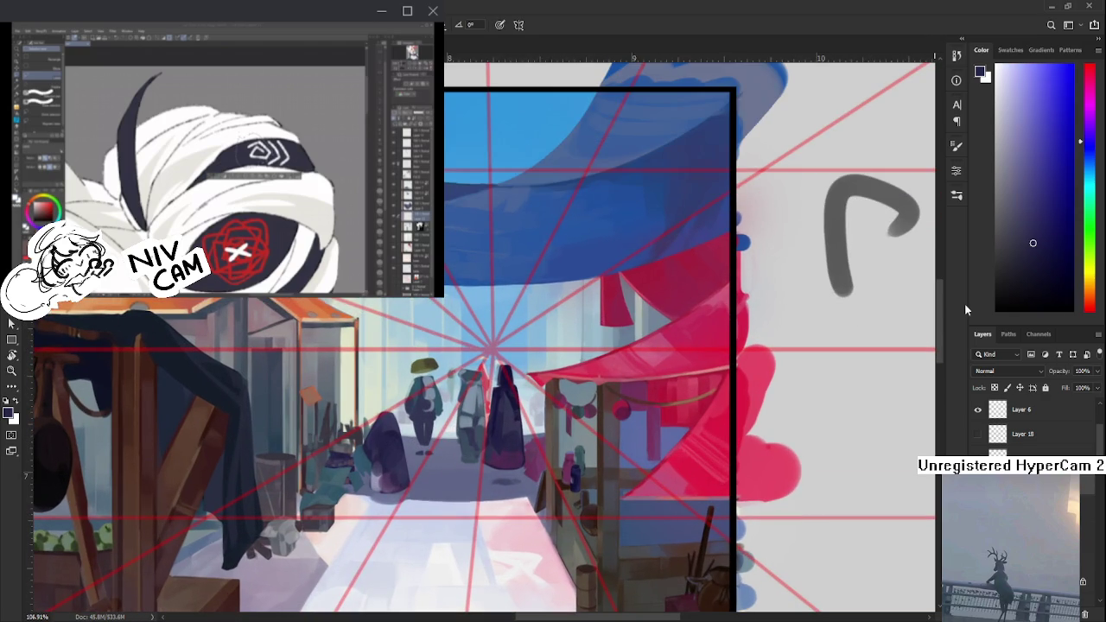
pyautogui.click(1049, 263)
# - Undo the dark test stroke and shift the paint colour to dark teal green
pyautogui.moveTo(436, 430); pyautogui.dragTo(432, 467)
pyautogui.hotkey('ctrl', 'z')
pyautogui.moveTo(1094, 208); pyautogui.dragTo(1091, 184)
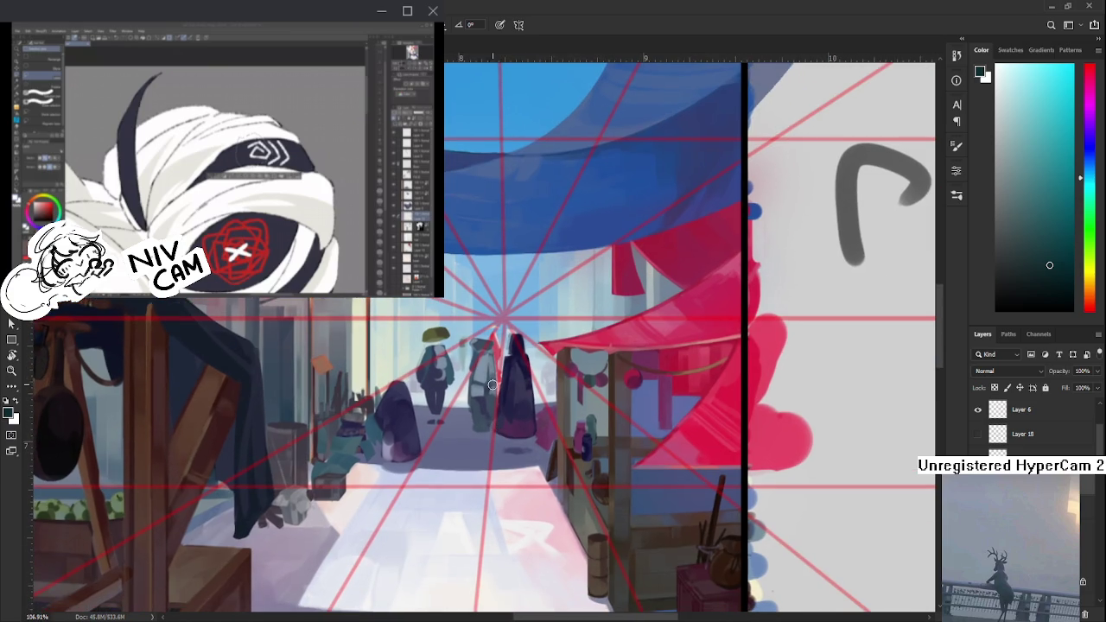
# - Brush a solid dark green cloaked figure into the middle of the street
pyautogui.moveTo(462, 385); pyautogui.dragTo(462, 438)
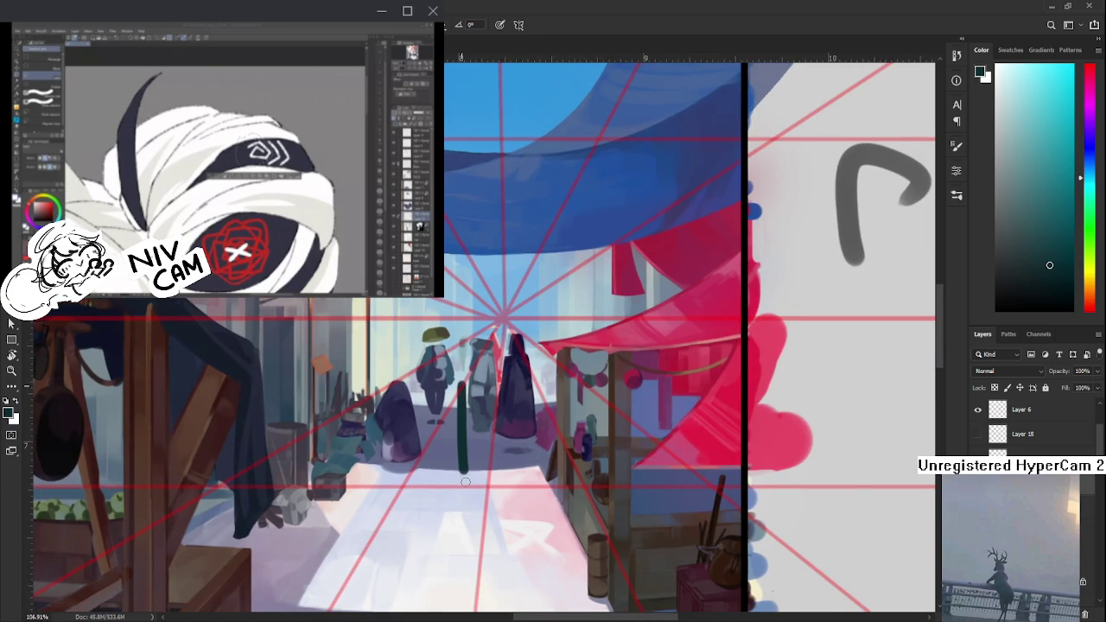
pyautogui.moveTo(451, 396); pyautogui.dragTo(446, 489)
pyautogui.moveTo(473, 403)
pyautogui.mouseDown()
pyautogui.moveTo(477, 437)
pyautogui.moveTo(456, 468)
pyautogui.moveTo(458, 426)
pyautogui.moveTo(490, 484)
pyautogui.moveTo(473, 466)
pyautogui.moveTo(456, 486)
pyautogui.mouseUp()
pyautogui.press('e')
pyautogui.press('b')
pyautogui.moveTo(452, 446)
pyautogui.mouseDown()
pyautogui.moveTo(450, 489)
pyautogui.moveTo(493, 489)
pyautogui.moveTo(473, 489)
pyautogui.mouseUp()
pyautogui.moveTo(477, 406)
pyautogui.mouseDown()
pyautogui.moveTo(493, 490)
pyautogui.moveTo(473, 491)
pyautogui.moveTo(449, 442)
pyautogui.moveTo(443, 495)
pyautogui.mouseUp()
pyautogui.moveTo(451, 434)
pyautogui.mouseDown()
pyautogui.moveTo(443, 491)
pyautogui.moveTo(482, 495)
pyautogui.mouseUp()
# - Erase along the cloak's right and upper-right edges to refine its silhouette
pyautogui.press('e')
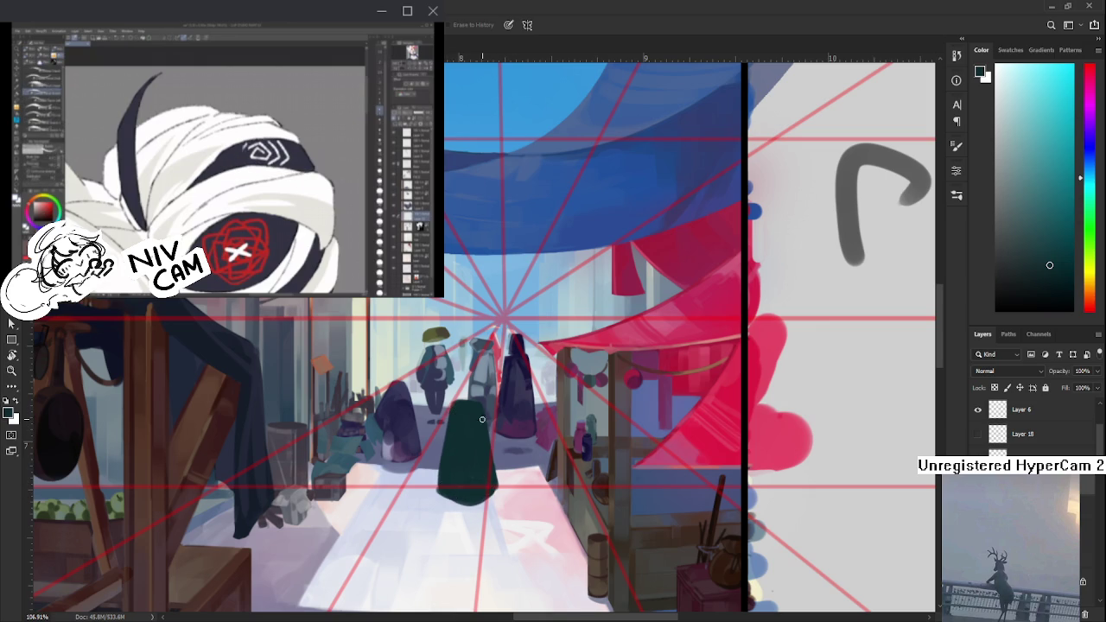
pyautogui.moveTo(485, 403); pyautogui.dragTo(491, 458)
pyautogui.moveTo(486, 415); pyautogui.dragTo(495, 490)
pyautogui.moveTo(483, 406); pyautogui.dragTo(485, 448)
pyautogui.moveTo(485, 399); pyautogui.dragTo(487, 459)
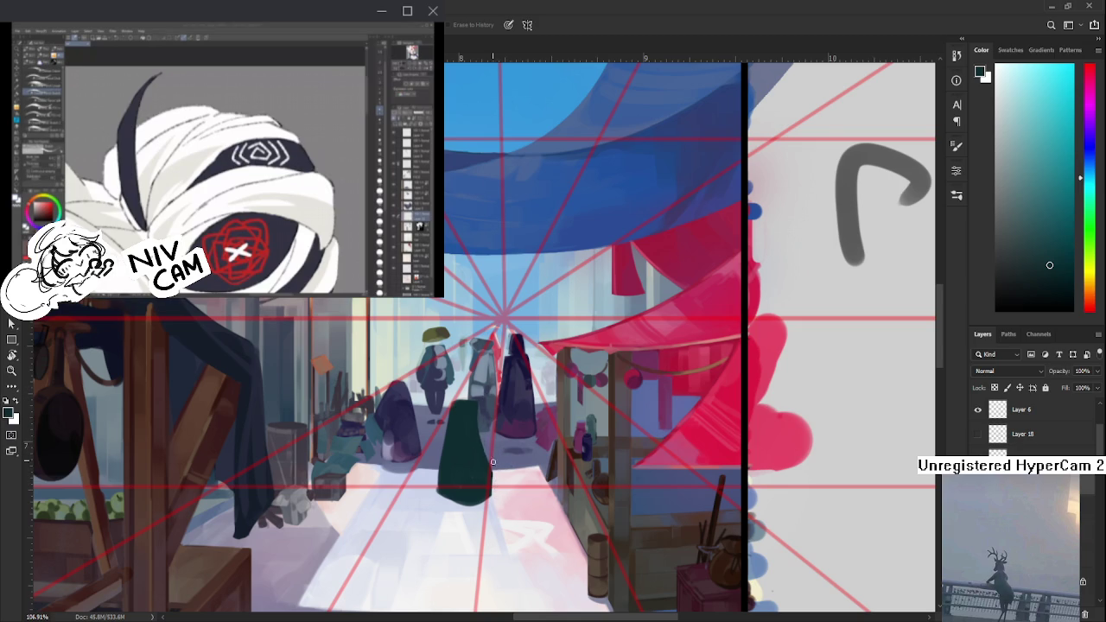
pyautogui.moveTo(484, 399); pyautogui.dragTo(486, 441)
pyautogui.moveTo(486, 383); pyautogui.dragTo(488, 448)
pyautogui.moveTo(483, 408); pyautogui.dragTo(491, 443)
# - Repaint the floor beneath the figure to tidy the cloak's base, then sample its green
pyautogui.moveTo(513, 346); pyautogui.dragTo(505, 362)
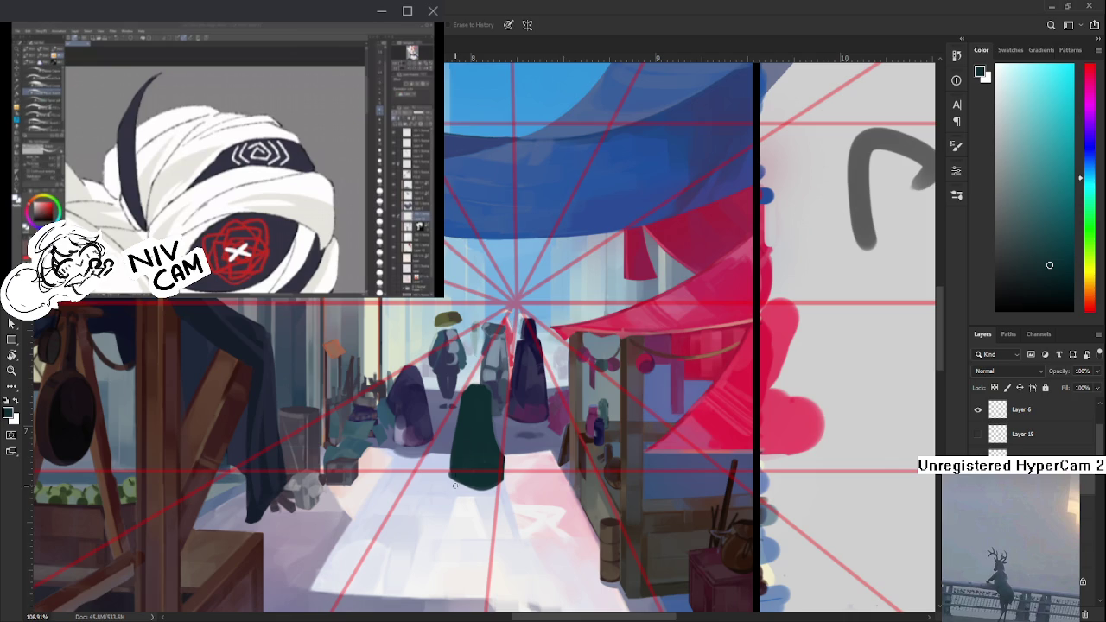
pyautogui.moveTo(501, 484); pyautogui.dragTo(514, 474)
pyautogui.moveTo(509, 481)
pyautogui.mouseDown()
pyautogui.moveTo(480, 487)
pyautogui.moveTo(512, 468)
pyautogui.moveTo(481, 486)
pyautogui.mouseUp()
pyautogui.keyDown('alt'); pyautogui.click(468, 445); pyautogui.keyUp('alt')
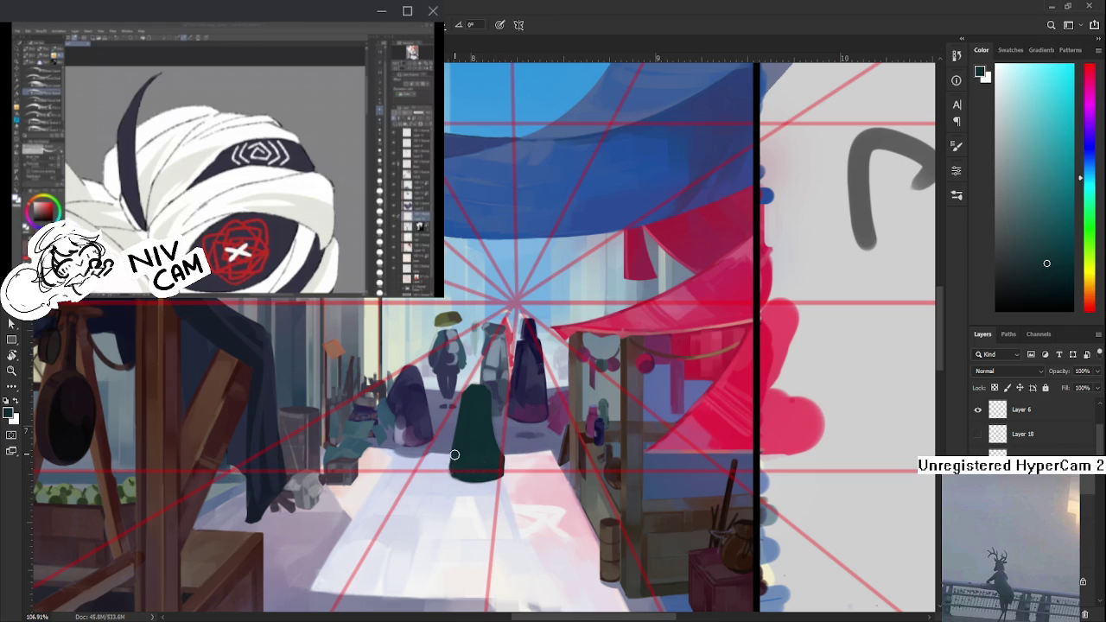
# - Sample the figure's green and erase the pointed tip of its head into a rounded hood
pyautogui.press('e')
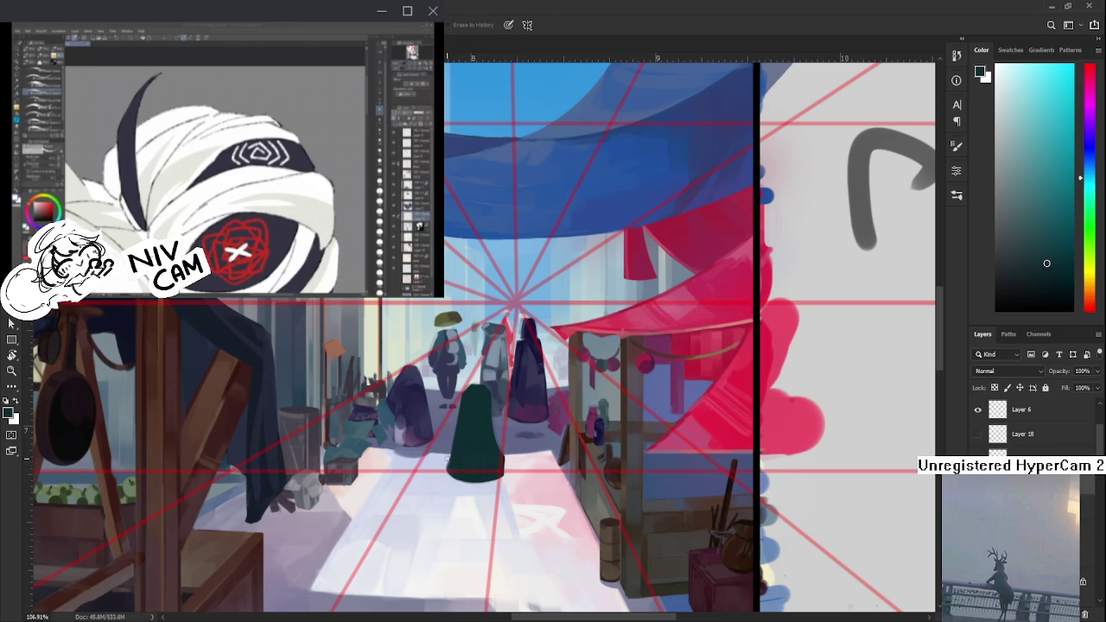
pyautogui.press('b')
pyautogui.press('e')
pyautogui.press('b')
pyautogui.keyDown('alt'); pyautogui.click(510, 454); pyautogui.keyUp('alt')
pyautogui.moveTo(502, 465); pyautogui.dragTo(496, 507)
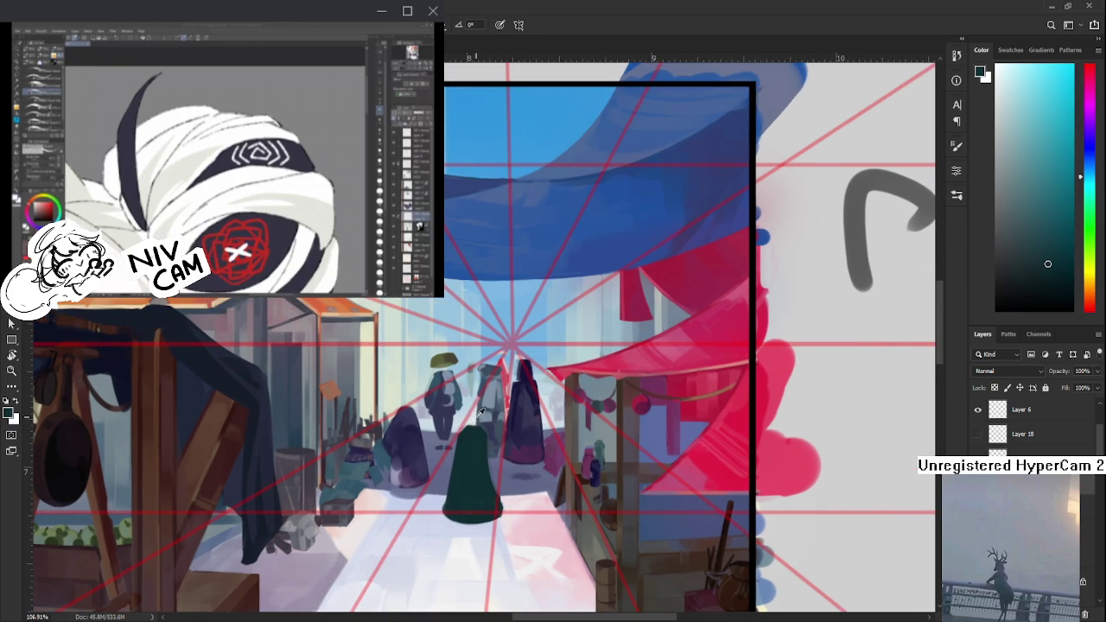
pyautogui.keyDown('alt'); pyautogui.click(482, 410); pyautogui.keyUp('alt')
pyautogui.keyDown('alt'); pyautogui.click(476, 424); pyautogui.keyUp('alt')
pyautogui.keyDown('alt'); pyautogui.click(475, 424); pyautogui.keyUp('alt')
pyautogui.scroll(1, 471, 432)
pyautogui.press('e')
pyautogui.moveTo(466, 430); pyautogui.dragTo(474, 430)
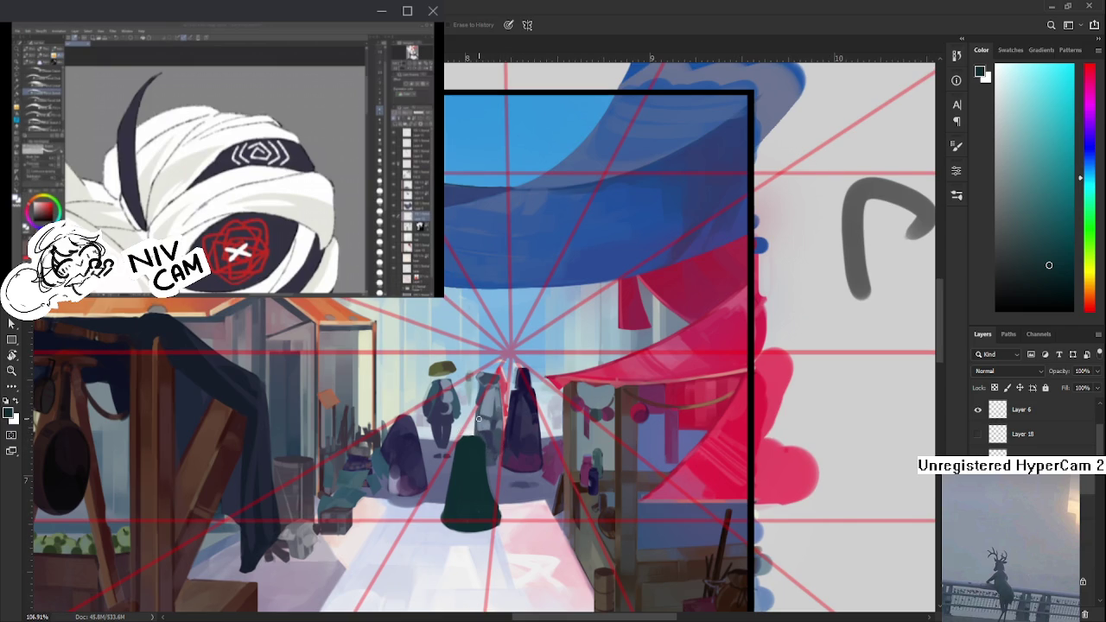
# - Lasso the green figure and transform it to be taller and wider
pyautogui.press('l')
pyautogui.moveTo(470, 413); pyautogui.dragTo(505, 551)
pyautogui.moveTo(497, 480)
pyautogui.mouseDown()
pyautogui.moveTo(474, 416)
pyautogui.moveTo(478, 461)
pyautogui.moveTo(485, 435)
pyautogui.mouseUp()
pyautogui.hotkey('ctrl', 't')
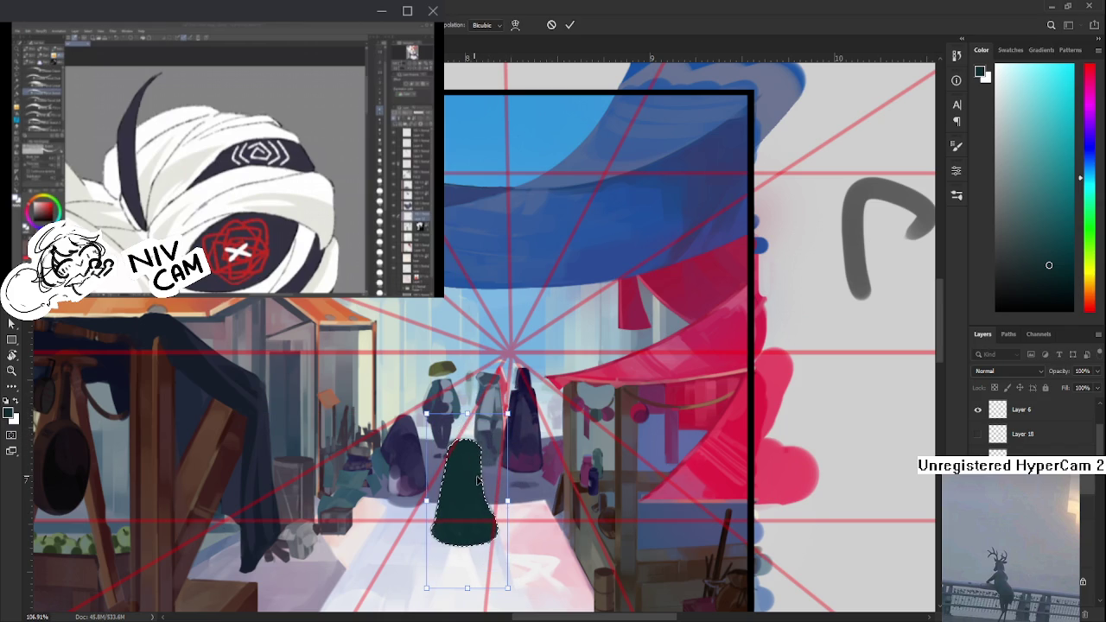
pyautogui.moveTo(507, 423); pyautogui.dragTo(503, 446)
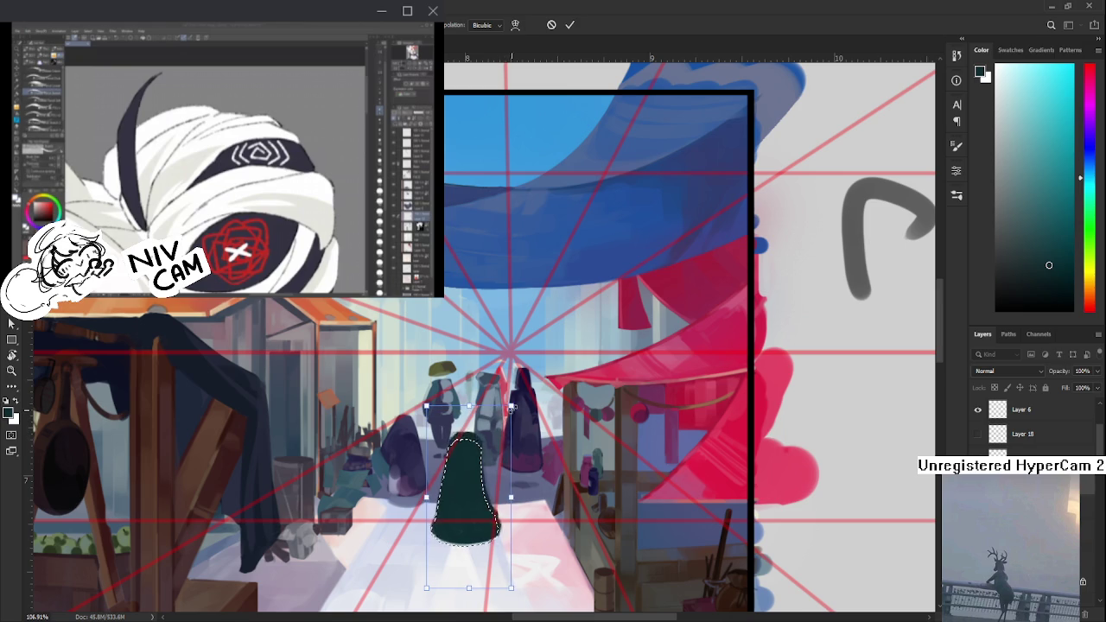
pyautogui.press('Return')
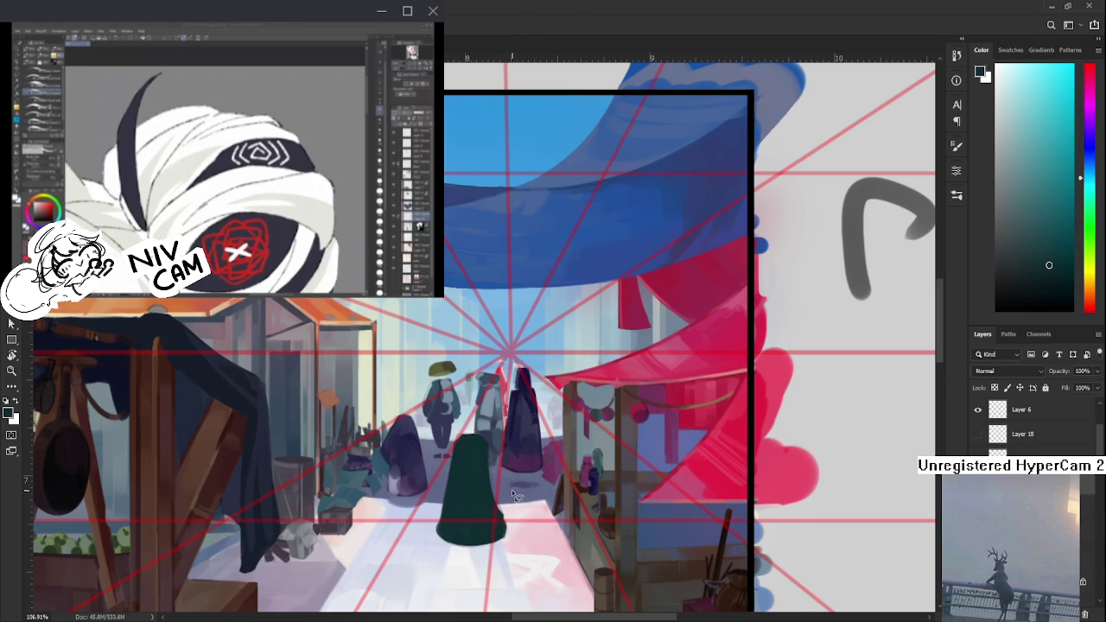
pyautogui.press('e')
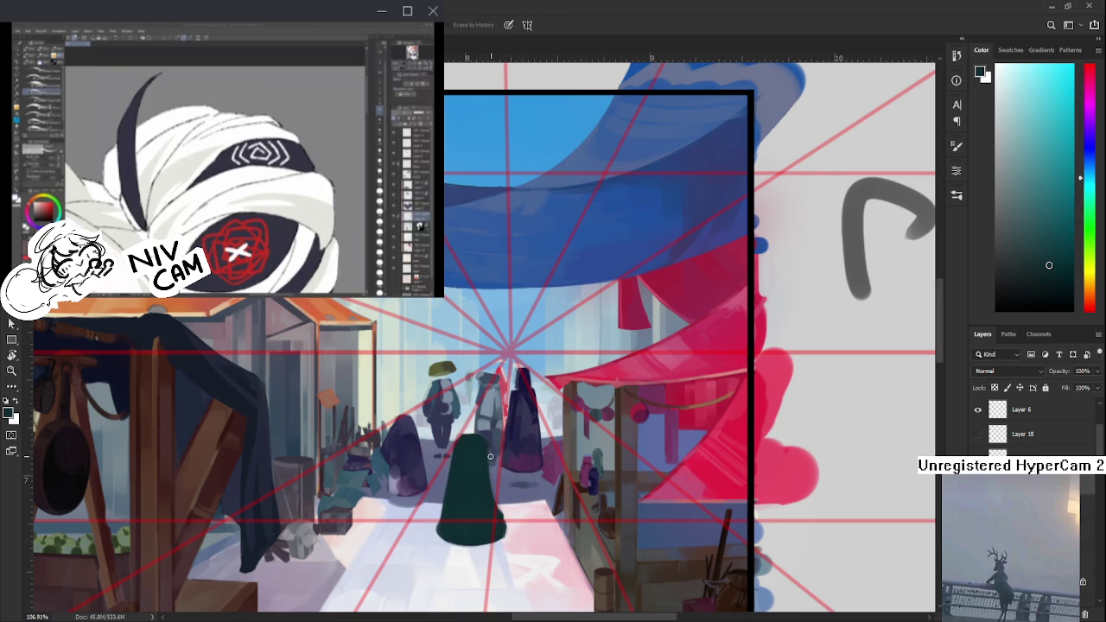
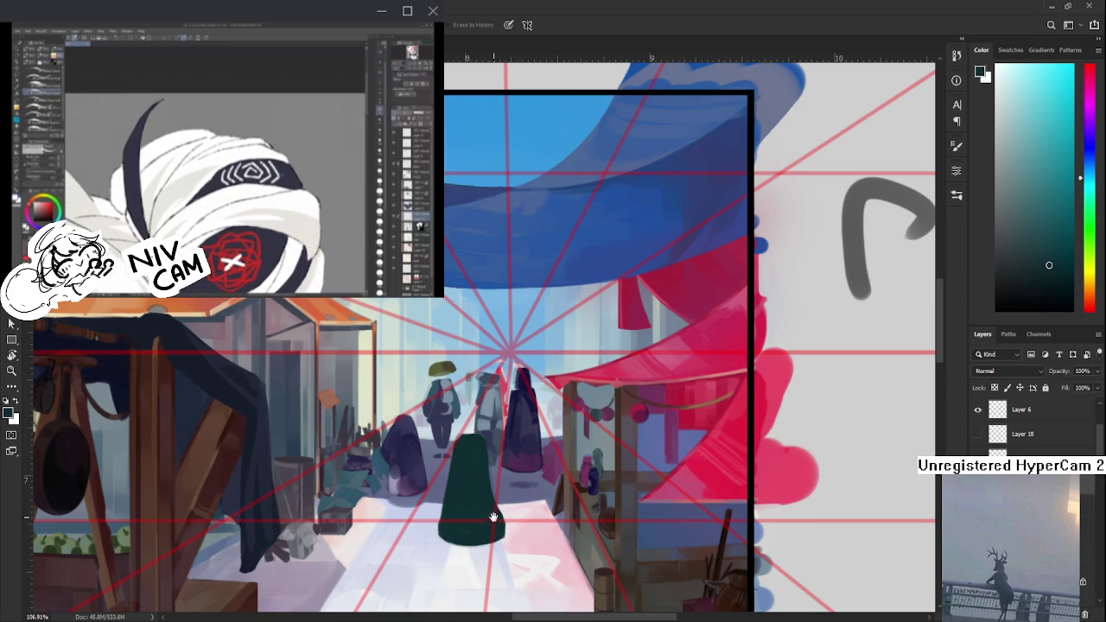
# - Sample the cloak's dark green as the brush colour
pyautogui.moveTo(492, 515); pyautogui.dragTo(462, 552)
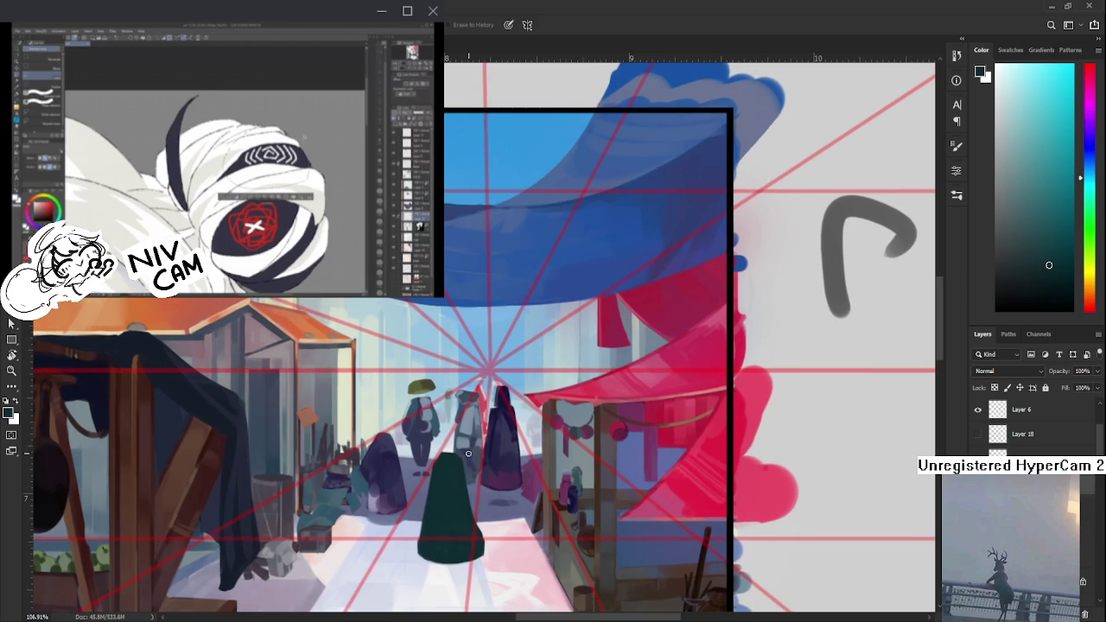
pyautogui.moveTo(469, 458); pyautogui.dragTo(473, 434)
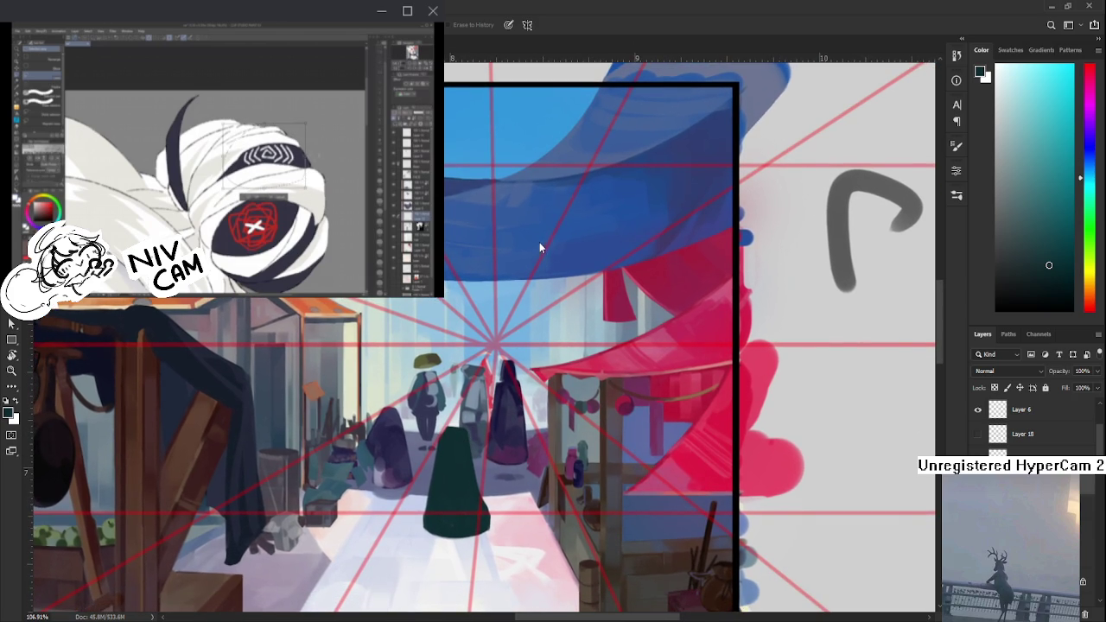
pyautogui.press('b')
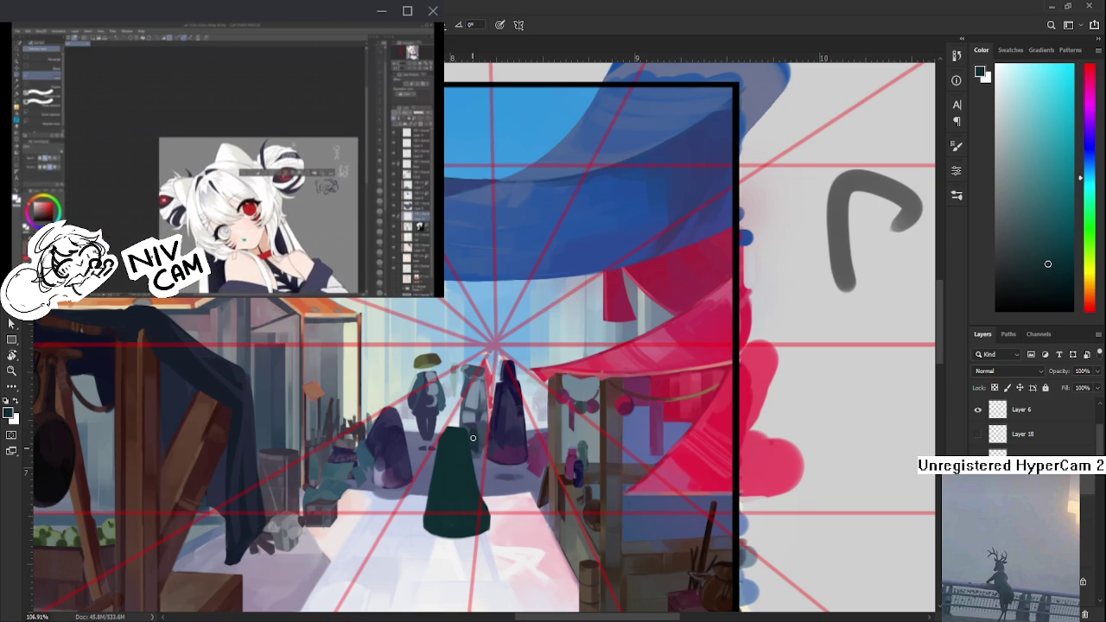
pyautogui.press('e')
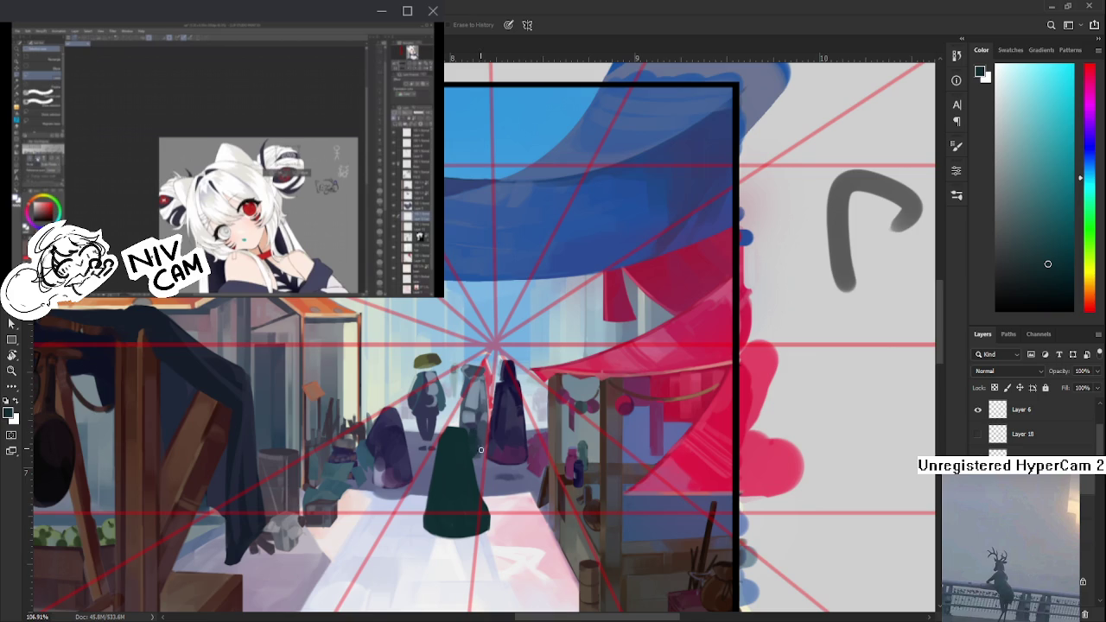
pyautogui.press('b')
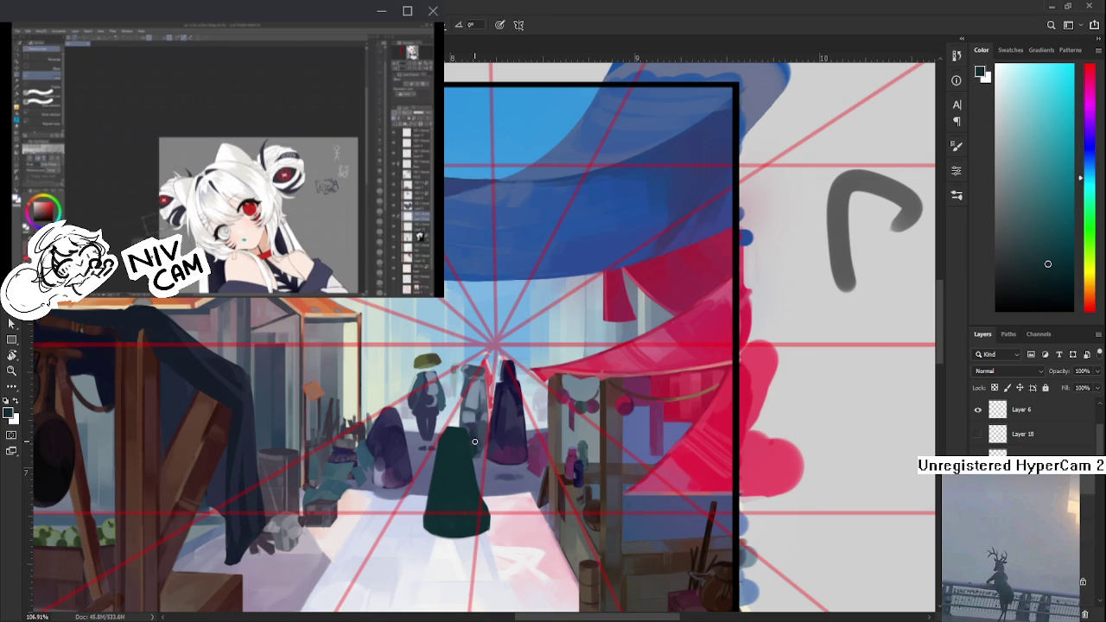
pyautogui.press('e')
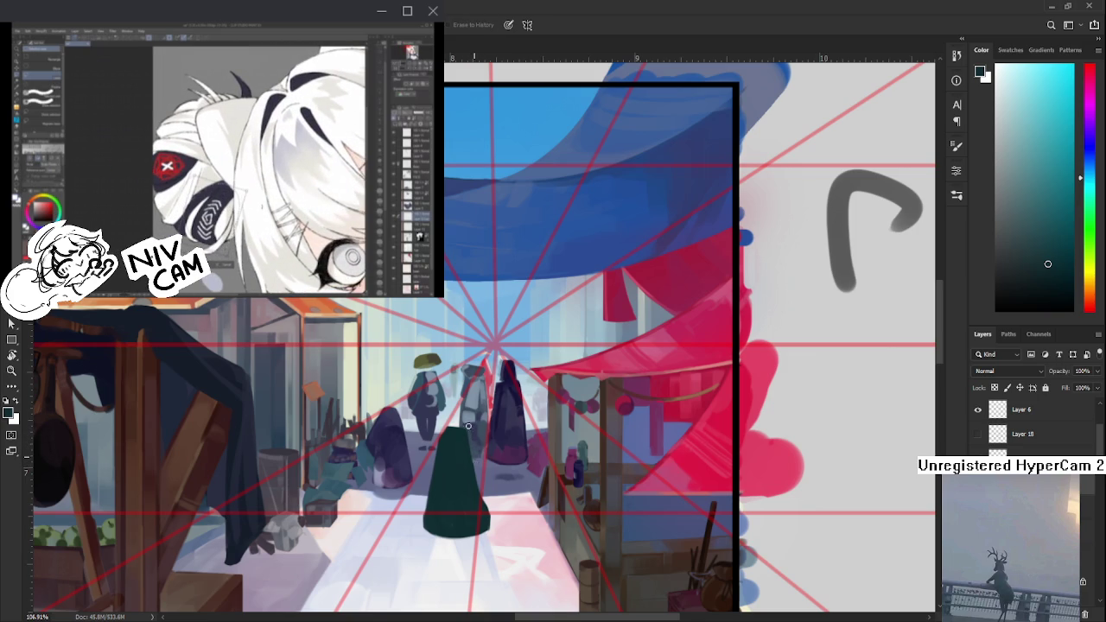
pyautogui.press('b')
pyautogui.keyDown('alt'); pyautogui.click(445, 410); pyautogui.keyUp('alt')
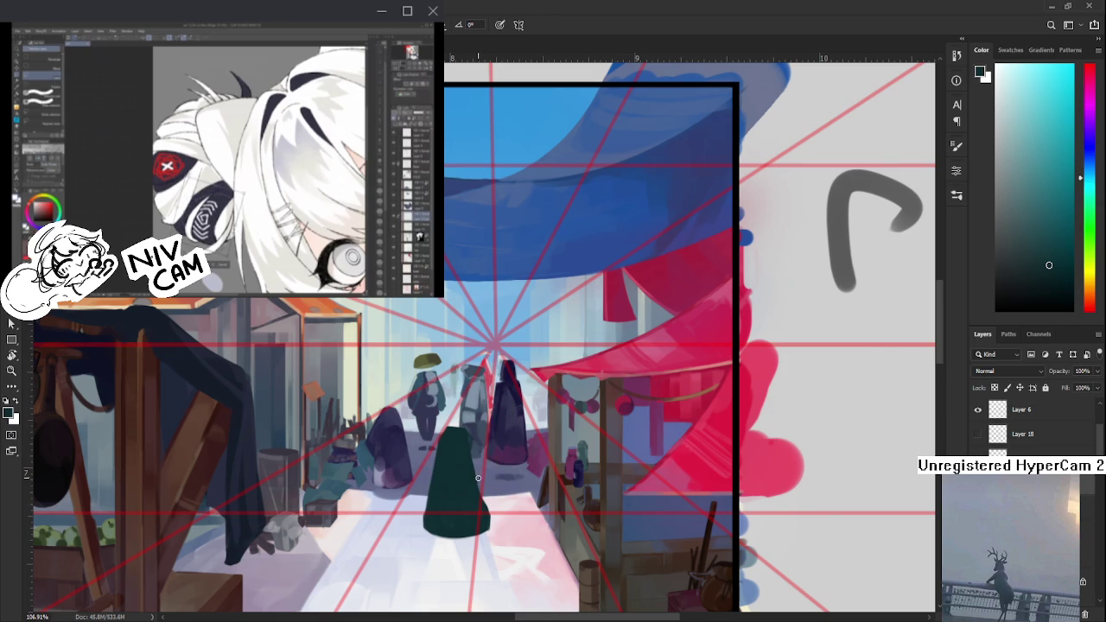
pyautogui.keyDown('alt'); pyautogui.click(455, 436); pyautogui.keyUp('alt')
pyautogui.press('e')
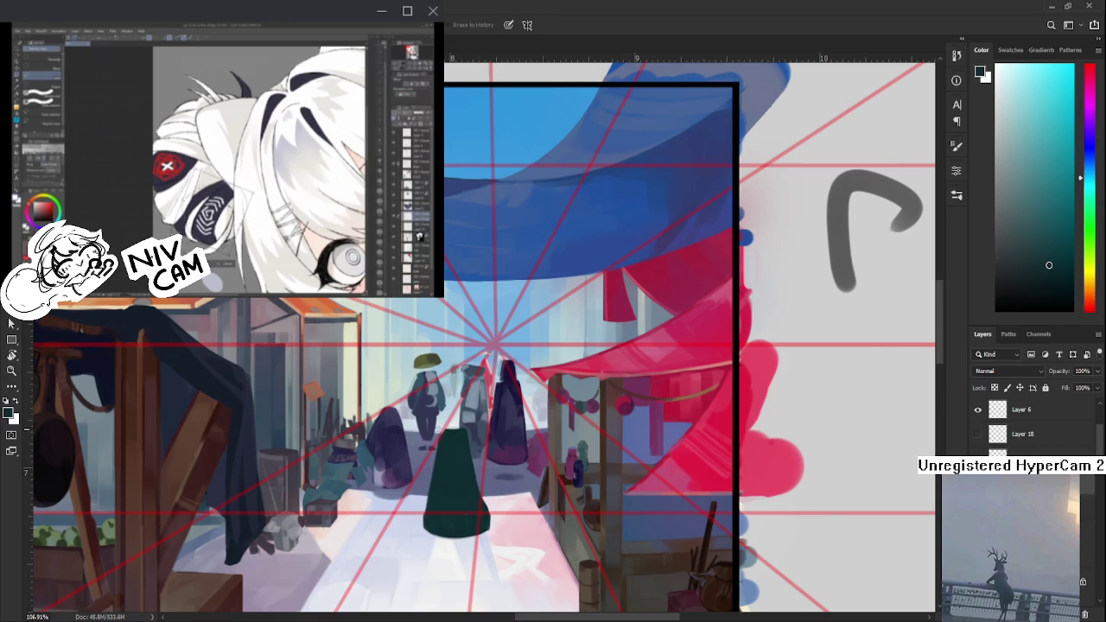
pyautogui.press('b')
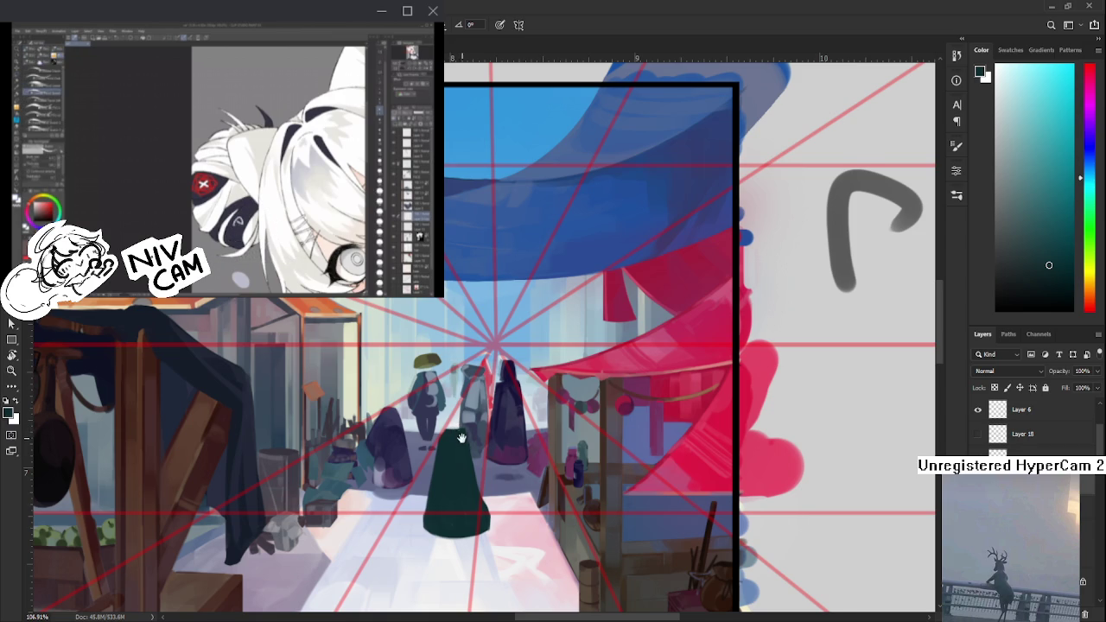
# - Erase the cloak's left edge to slim the figure
pyautogui.moveTo(452, 430); pyautogui.dragTo(470, 417)
pyautogui.press('e')
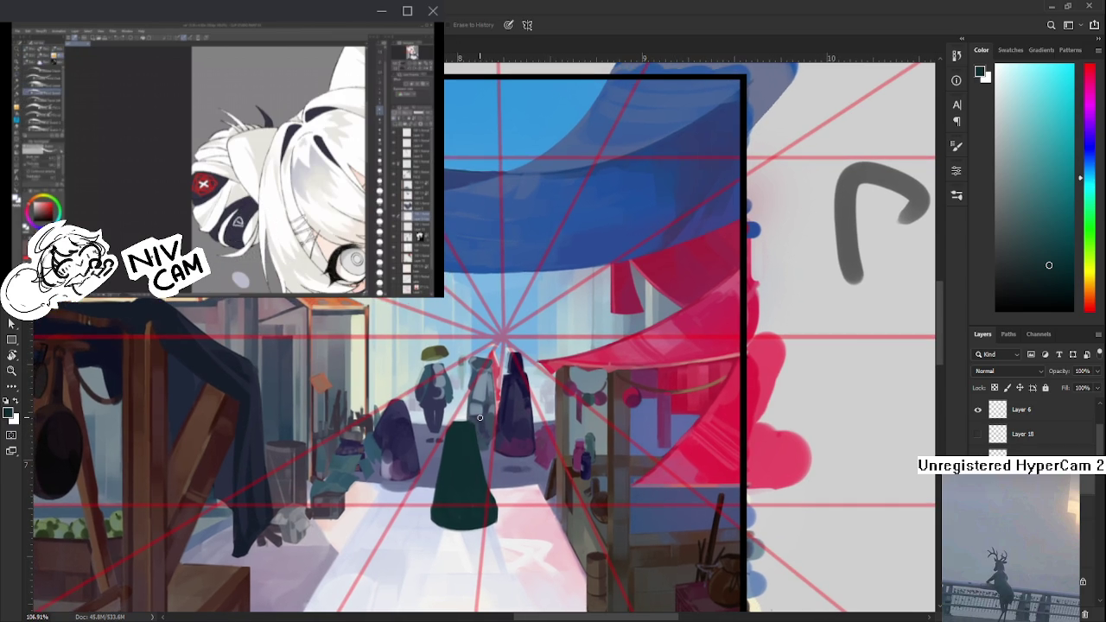
pyautogui.press('b')
pyautogui.keyDown('alt'); pyautogui.click(469, 455); pyautogui.keyUp('alt')
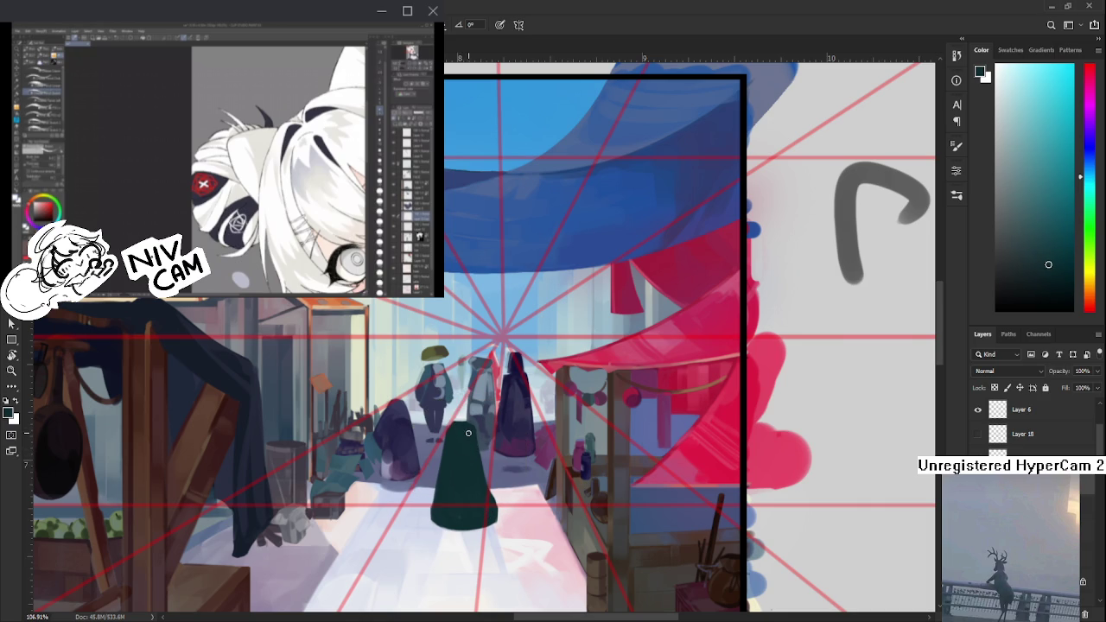
pyautogui.moveTo(474, 436); pyautogui.dragTo(480, 429)
pyautogui.press('e')
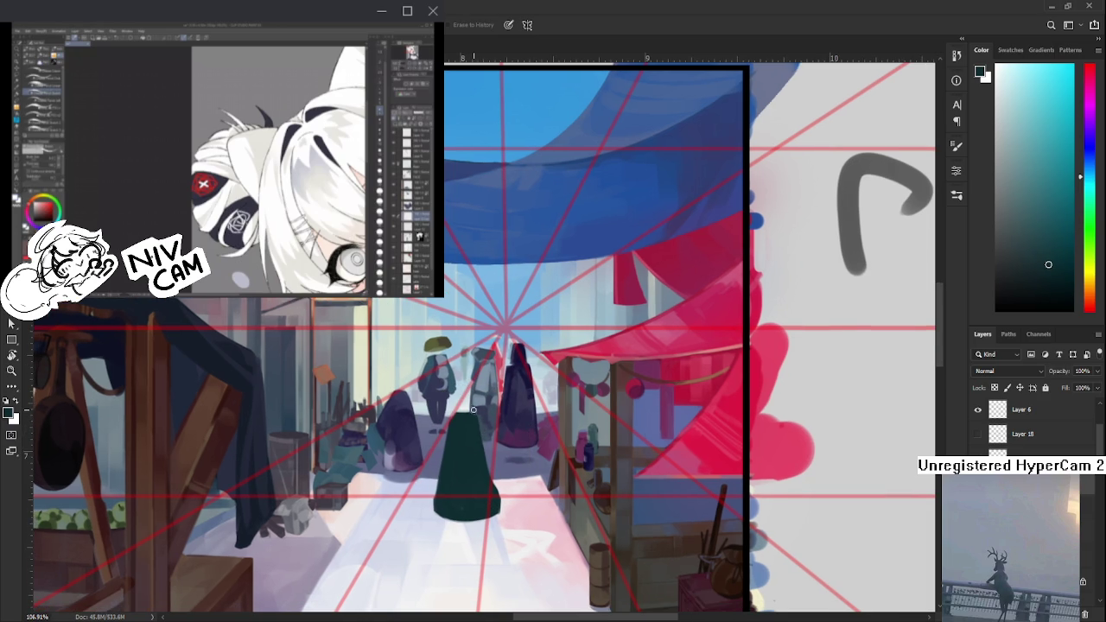
pyautogui.scroll(-1, 483, 424)
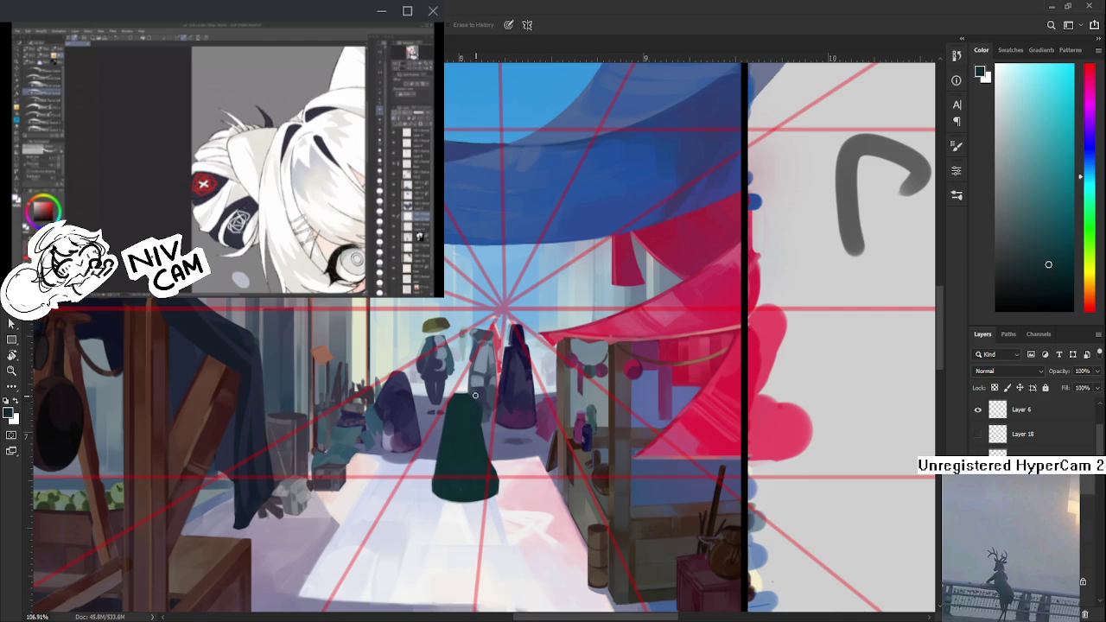
pyautogui.moveTo(441, 416)
pyautogui.mouseDown()
pyautogui.moveTo(425, 490)
pyautogui.moveTo(459, 480)
pyautogui.mouseUp()
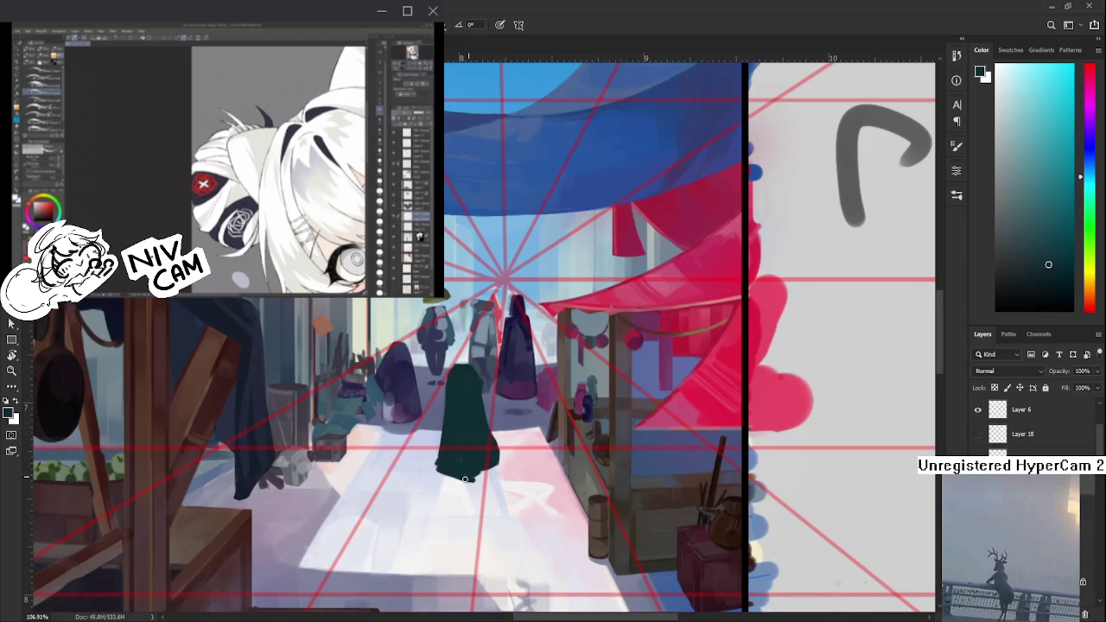
# - Paint a dark green hem extending out from the cloak's bottom
pyautogui.press('b')
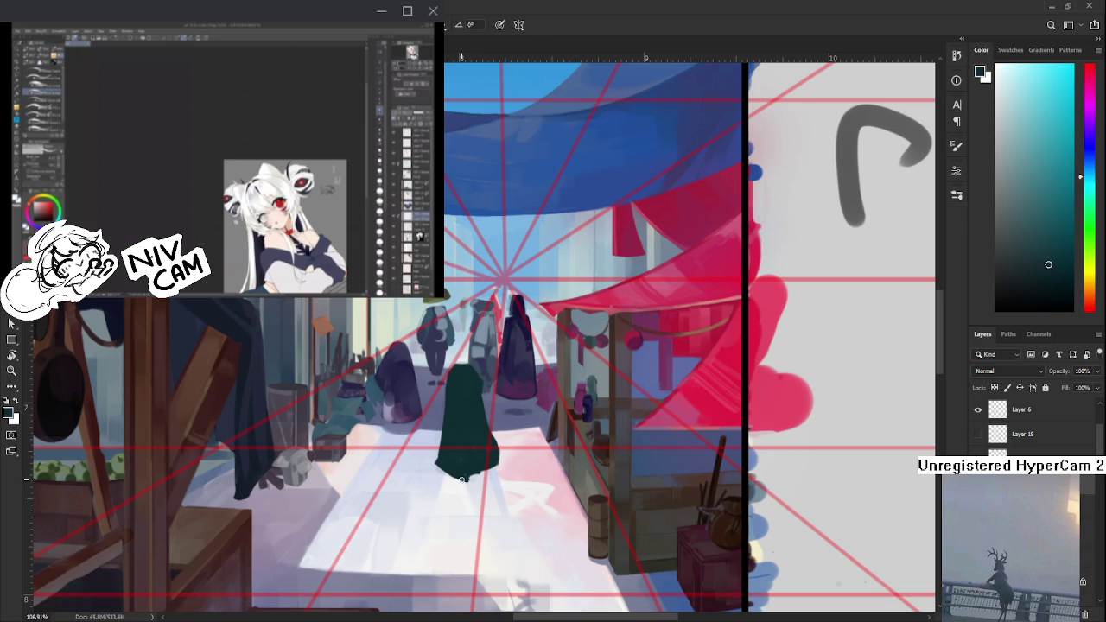
pyautogui.moveTo(471, 477)
pyautogui.mouseDown()
pyautogui.moveTo(453, 496)
pyautogui.moveTo(422, 502)
pyautogui.moveTo(453, 501)
pyautogui.mouseUp()
pyautogui.press('e')
pyautogui.press('b')
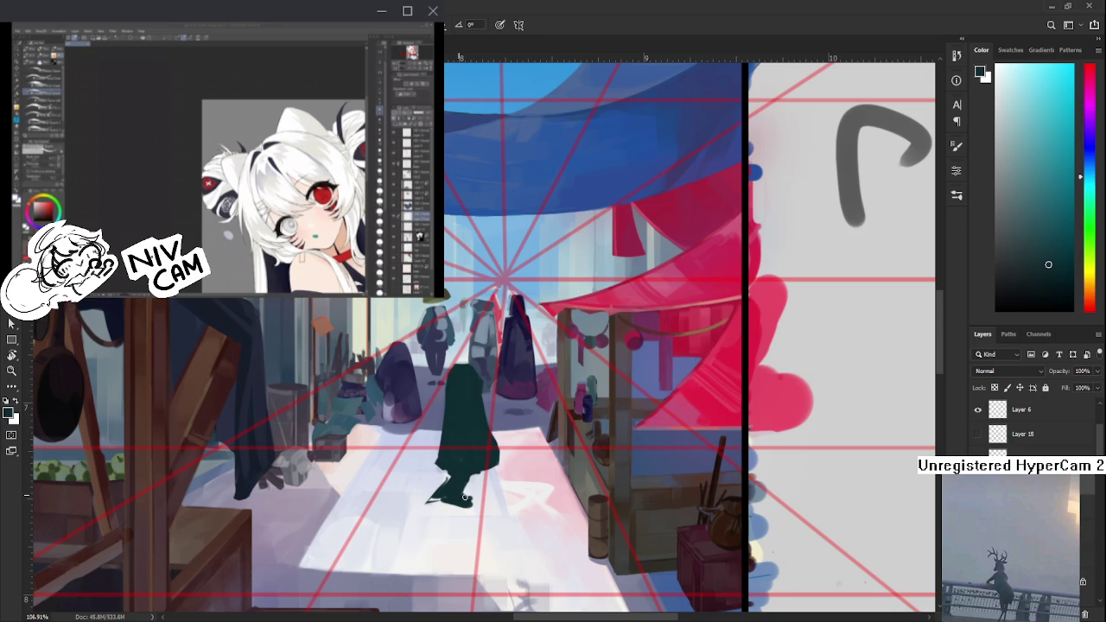
pyautogui.press('e')
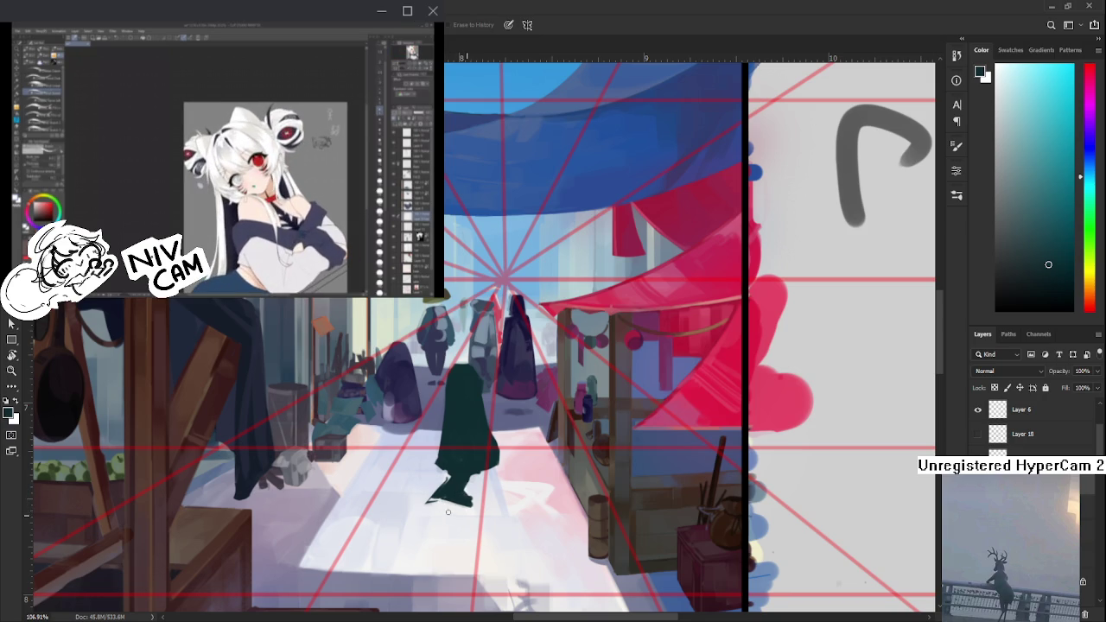
pyautogui.press('b')
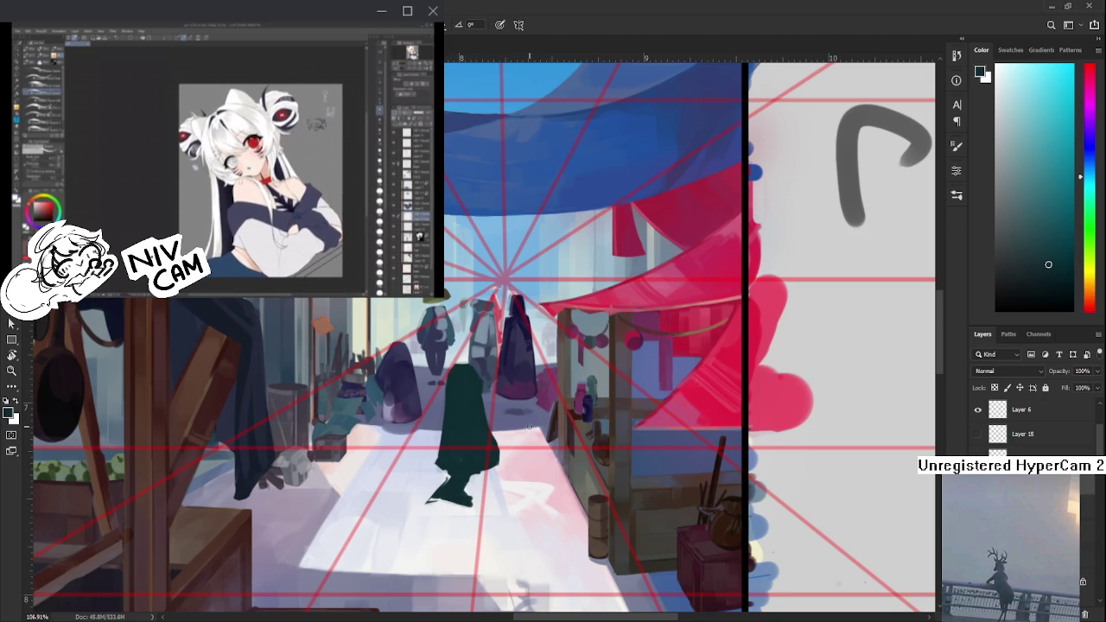
pyautogui.moveTo(491, 492); pyautogui.dragTo(519, 490)
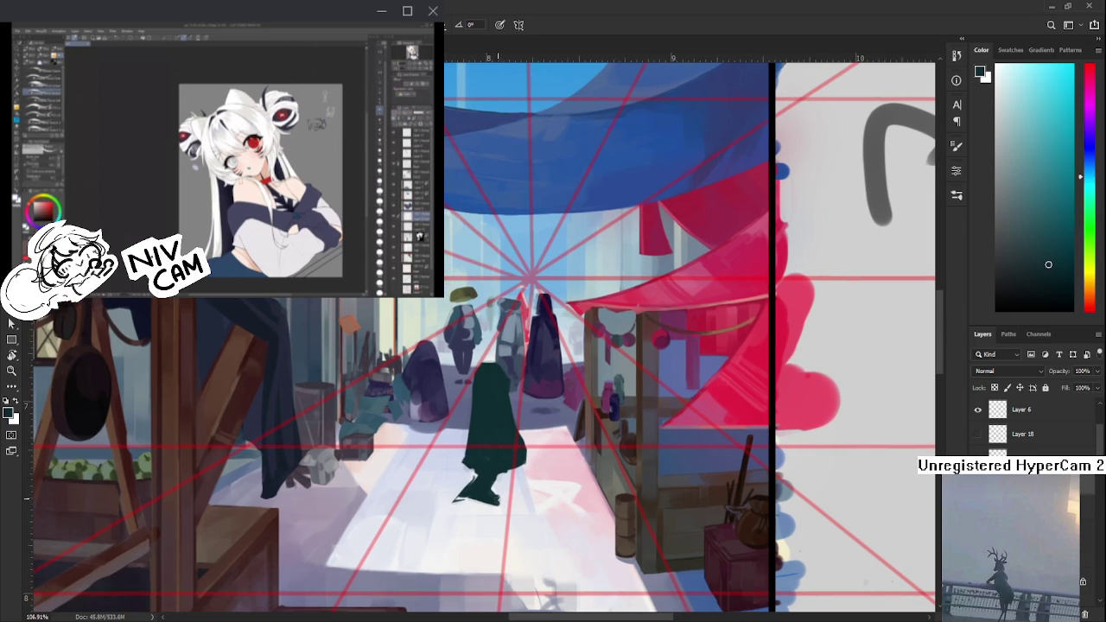
pyautogui.press('e')
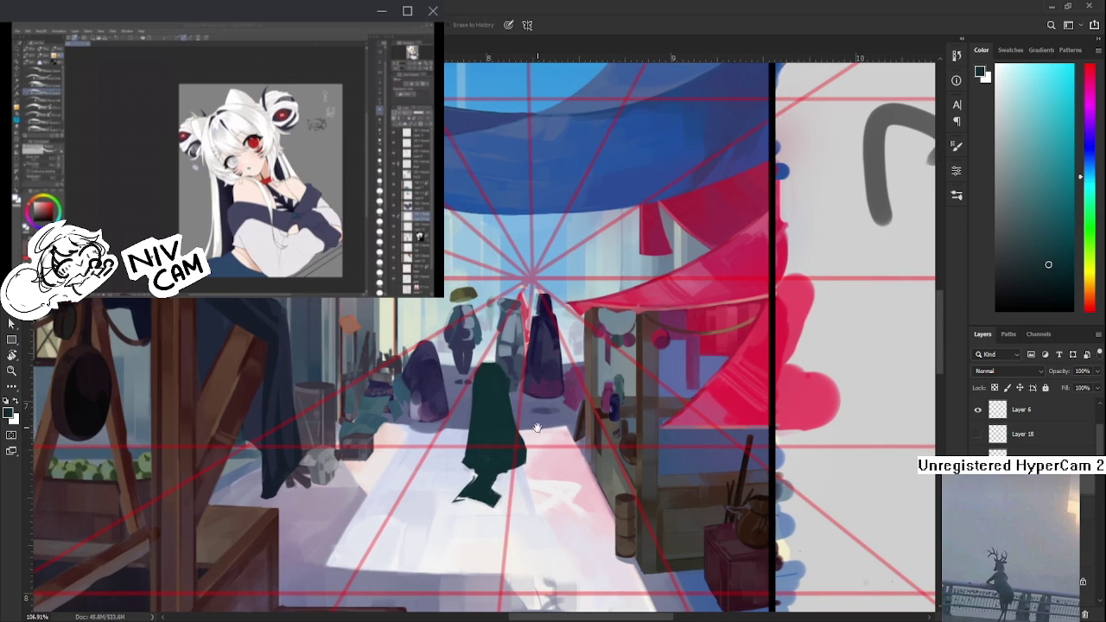
pyautogui.moveTo(536, 429); pyautogui.dragTo(546, 448)
pyautogui.scroll(-9, 571, 423)
pyautogui.scroll(8, 518, 412)
# - Lasso-select the cloaked figure and begin a free transform
pyautogui.press('l')
pyautogui.moveTo(500, 381)
pyautogui.mouseDown()
pyautogui.moveTo(544, 416)
pyautogui.moveTo(506, 373)
pyautogui.mouseUp()
pyautogui.hotkey('ctrl', 't')
# - Drag the transform handles up and right, shift the base left, and commit
pyautogui.moveTo(575, 370)
pyautogui.mouseDown()
pyautogui.moveTo(595, 326)
pyautogui.moveTo(558, 387)
pyautogui.mouseUp()
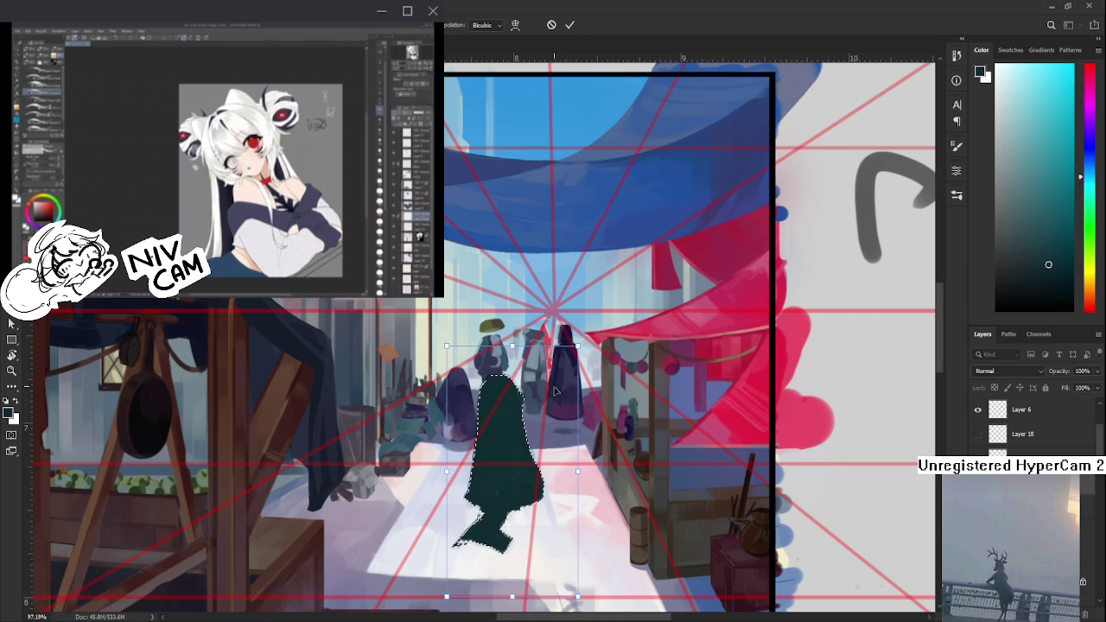
pyautogui.moveTo(557, 387)
pyautogui.mouseDown()
pyautogui.moveTo(574, 357)
pyautogui.moveTo(566, 385)
pyautogui.mouseUp()
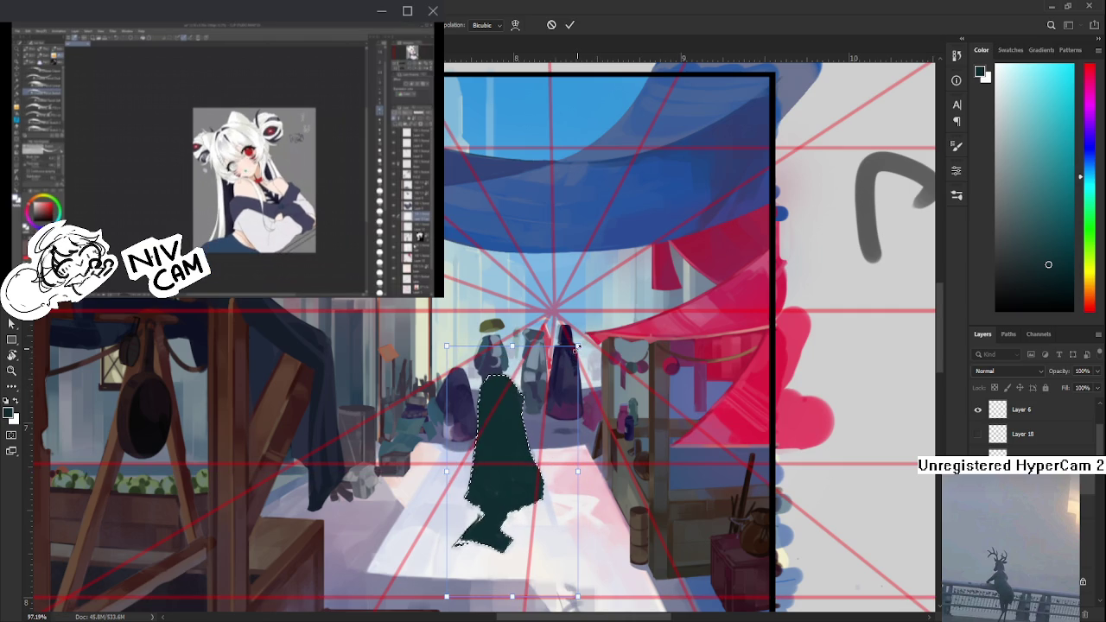
pyautogui.press('Return')
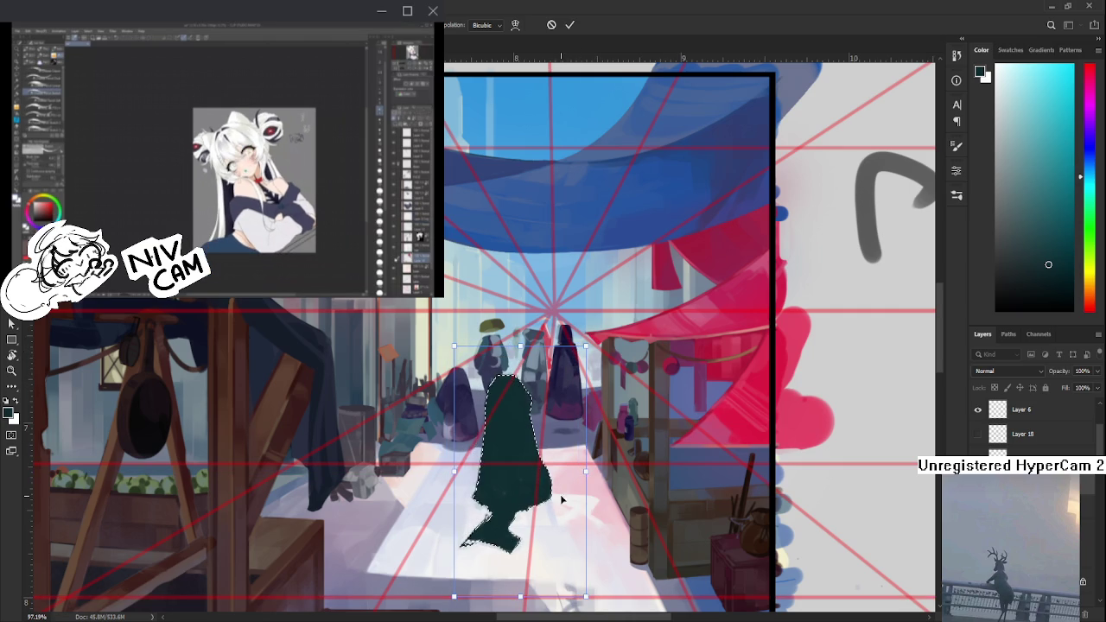
pyautogui.scroll(-3, 570, 495)
pyautogui.scroll(-2, 571, 494)
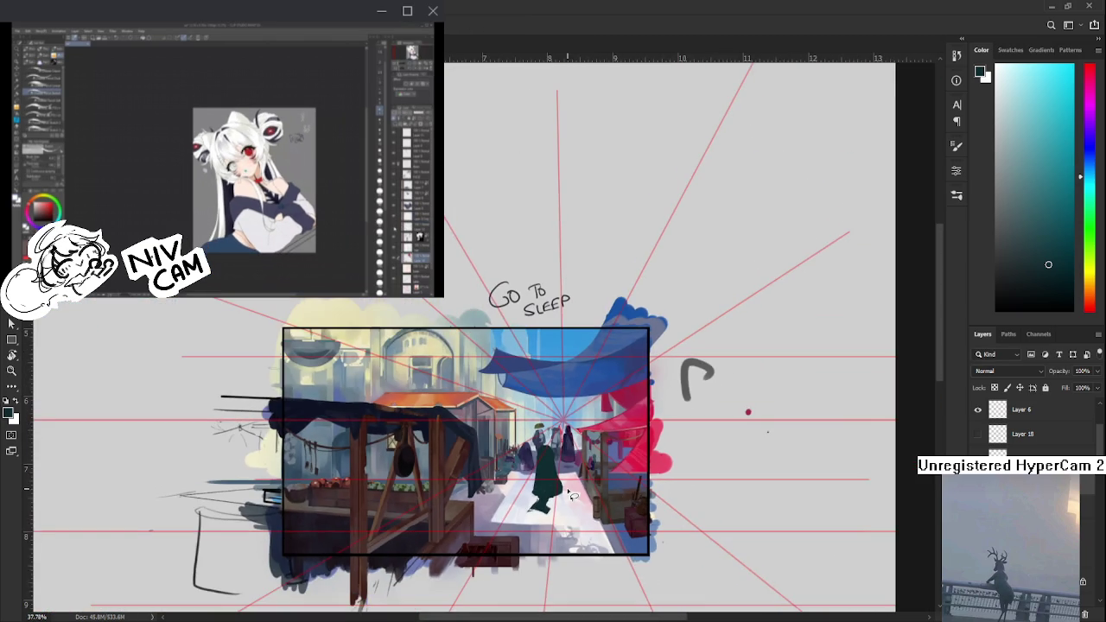
pyautogui.scroll(3, 570, 493)
pyautogui.moveTo(558, 484); pyautogui.dragTo(572, 449)
# - Switch to the Brush, pick a teal, and sample dark and light cloak tones
pyautogui.press('e')
pyautogui.press('b')
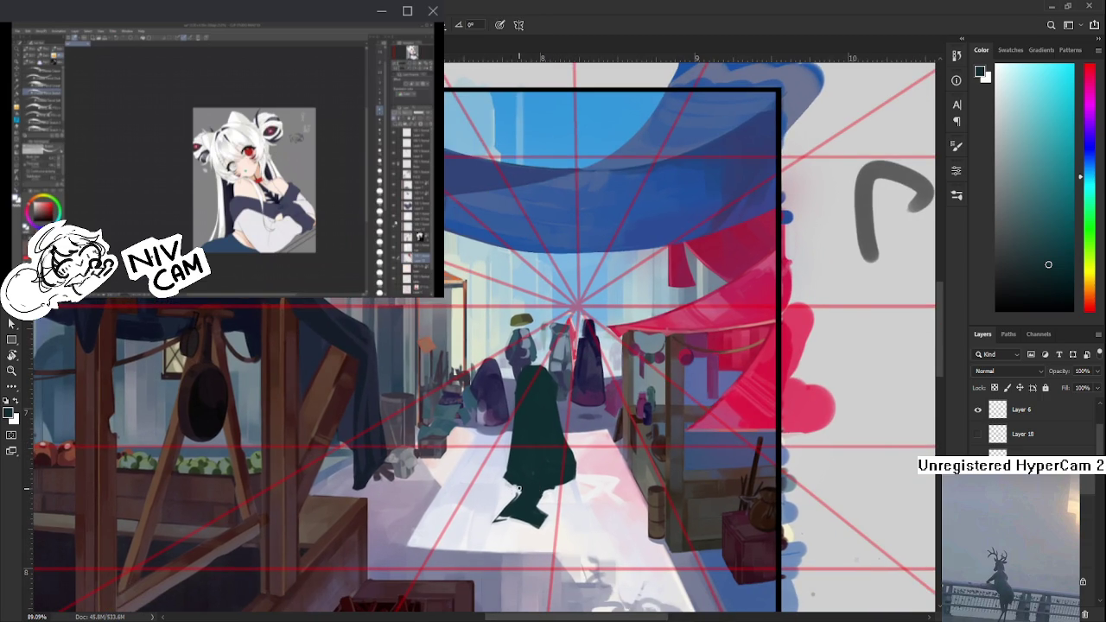
pyautogui.moveTo(514, 488); pyautogui.dragTo(502, 500)
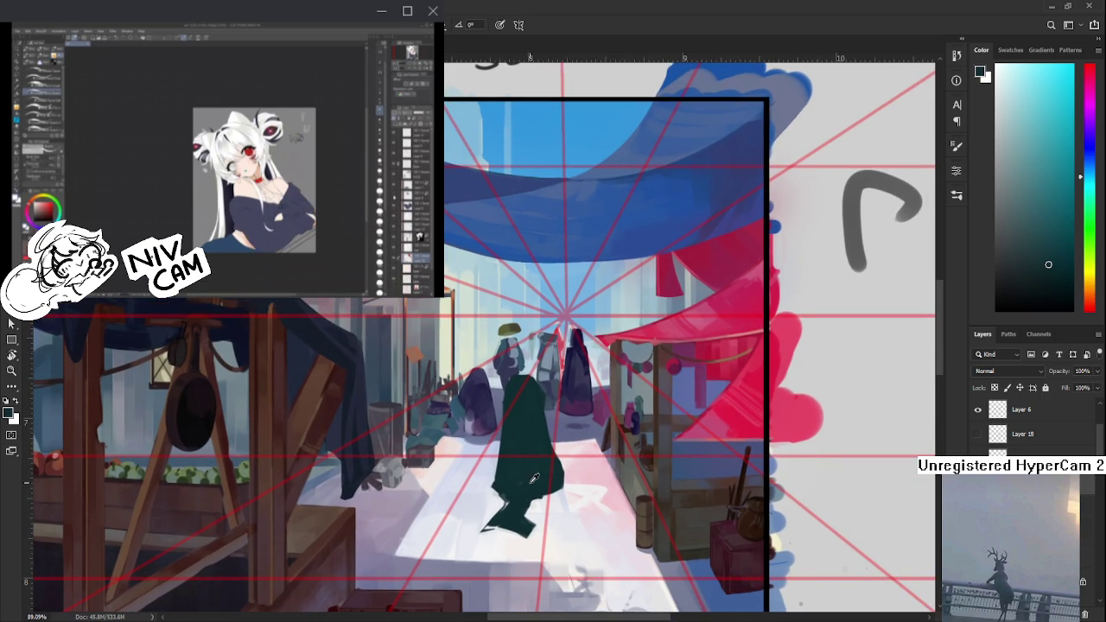
pyautogui.click(1029, 212)
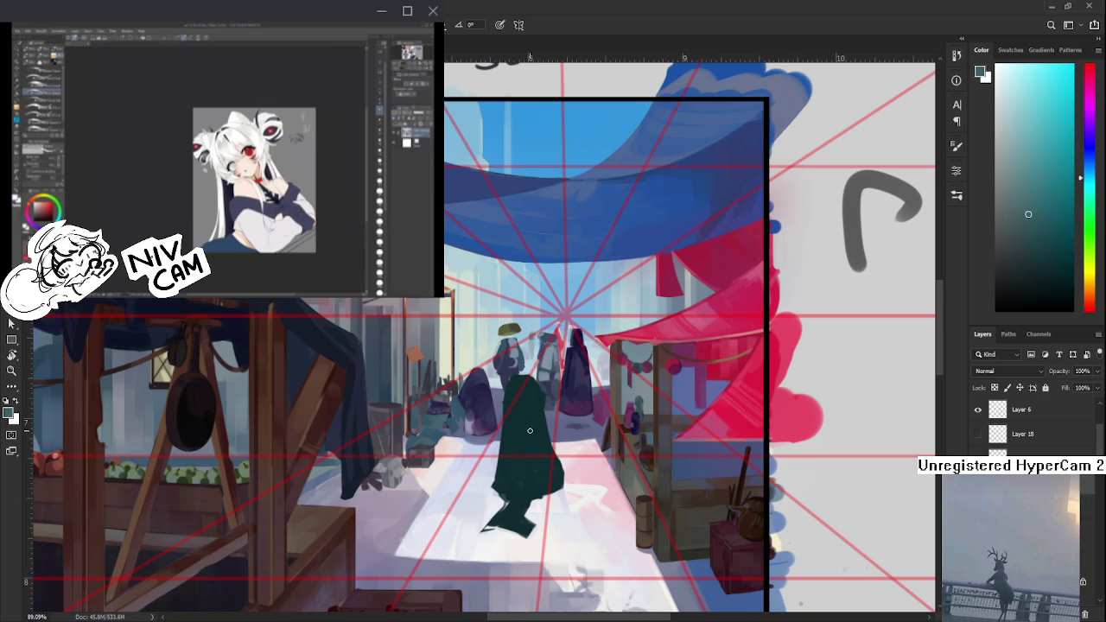
pyautogui.keyDown('alt'); pyautogui.click(511, 459); pyautogui.keyUp('alt')
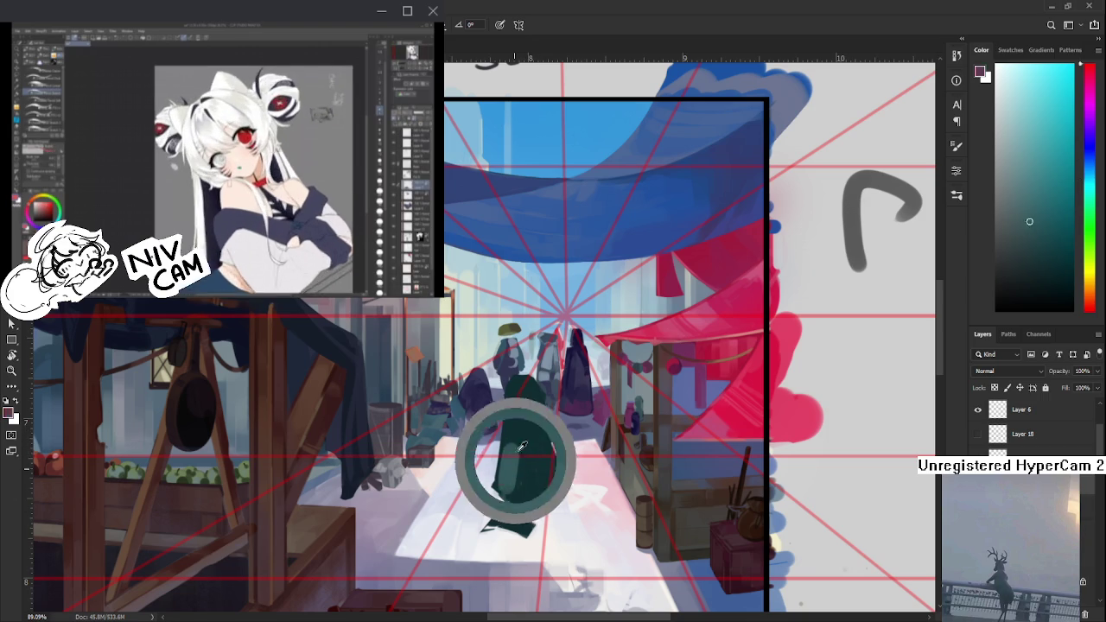
pyautogui.keyDown('alt'); pyautogui.click(543, 462); pyautogui.keyUp('alt')
pyautogui.keyDown('alt'); pyautogui.click(518, 482); pyautogui.keyUp('alt')
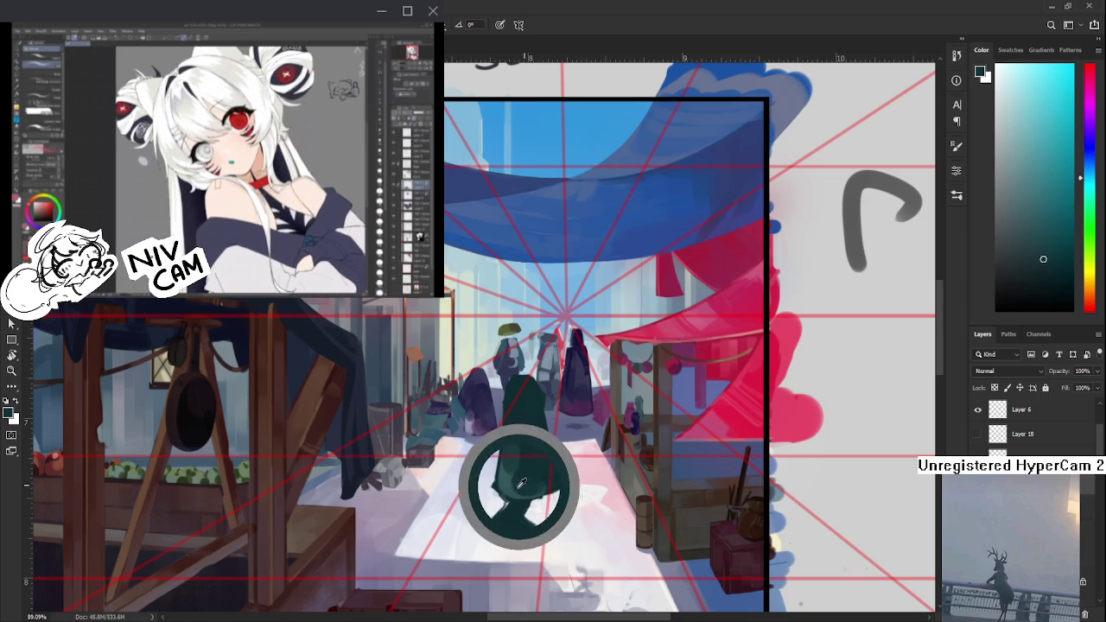
pyautogui.keyDown('alt'); pyautogui.click(524, 471); pyautogui.keyUp('alt')
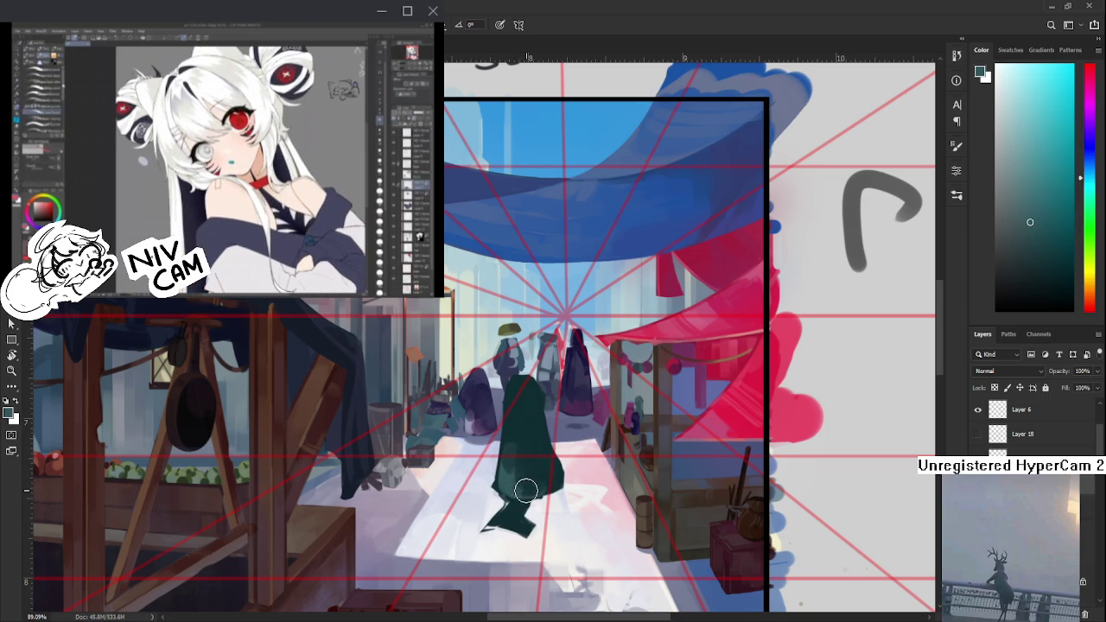
pyautogui.keyDown('alt'); pyautogui.click(524, 462); pyautogui.keyUp('alt')
pyautogui.keyDown('alt'); pyautogui.click(529, 490); pyautogui.keyUp('alt')
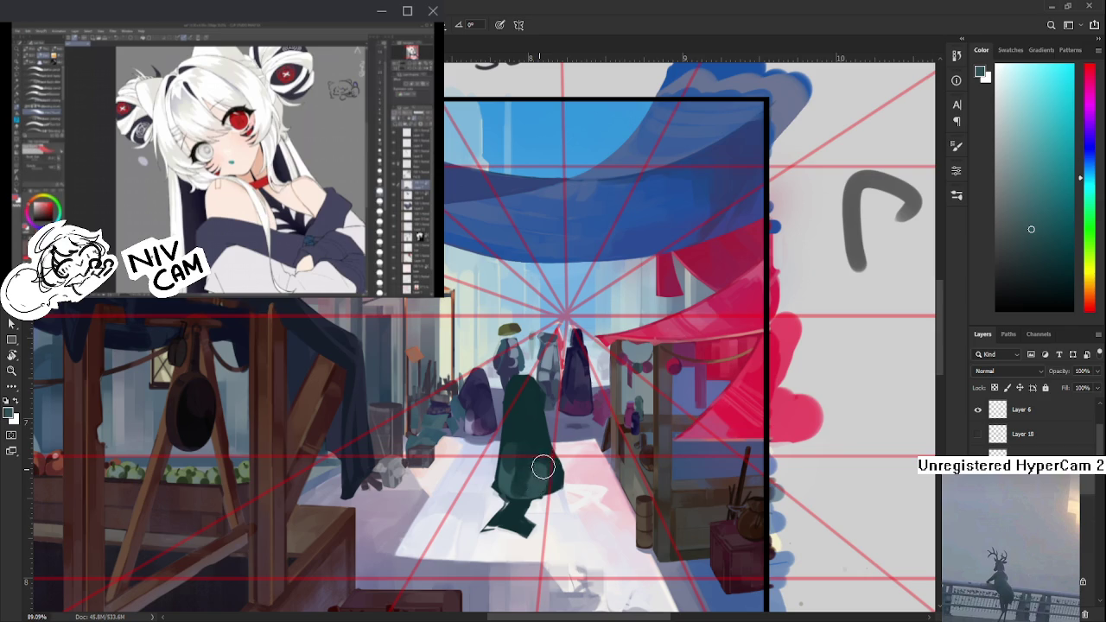
pyautogui.keyDown('alt'); pyautogui.click(542, 449); pyautogui.keyUp('alt')
# - Shade the cloak with darker and lighter teals sampled from the figure
pyautogui.keyDown('alt'); pyautogui.click(536, 467); pyautogui.keyUp('alt')
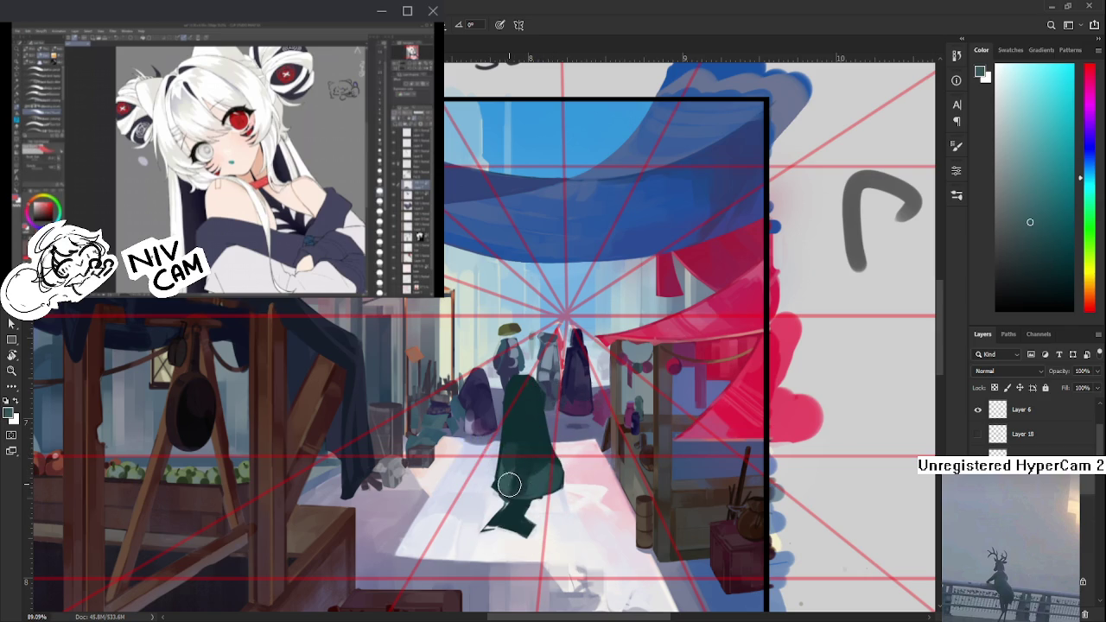
pyautogui.keyDown('alt'); pyautogui.click(507, 469); pyautogui.keyUp('alt')
pyautogui.keyDown('alt'); pyautogui.click(507, 476); pyautogui.keyUp('alt')
pyautogui.keyDown('alt'); pyautogui.click(519, 481); pyautogui.keyUp('alt')
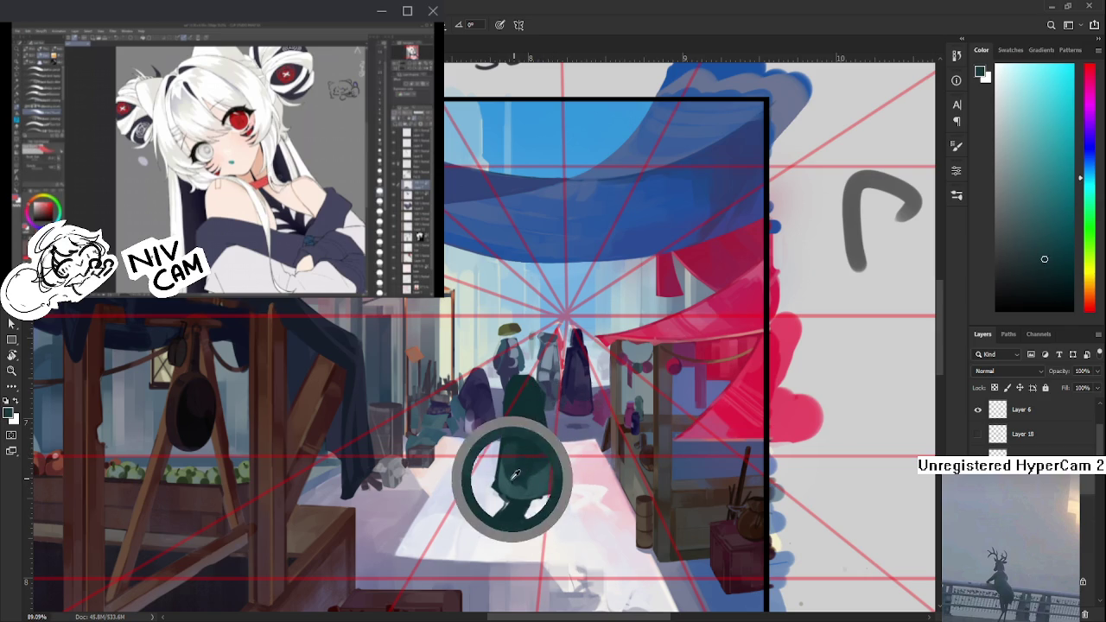
pyautogui.keyDown('alt'); pyautogui.click(510, 475); pyautogui.keyUp('alt')
pyautogui.keyDown('alt'); pyautogui.click(507, 458); pyautogui.keyUp('alt')
pyautogui.keyDown('alt'); pyautogui.click(516, 397); pyautogui.keyUp('alt')
pyautogui.keyDown('alt'); pyautogui.click(511, 438); pyautogui.keyUp('alt')
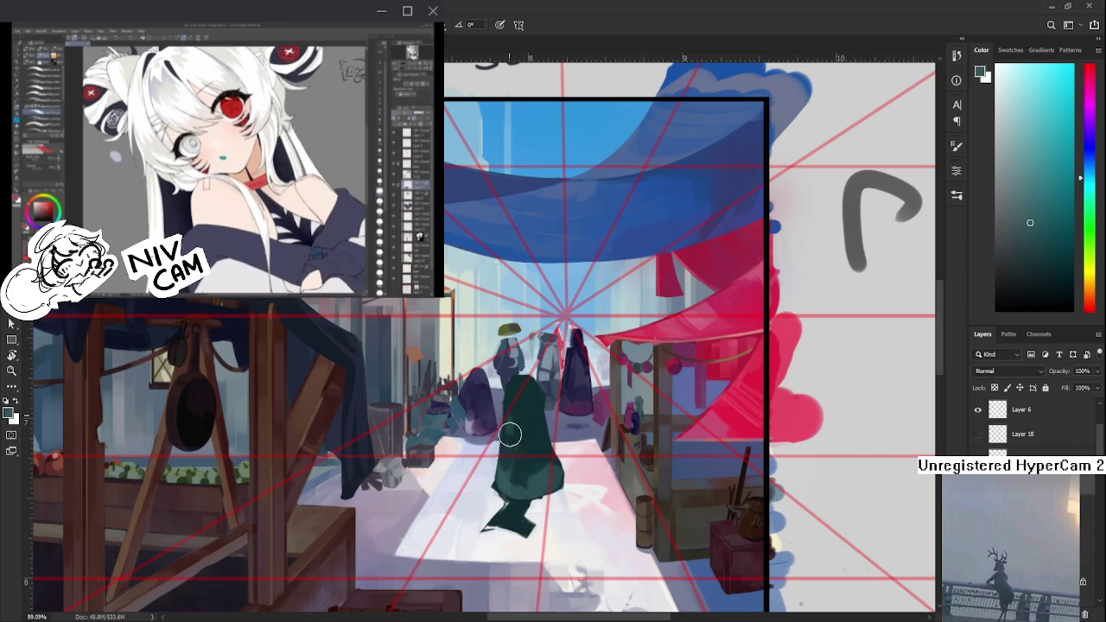
pyautogui.keyDown('alt'); pyautogui.click(506, 474); pyautogui.keyUp('alt')
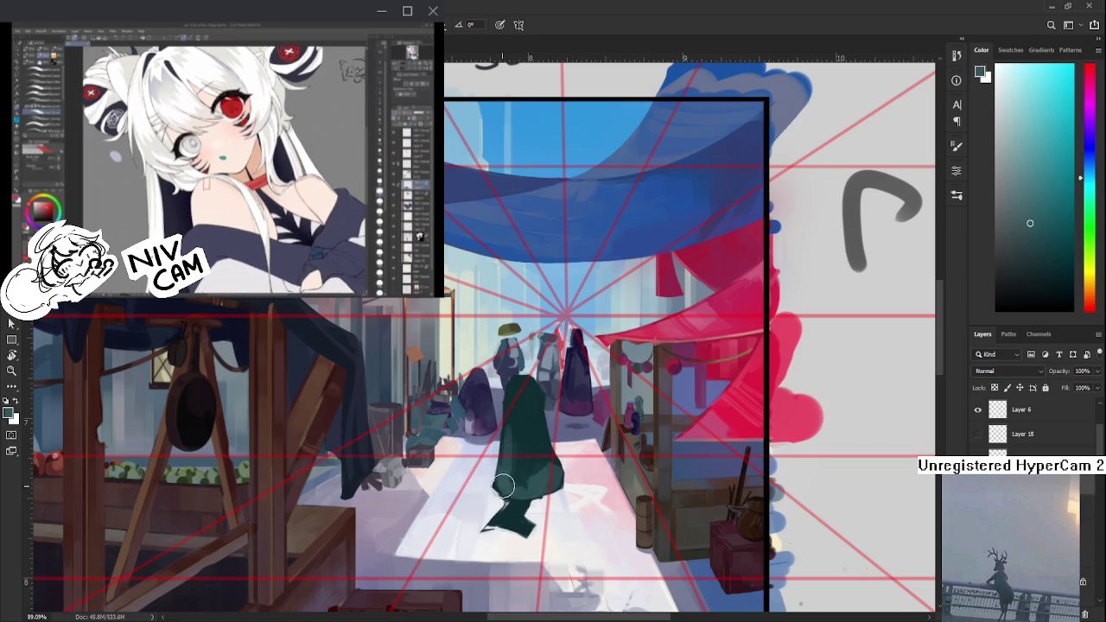
pyautogui.keyDown('alt'); pyautogui.click(511, 482); pyautogui.keyUp('alt')
pyautogui.keyDown('alt'); pyautogui.click(511, 425); pyautogui.keyUp('alt')
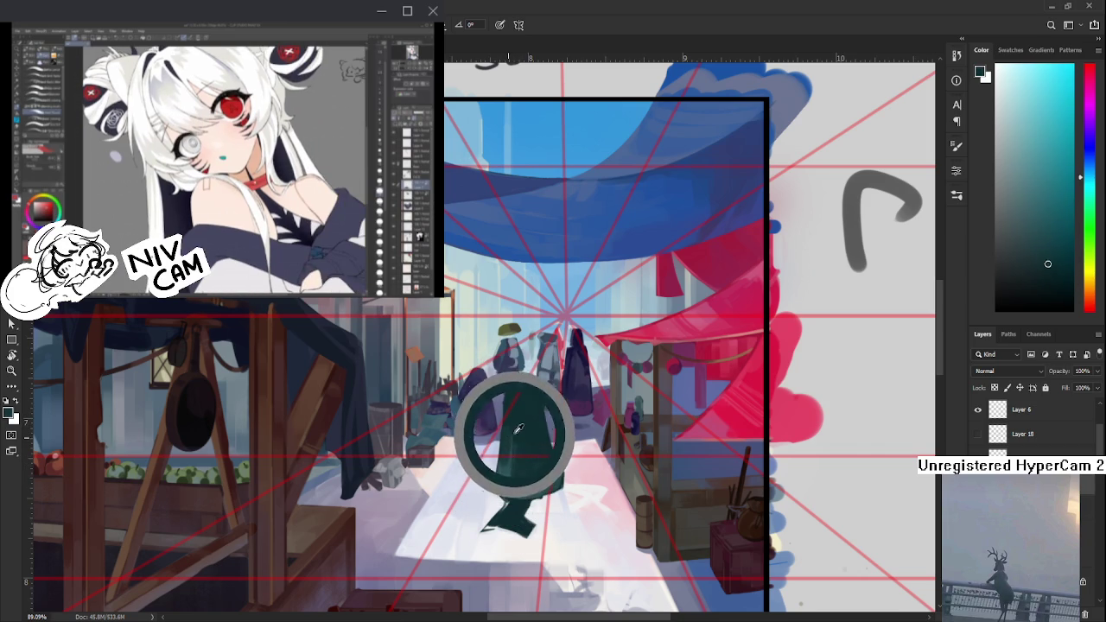
pyautogui.keyDown('alt'); pyautogui.click(507, 457); pyautogui.keyUp('alt')
pyautogui.keyDown('alt'); pyautogui.click(506, 460); pyautogui.keyUp('alt')
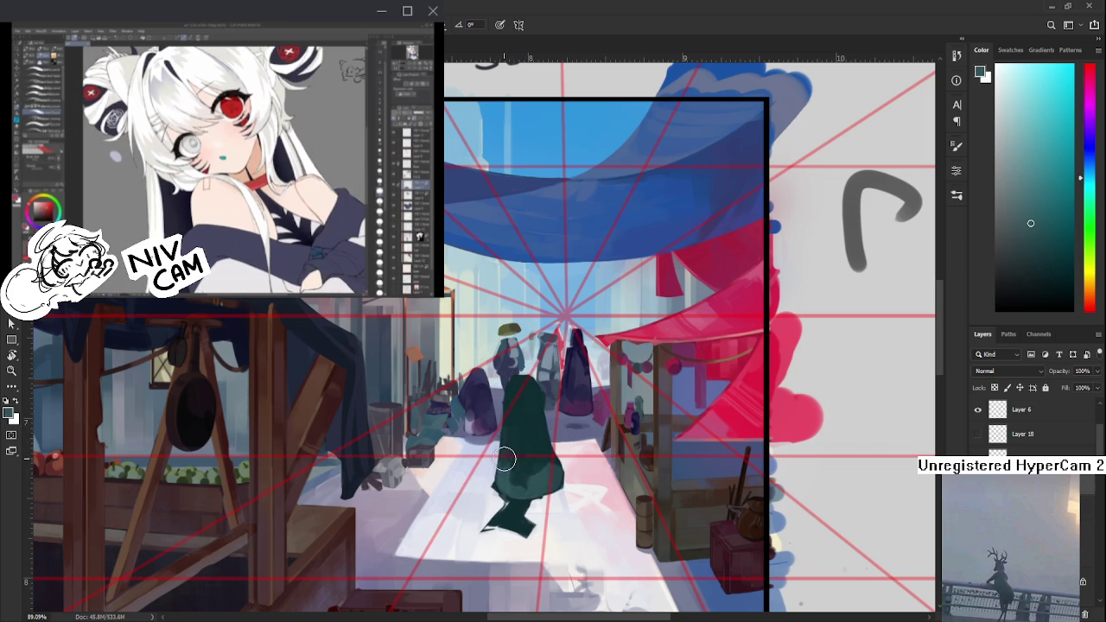
pyautogui.keyDown('alt'); pyautogui.click(512, 465); pyautogui.keyUp('alt')
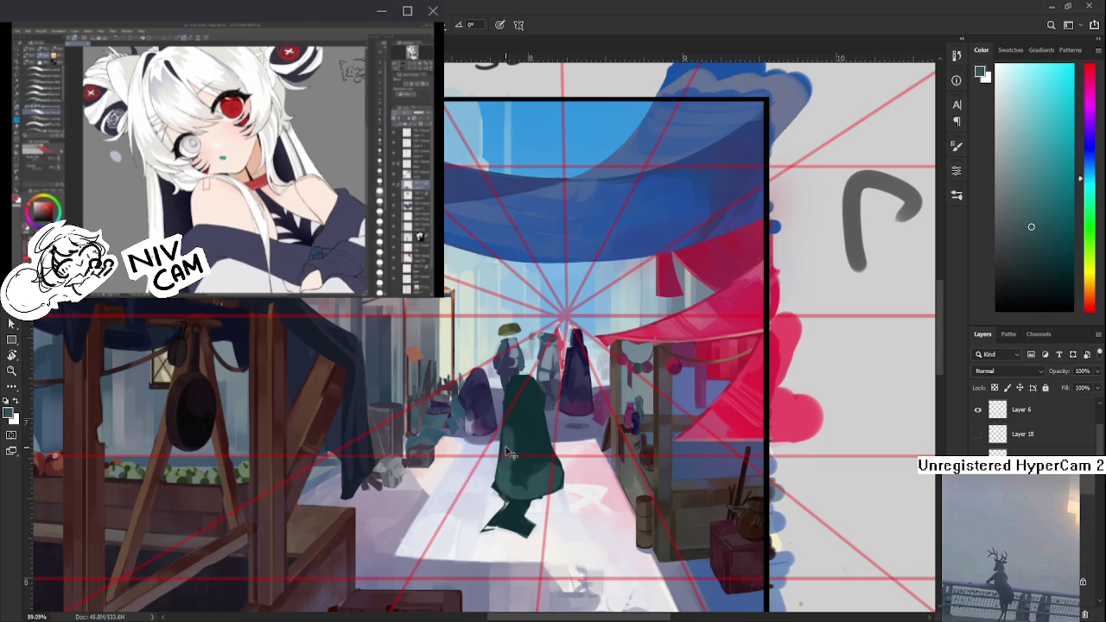
pyautogui.keyDown('alt'); pyautogui.click(511, 468); pyautogui.keyUp('alt')
# - Keep alternating light and dark teal to touch up the edges and round the hood
pyautogui.keyDown('alt'); pyautogui.click(537, 476); pyautogui.keyUp('alt')
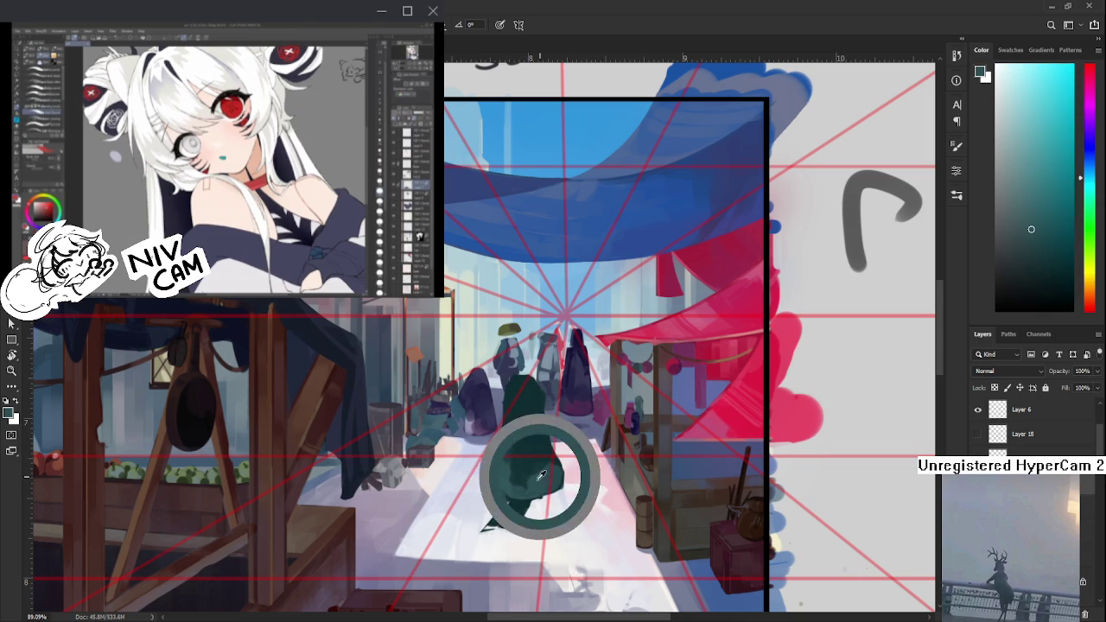
pyautogui.keyDown('alt'); pyautogui.click(533, 458); pyautogui.keyUp('alt')
pyautogui.keyDown('alt'); pyautogui.click(549, 465); pyautogui.keyUp('alt')
pyautogui.keyDown('alt'); pyautogui.click(528, 465); pyautogui.keyUp('alt')
pyautogui.keyDown('alt'); pyautogui.click(526, 463); pyautogui.keyUp('alt')
pyautogui.keyDown('alt'); pyautogui.click(533, 487); pyautogui.keyUp('alt')
pyautogui.keyDown('alt'); pyautogui.click(539, 477); pyautogui.keyUp('alt')
pyautogui.keyDown('alt'); pyautogui.click(537, 477); pyautogui.keyUp('alt')
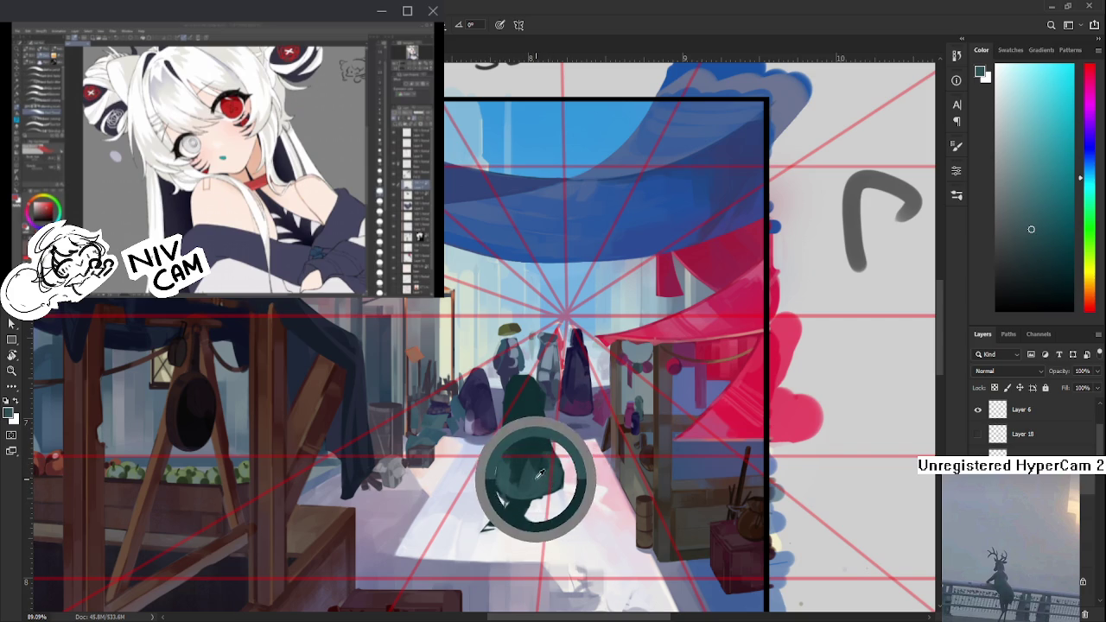
pyautogui.keyDown('alt'); pyautogui.click(529, 476); pyautogui.keyUp('alt')
pyautogui.keyDown('alt'); pyautogui.click(544, 480); pyautogui.keyUp('alt')
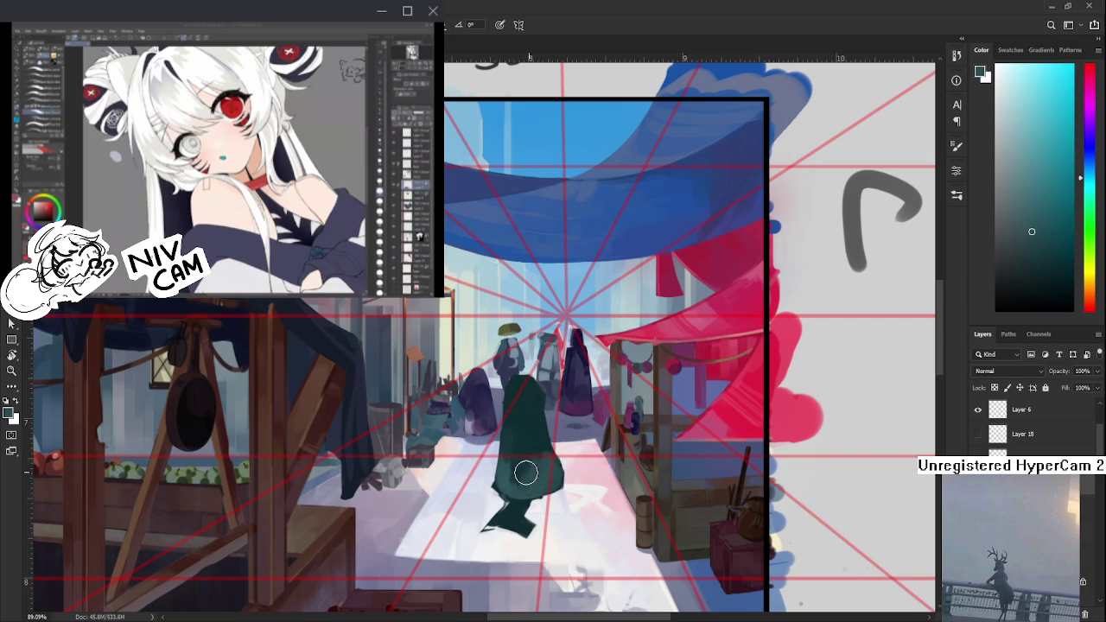
pyautogui.keyDown('alt'); pyautogui.click(511, 472); pyautogui.keyUp('alt')
pyautogui.keyDown('alt'); pyautogui.click(514, 467); pyautogui.keyUp('alt')
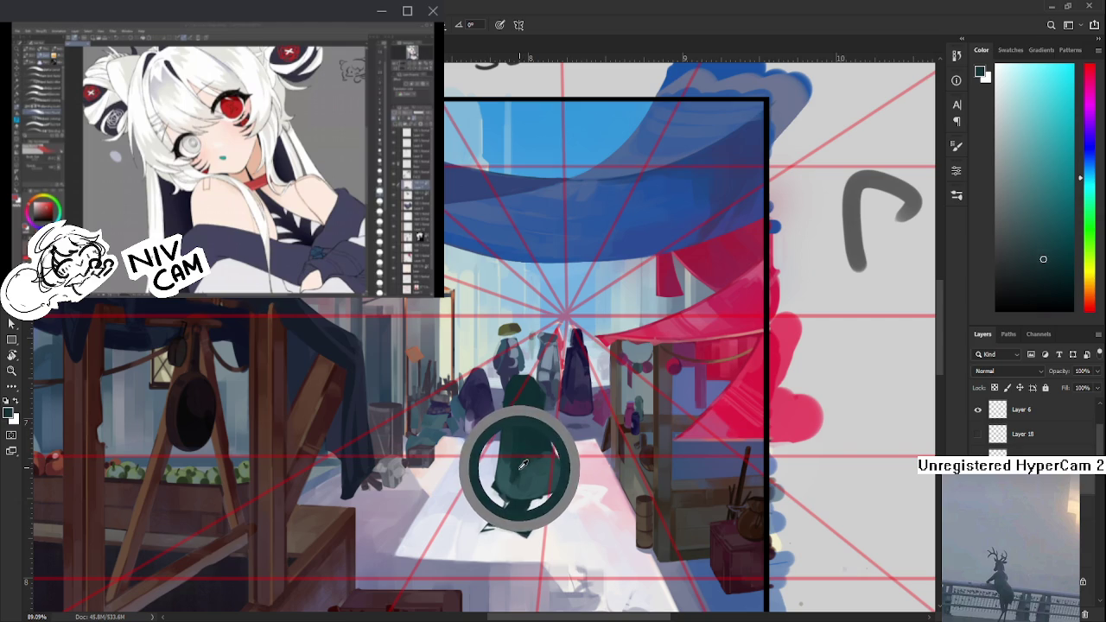
pyautogui.keyDown('alt'); pyautogui.click(541, 479); pyautogui.keyUp('alt')
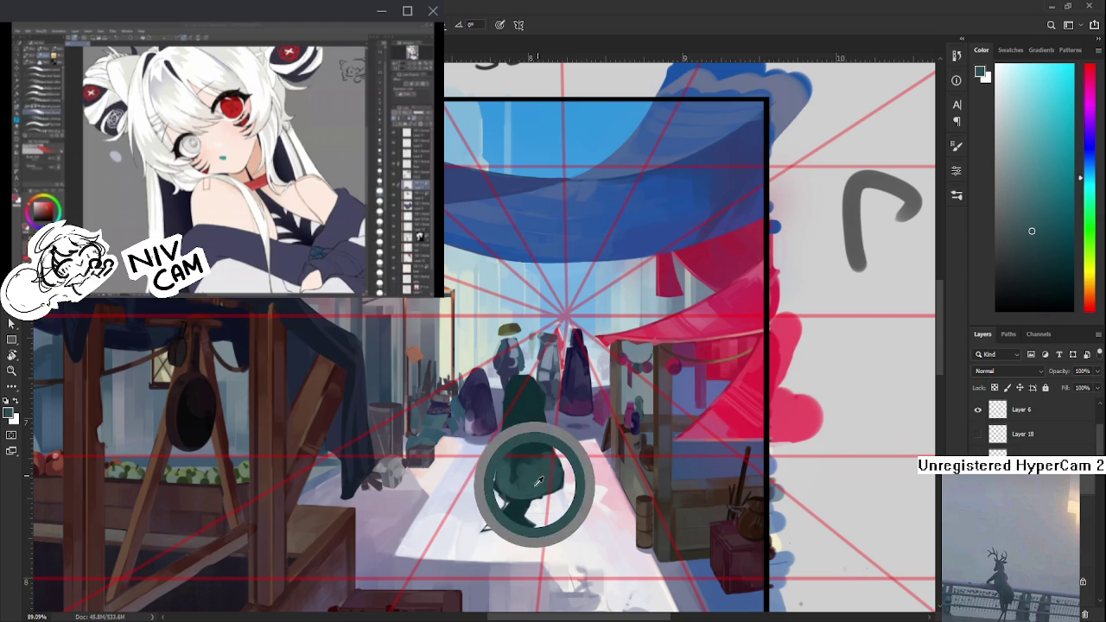
pyautogui.scroll(2, 543, 484)
# - Sample dark teal and repaint the hood and shoulder wider and darker
pyautogui.keyDown('alt'); pyautogui.click(535, 523); pyautogui.keyUp('alt')
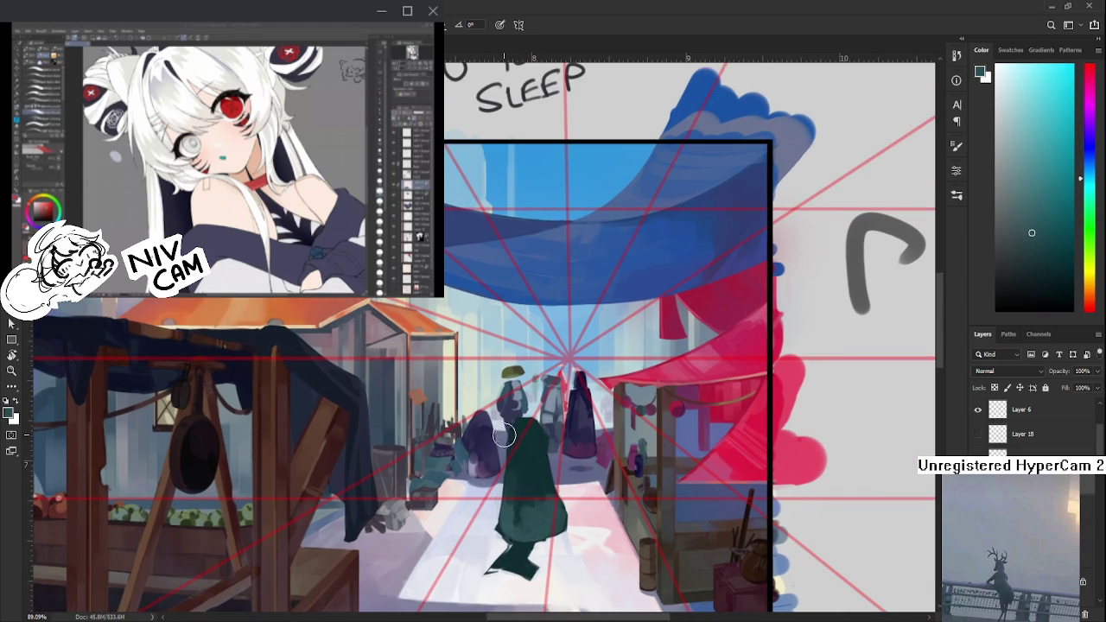
pyautogui.keyDown('alt'); pyautogui.click(531, 421); pyautogui.keyUp('alt')
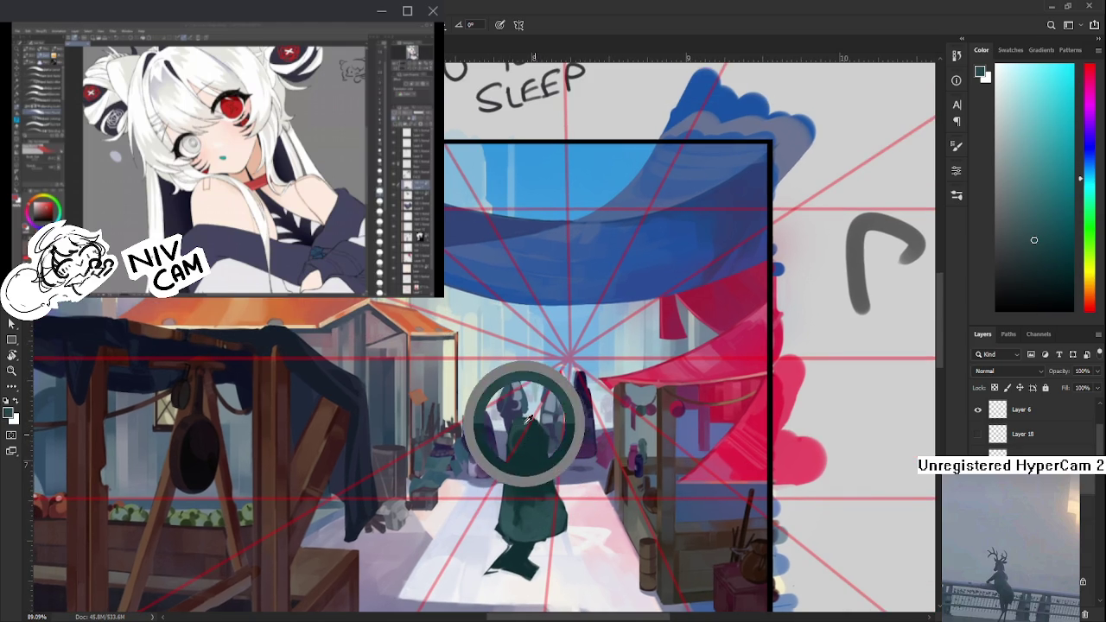
pyautogui.keyDown('alt'); pyautogui.click(528, 443); pyautogui.keyUp('alt')
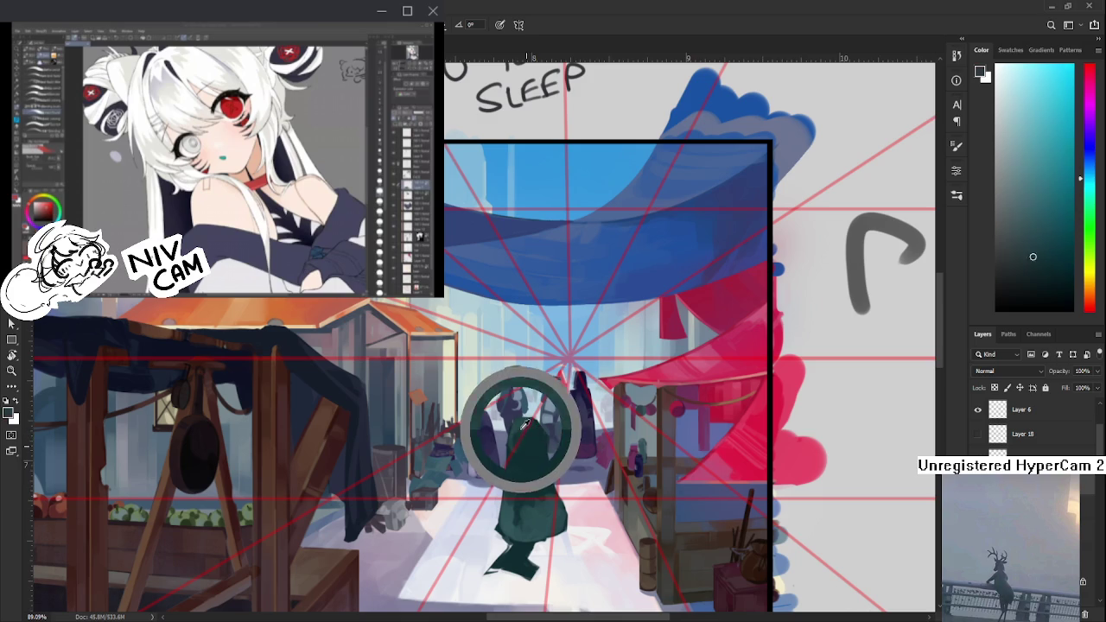
pyautogui.keyDown('alt'); pyautogui.click(517, 429); pyautogui.keyUp('alt')
pyautogui.moveTo(517, 424); pyautogui.dragTo(523, 464)
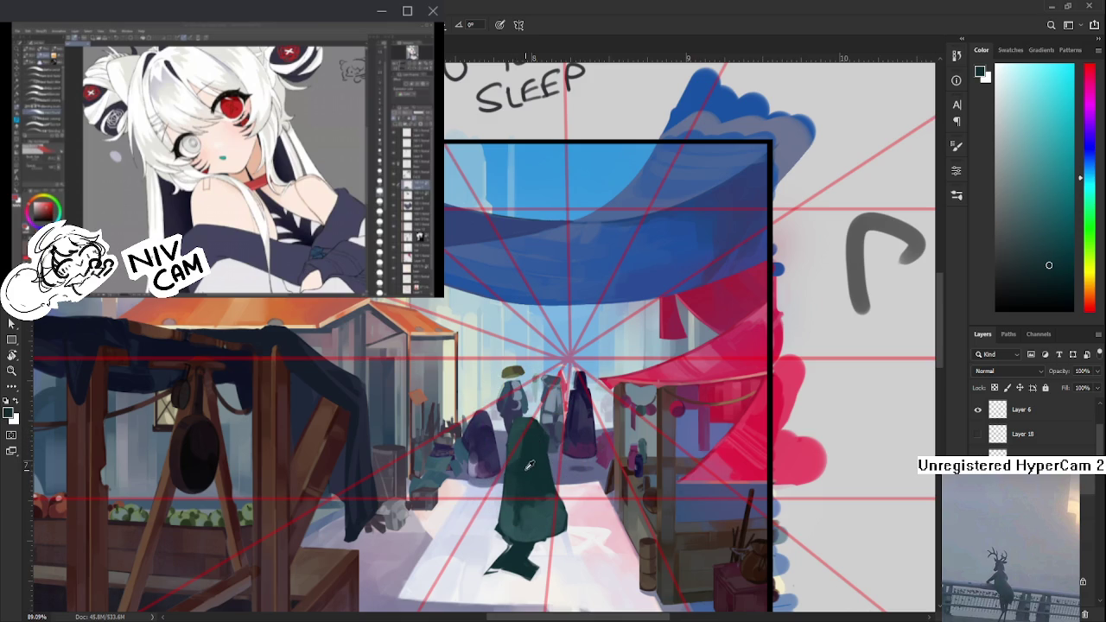
pyautogui.keyDown('alt'); pyautogui.click(522, 434); pyautogui.keyUp('alt')
pyautogui.keyDown('alt'); pyautogui.click(525, 436); pyautogui.keyUp('alt')
pyautogui.moveTo(528, 429); pyautogui.dragTo(572, 504)
pyautogui.scroll(-1, 502, 428)
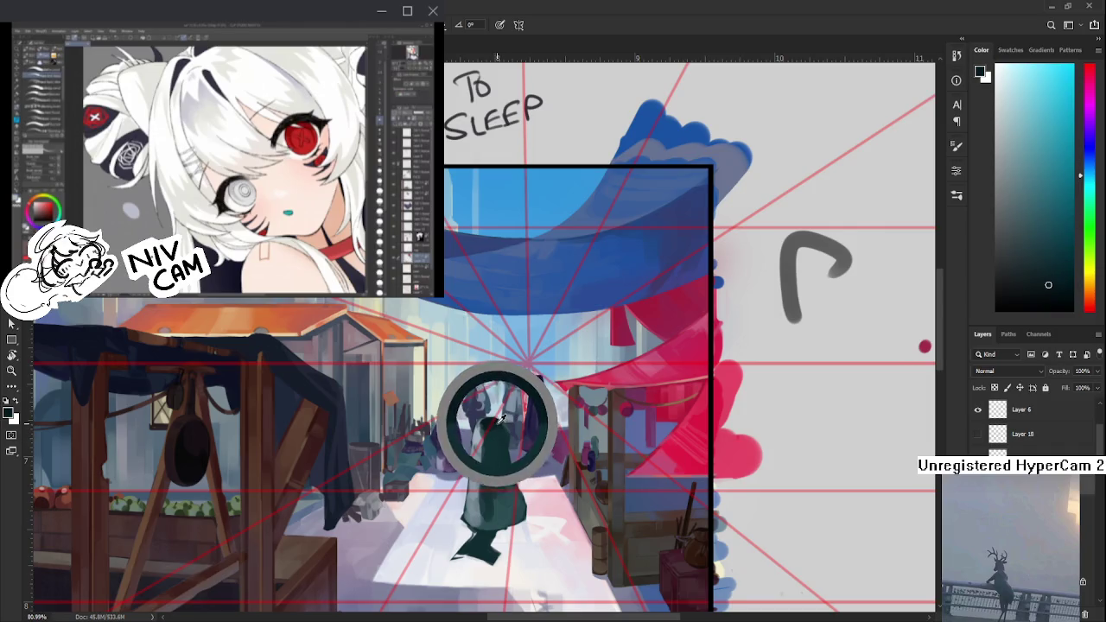
# - Sample the cloaked figure's dark teal as the foreground colour
pyautogui.press('e')
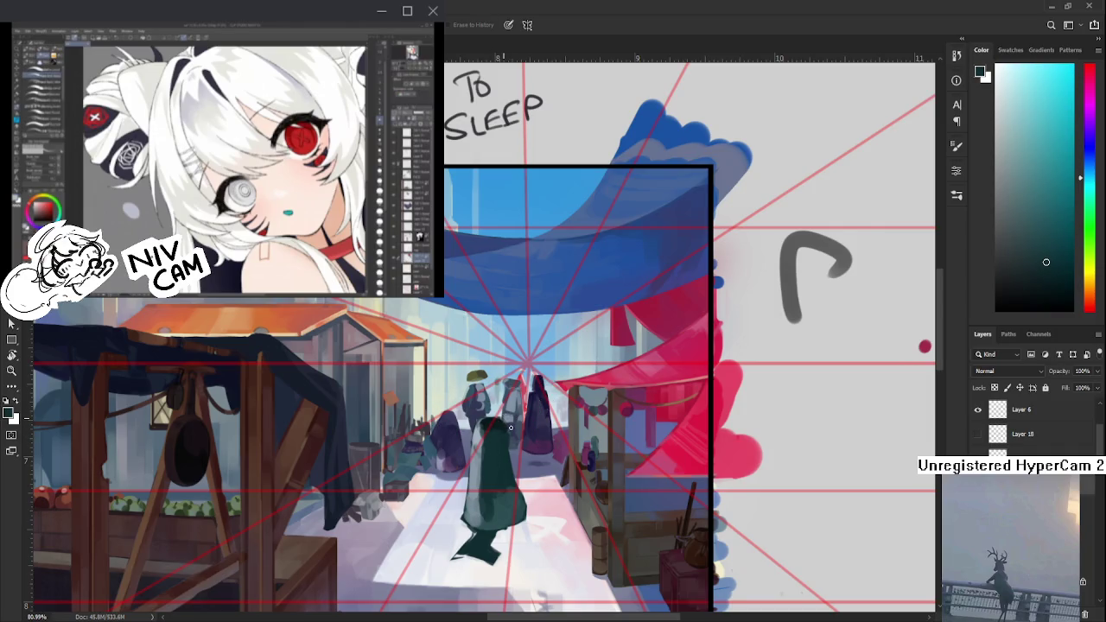
pyautogui.press('b')
pyautogui.keyDown('alt'); pyautogui.click(484, 433); pyautogui.keyUp('alt')
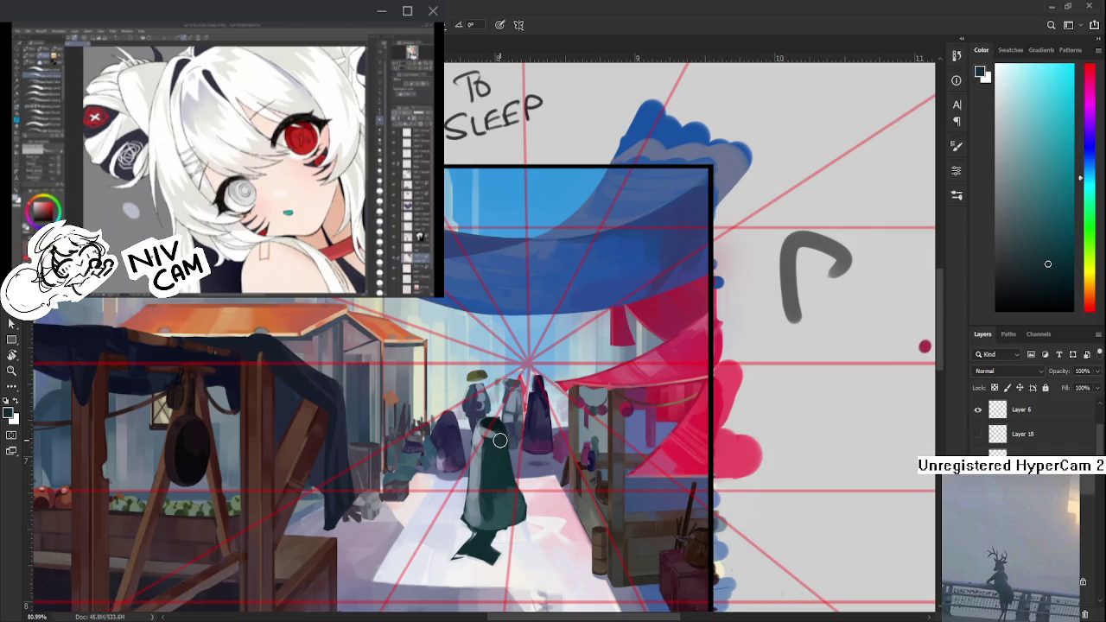
pyautogui.keyDown('alt'); pyautogui.click(481, 431); pyautogui.keyUp('alt')
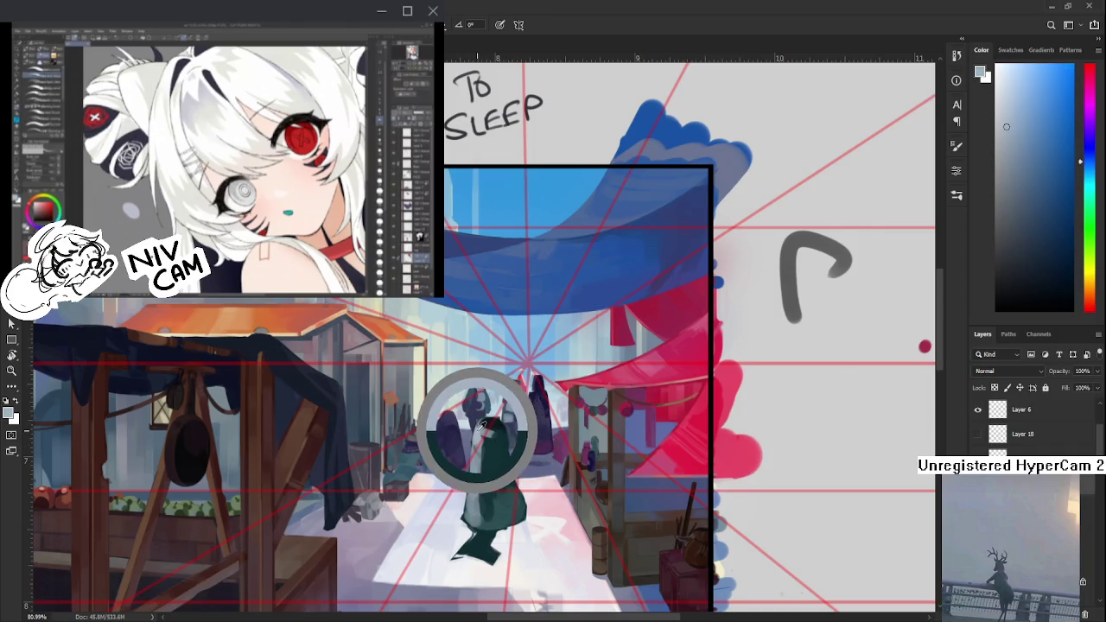
pyautogui.keyDown('alt'); pyautogui.click(501, 476); pyautogui.keyUp('alt')
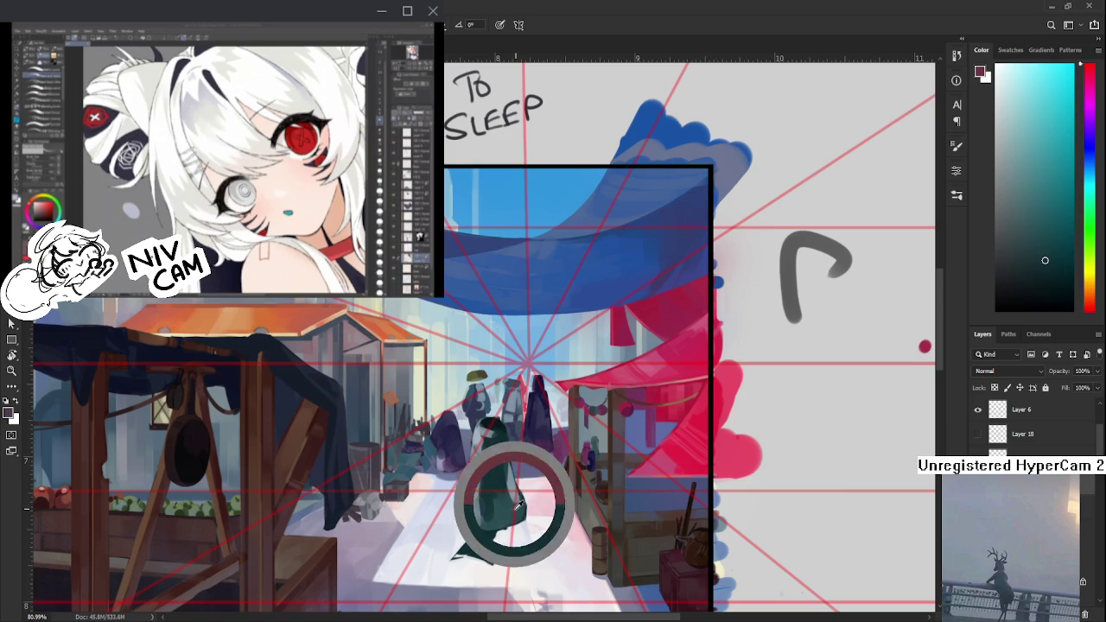
pyautogui.keyDown('alt'); pyautogui.click(512, 485); pyautogui.keyUp('alt')
pyautogui.keyDown('alt'); pyautogui.click(512, 510); pyautogui.keyUp('alt')
pyautogui.keyDown('alt'); pyautogui.click(508, 472); pyautogui.keyUp('alt')
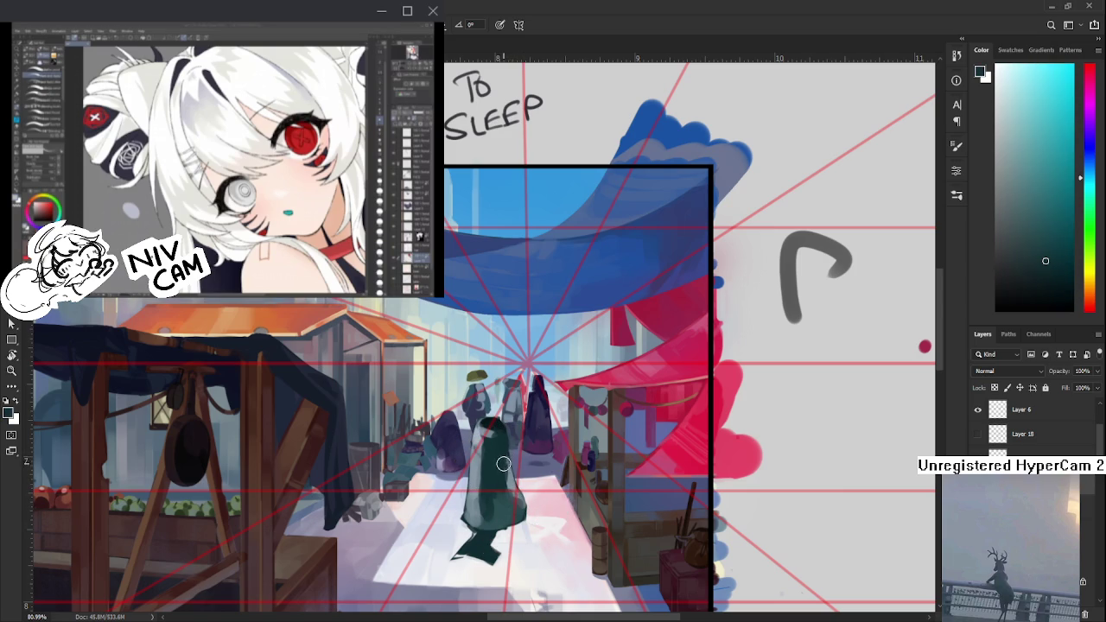
pyautogui.moveTo(503, 465); pyautogui.dragTo(500, 471)
pyautogui.scroll(-2, 499, 471)
# - Zoom out slightly and sample darker and lighter teals from the figure
pyautogui.scroll(-2, 497, 459)
pyautogui.scroll(-2, 493, 445)
pyautogui.scroll(4, 480, 414)
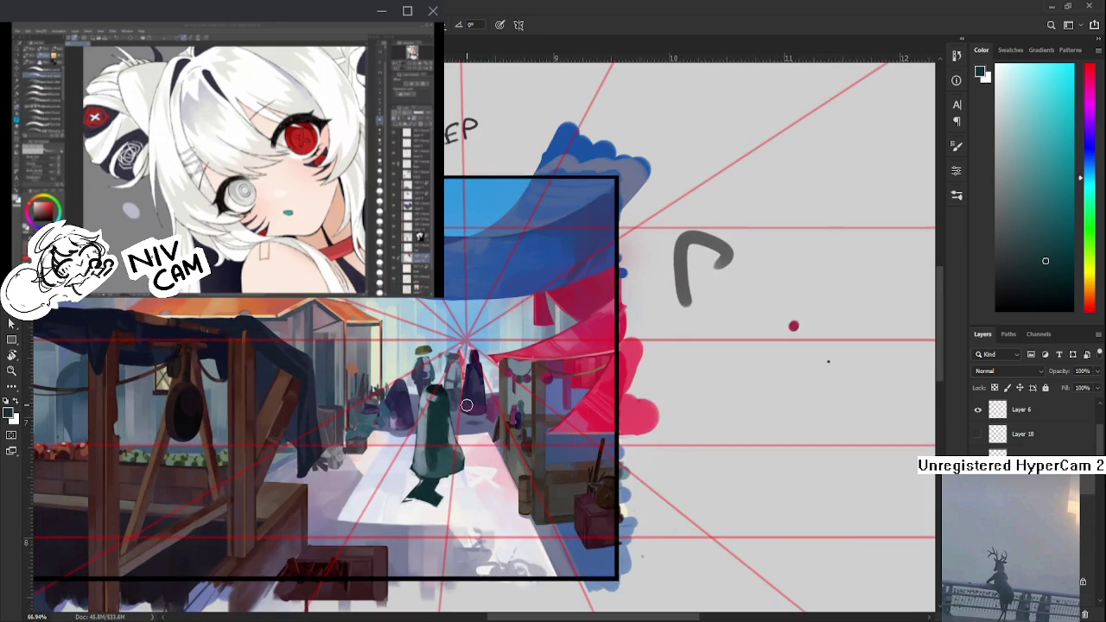
pyautogui.scroll(2, 480, 415)
pyautogui.keyDown('alt'); pyautogui.click(444, 434); pyautogui.keyUp('alt')
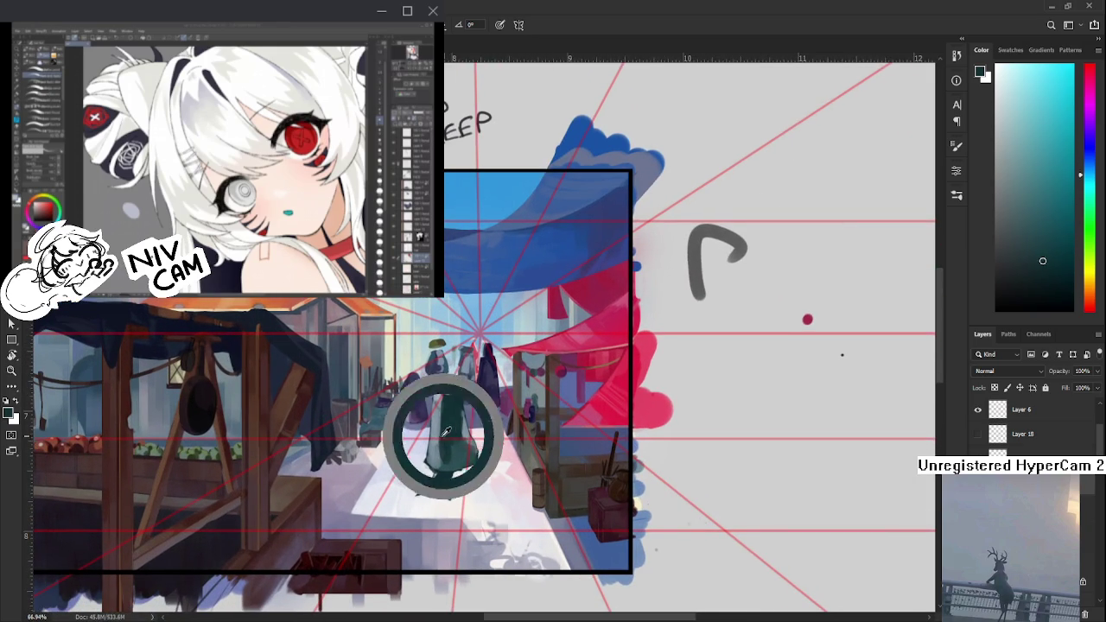
pyautogui.keyDown('alt'); pyautogui.click(440, 478); pyautogui.keyUp('alt')
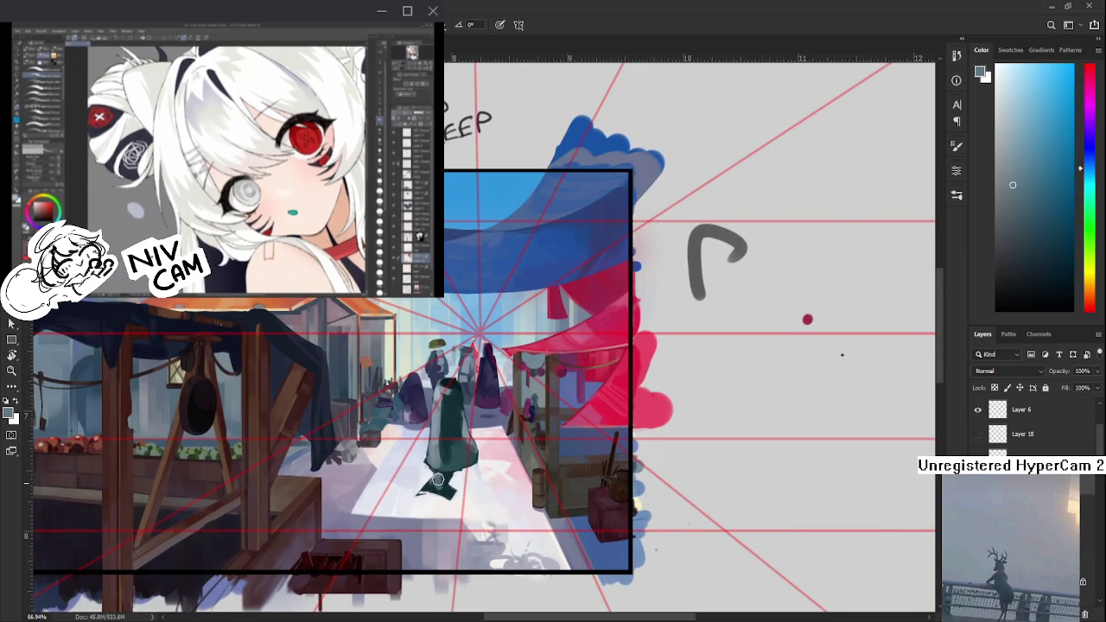
pyautogui.keyDown('alt'); pyautogui.click(438, 478); pyautogui.keyUp('alt')
pyautogui.keyDown('alt'); pyautogui.click(438, 476); pyautogui.keyUp('alt')
pyautogui.keyDown('alt'); pyautogui.click(439, 476); pyautogui.keyUp('alt')
pyautogui.keyDown('alt'); pyautogui.click(439, 474); pyautogui.keyUp('alt')
pyautogui.keyDown('alt'); pyautogui.click(441, 473); pyautogui.keyUp('alt')
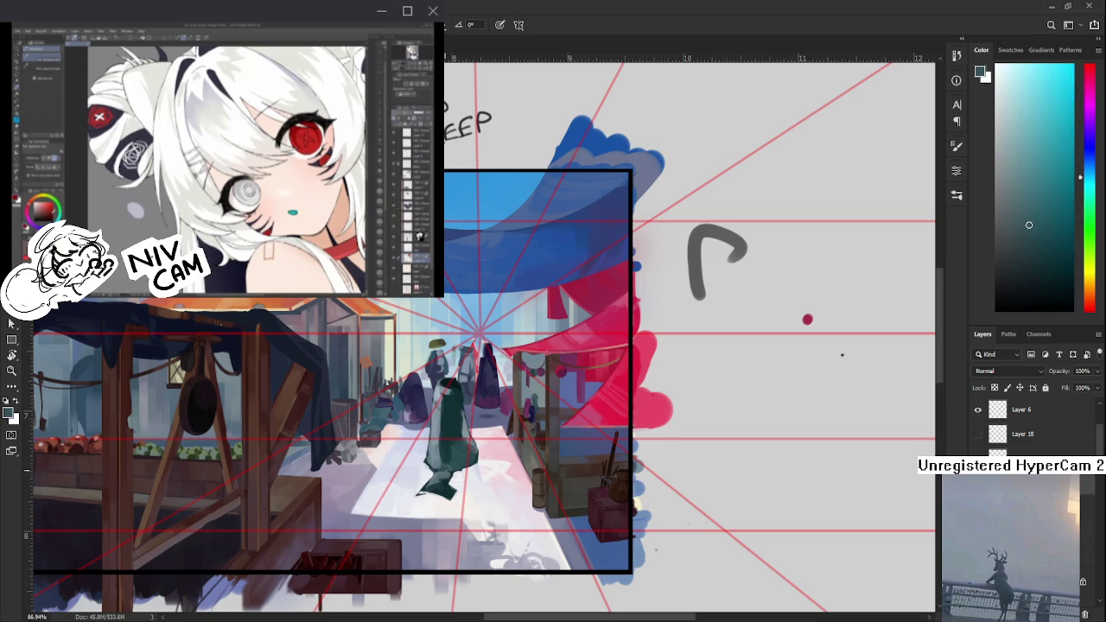
# - Add lighter teal highlights along the cloak's back and hood
pyautogui.keyDown('alt'); pyautogui.click(453, 461); pyautogui.keyUp('alt')
pyautogui.keyDown('alt'); pyautogui.click(436, 468); pyautogui.keyUp('alt')
pyautogui.keyDown('alt'); pyautogui.click(441, 454); pyautogui.keyUp('alt')
pyautogui.keyDown('alt'); pyautogui.click(437, 457); pyautogui.keyUp('alt')
pyautogui.keyDown('alt'); pyautogui.click(435, 457); pyautogui.keyUp('alt')
pyautogui.keyDown('alt'); pyautogui.click(438, 443); pyautogui.keyUp('alt')
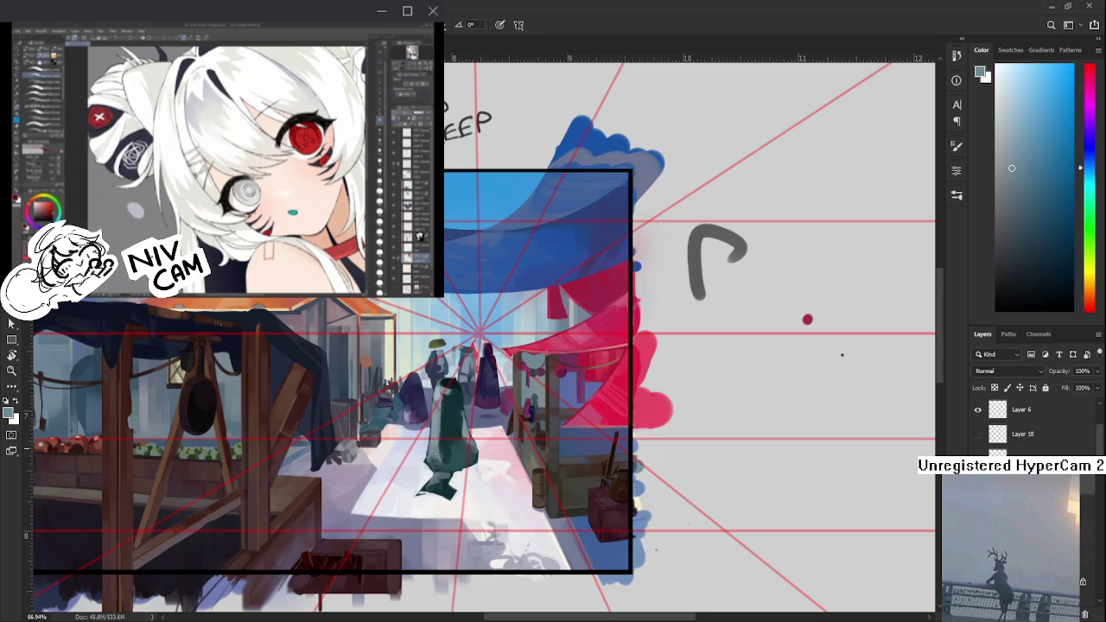
pyautogui.keyDown('alt'); pyautogui.click(428, 457); pyautogui.keyUp('alt')
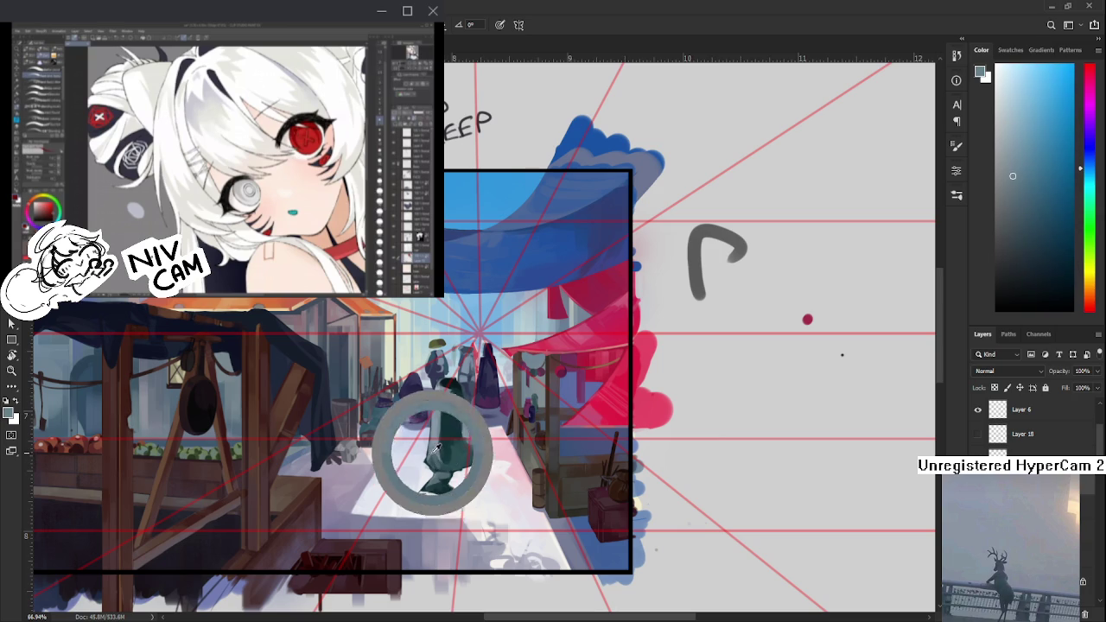
pyautogui.keyDown('alt'); pyautogui.click(432, 457); pyautogui.keyUp('alt')
pyautogui.keyDown('alt'); pyautogui.click(433, 460); pyautogui.keyUp('alt')
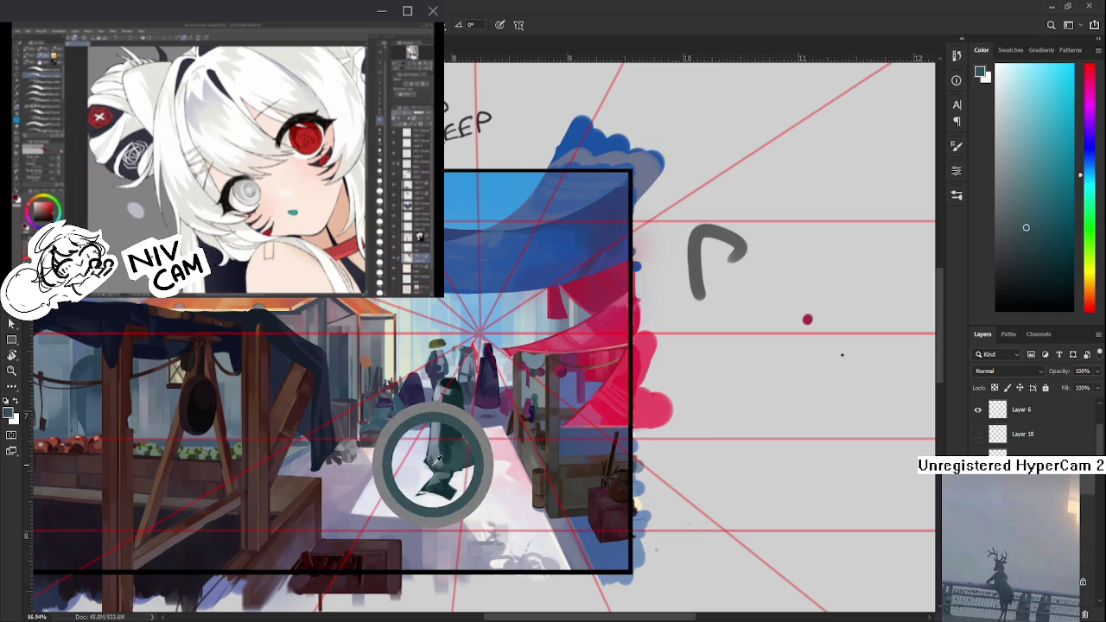
pyautogui.keyDown('alt'); pyautogui.click(433, 450); pyautogui.keyUp('alt')
pyautogui.keyDown('alt'); pyautogui.click(440, 450); pyautogui.keyUp('alt')
pyautogui.keyDown('alt'); pyautogui.click(440, 448); pyautogui.keyUp('alt')
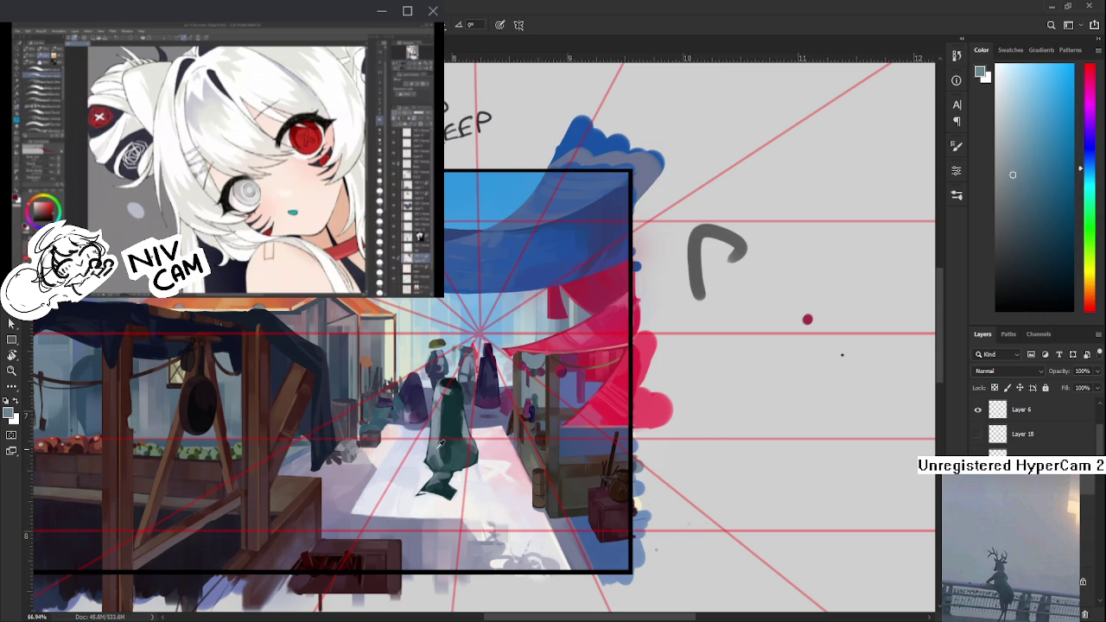
# - Layer alternating dark and light teal shading down to the flared hem
pyautogui.keyDown('alt'); pyautogui.click(440, 446); pyautogui.keyUp('alt')
pyautogui.keyDown('alt'); pyautogui.click(443, 477); pyautogui.keyUp('alt')
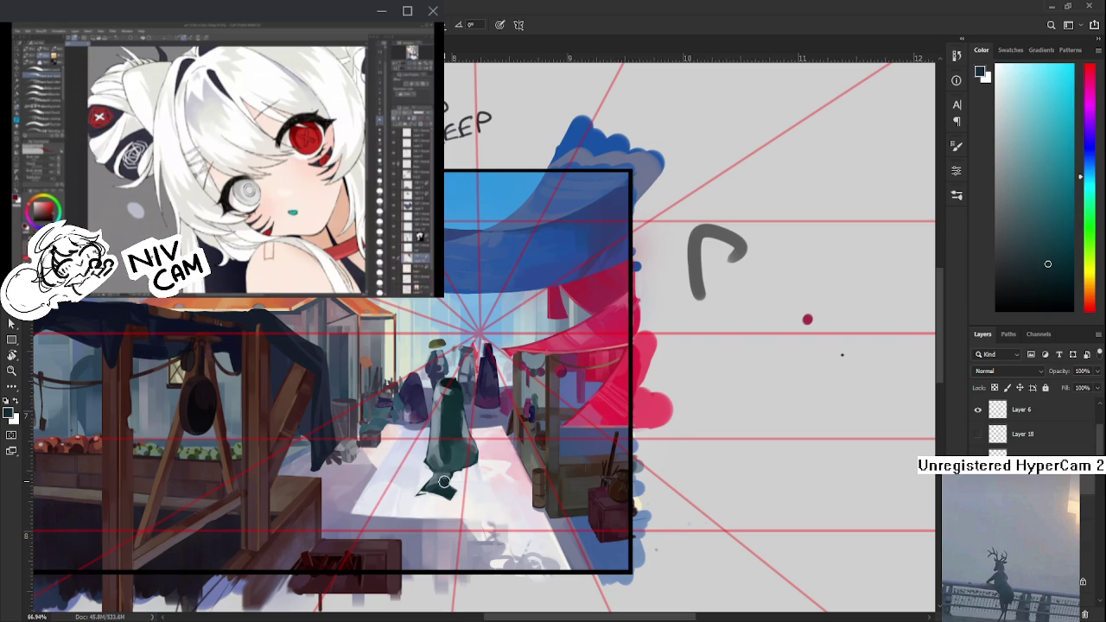
pyautogui.keyDown('alt'); pyautogui.click(443, 476); pyautogui.keyUp('alt')
pyautogui.keyDown('alt'); pyautogui.click(439, 489); pyautogui.keyUp('alt')
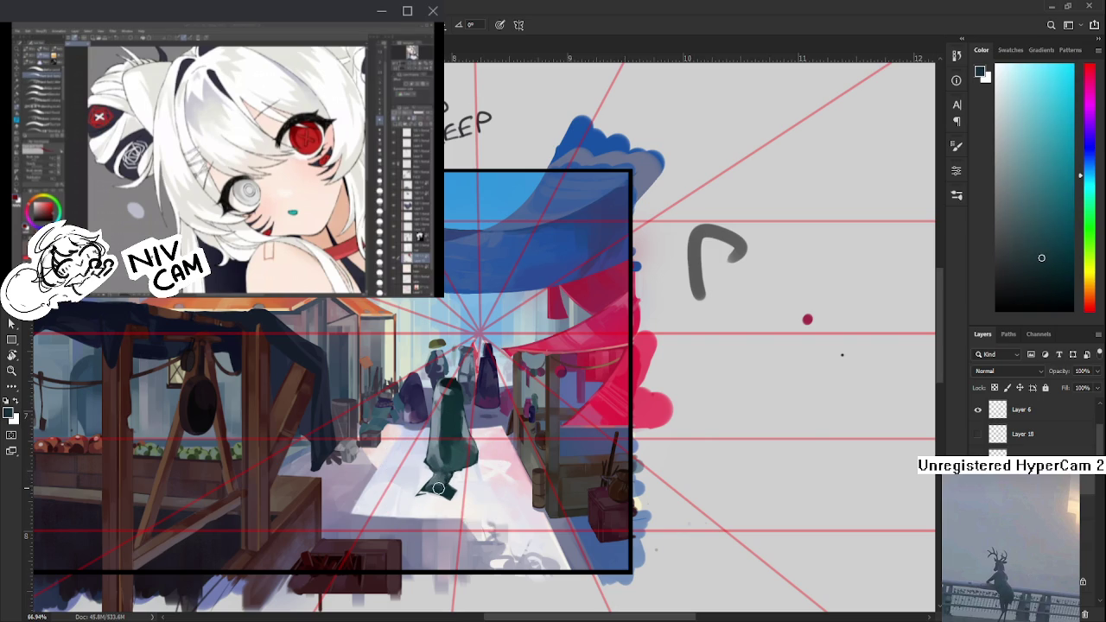
pyautogui.keyDown('alt'); pyautogui.click(436, 487); pyautogui.keyUp('alt')
pyautogui.keyDown('alt'); pyautogui.click(445, 488); pyautogui.keyUp('alt')
pyautogui.keyDown('alt'); pyautogui.click(437, 485); pyautogui.keyUp('alt')
pyautogui.keyDown('alt'); pyautogui.click(443, 488); pyautogui.keyUp('alt')
pyautogui.keyDown('alt'); pyautogui.click(443, 481); pyautogui.keyUp('alt')
pyautogui.scroll(-2, 472, 431)
# - Zoom in to about 234% and erase the dark edge at the figure's lower left
pyautogui.scroll(-2, 472, 431)
pyautogui.scroll(2, 502, 406)
pyautogui.scroll(3, 533, 373)
pyautogui.scroll(2, 533, 374)
pyautogui.scroll(1, 554, 415)
pyautogui.scroll(2, 467, 432)
pyautogui.press('e')
pyautogui.moveTo(402, 510)
pyautogui.mouseDown()
pyautogui.moveTo(415, 489)
pyautogui.moveTo(388, 460)
pyautogui.mouseUp()
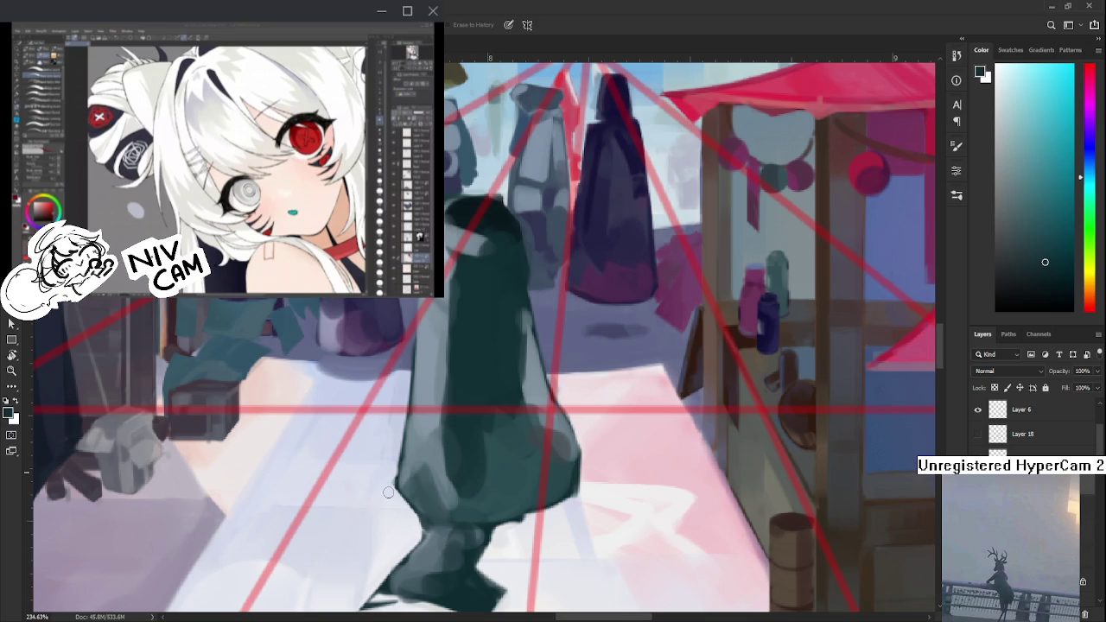
# - Erase the thin dark spike along the figure's hem, then zoom back out
pyautogui.moveTo(389, 488); pyautogui.dragTo(439, 415)
pyautogui.moveTo(392, 487)
pyautogui.mouseDown()
pyautogui.moveTo(400, 477)
pyautogui.moveTo(452, 487)
pyautogui.moveTo(502, 513)
pyautogui.mouseUp()
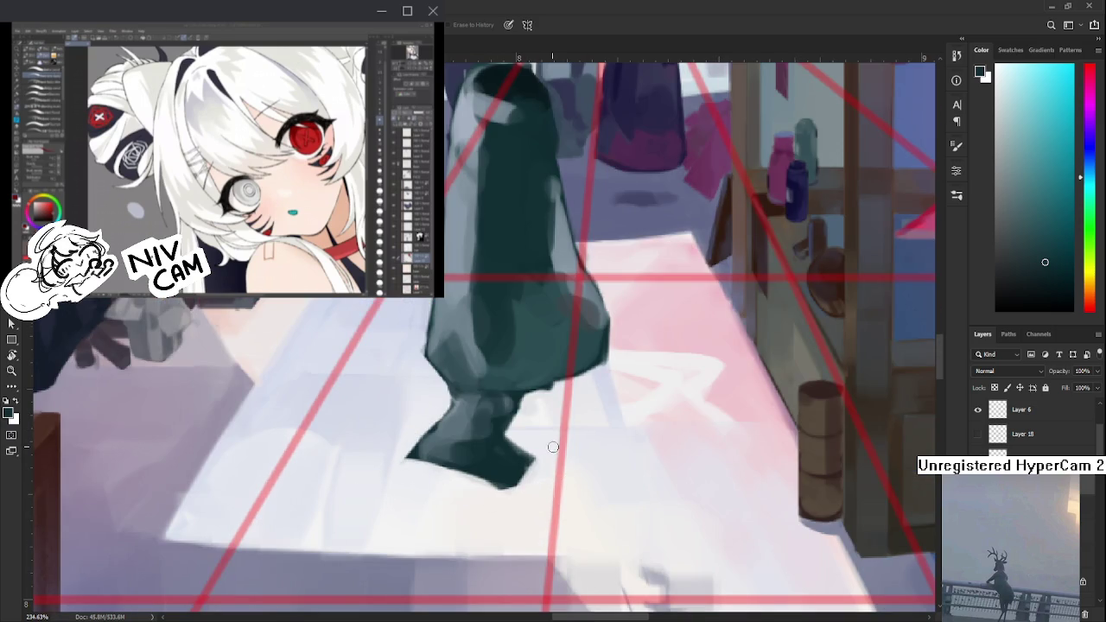
pyautogui.moveTo(541, 456)
pyautogui.mouseDown()
pyautogui.moveTo(474, 490)
pyautogui.moveTo(500, 462)
pyautogui.moveTo(561, 437)
pyautogui.moveTo(478, 451)
pyautogui.mouseUp()
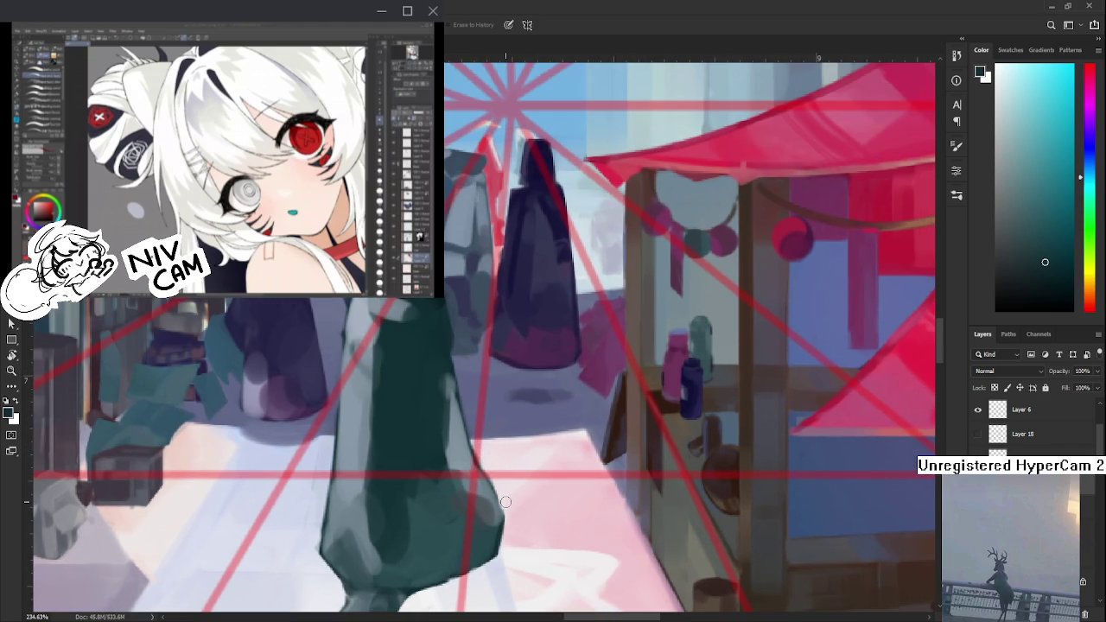
pyautogui.scroll(-3, 510, 326)
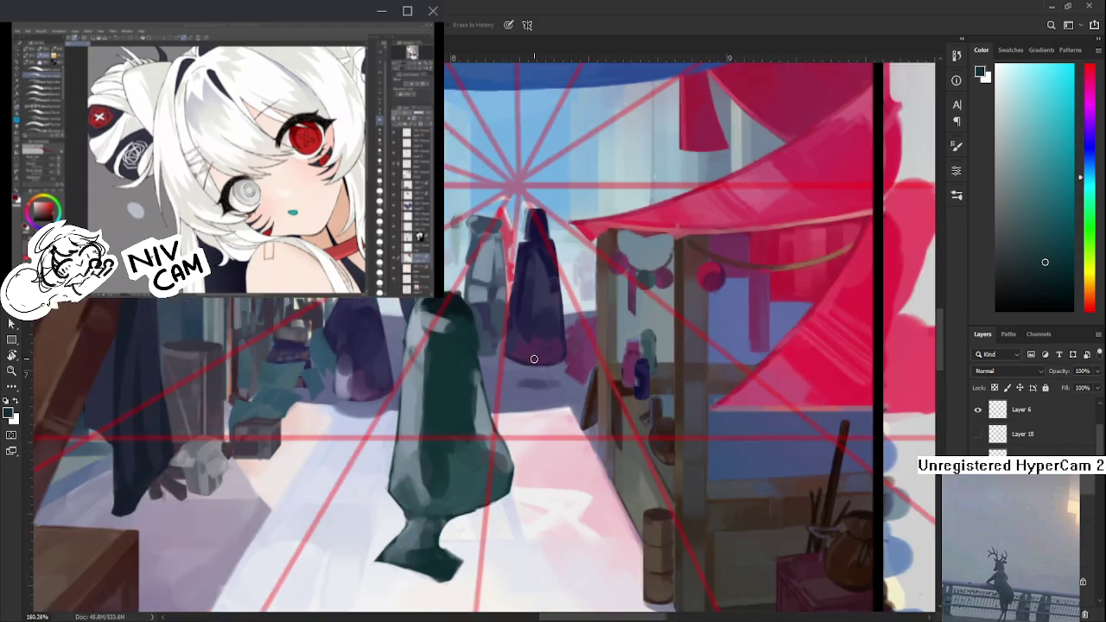
pyautogui.scroll(-2, 510, 326)
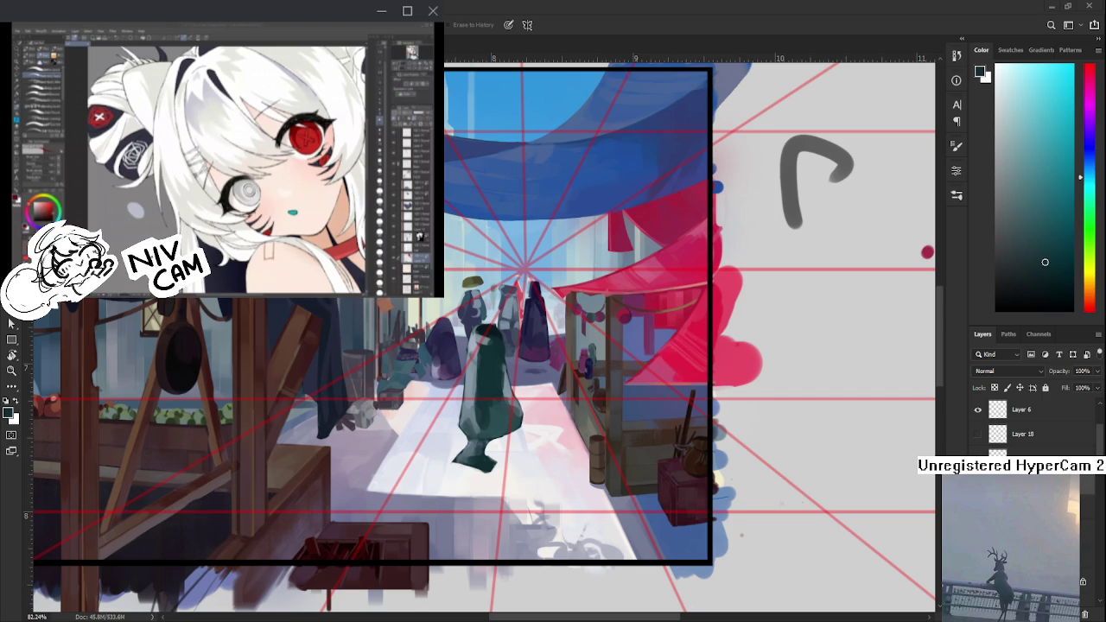
# - At about 100% zoom, sample dark teal and paint a deeper shadow along the figure's right side
pyautogui.scroll(1, 537, 375)
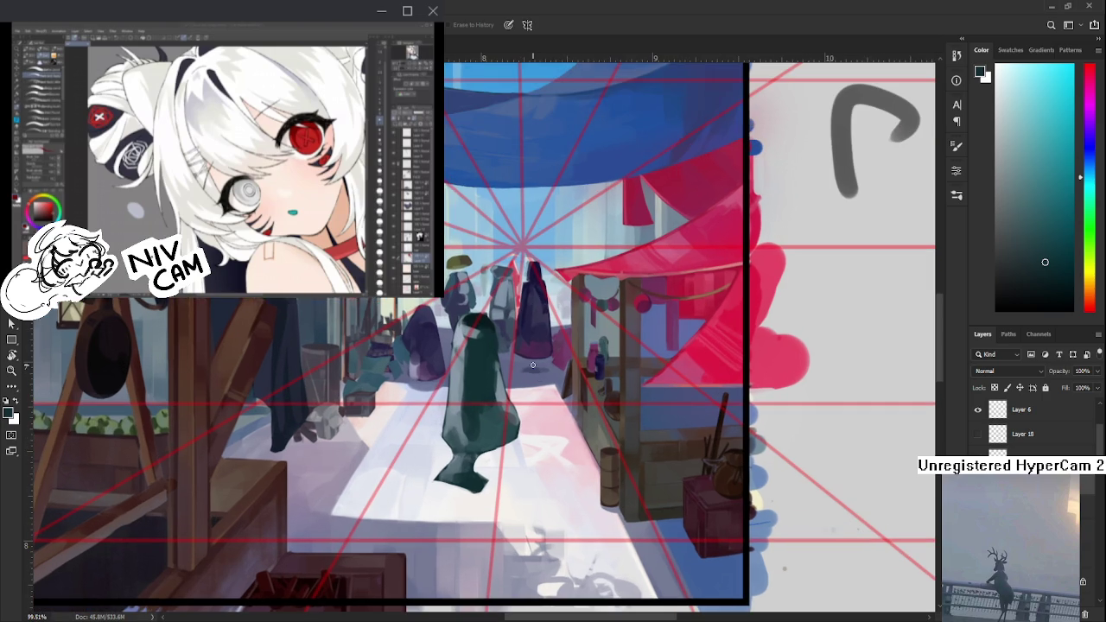
pyautogui.keyDown('alt'); pyautogui.click(485, 407); pyautogui.keyUp('alt')
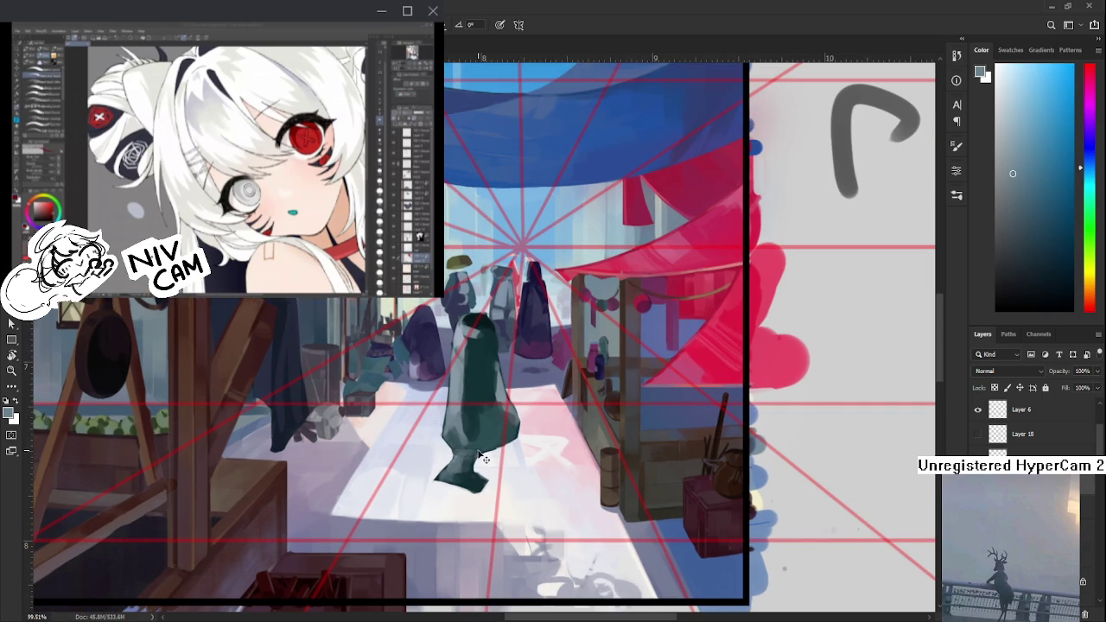
pyautogui.keyDown('alt'); pyautogui.moveTo(486, 445); pyautogui.dragTo(480, 467); pyautogui.keyUp('alt')
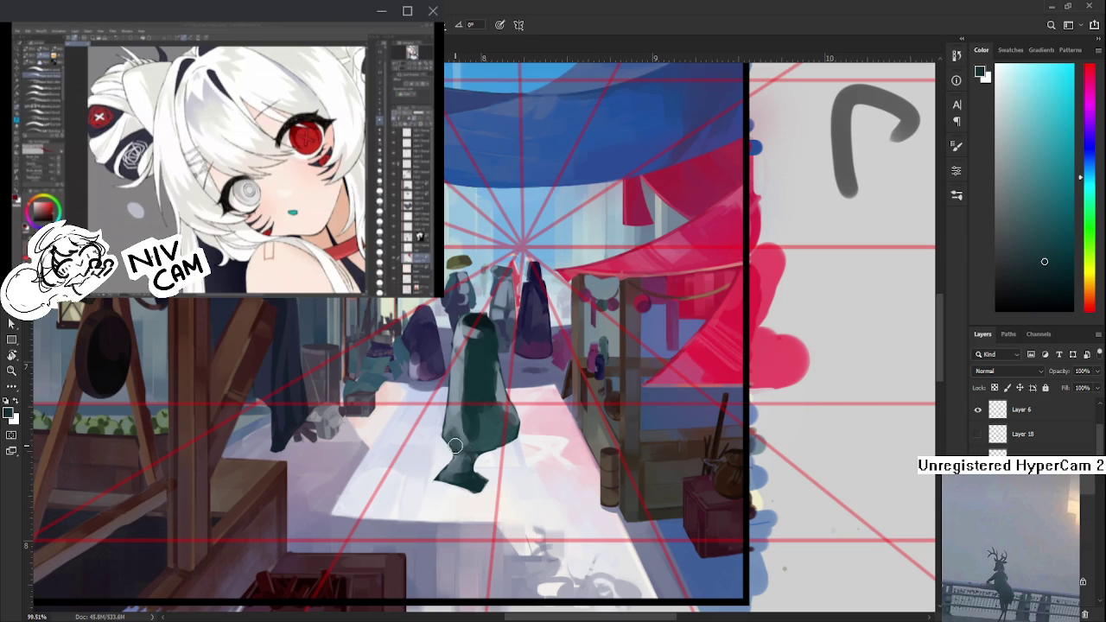
pyautogui.keyDown('alt'); pyautogui.click(459, 445); pyautogui.keyUp('alt')
pyautogui.keyDown('alt'); pyautogui.click(498, 441); pyautogui.keyUp('alt')
pyautogui.keyDown('alt'); pyautogui.click(504, 439); pyautogui.keyUp('alt')
pyautogui.keyDown('alt'); pyautogui.click(496, 443); pyautogui.keyUp('alt')
pyautogui.moveTo(496, 442); pyautogui.dragTo(520, 436)
pyautogui.scroll(-5, 575, 404)
pyautogui.scroll(3, 550, 396)
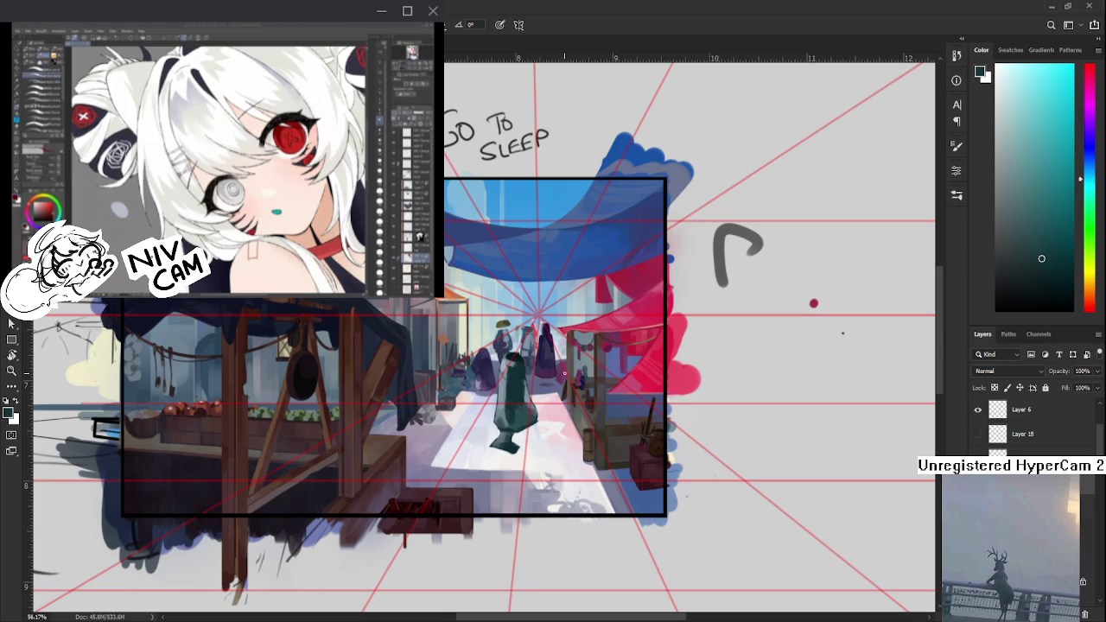
# - Alternate between light blue-grey highlights and dark teal sampled from the figure to shade it
pyautogui.moveTo(531, 353); pyautogui.dragTo(441, 391)
pyautogui.click(424, 404)
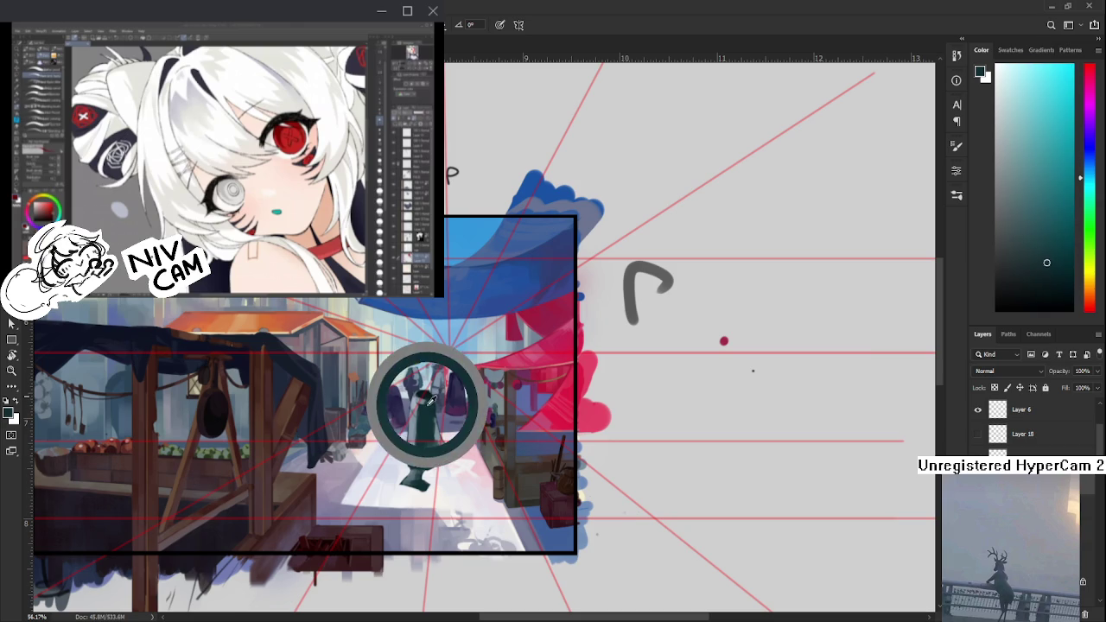
pyautogui.click(420, 405)
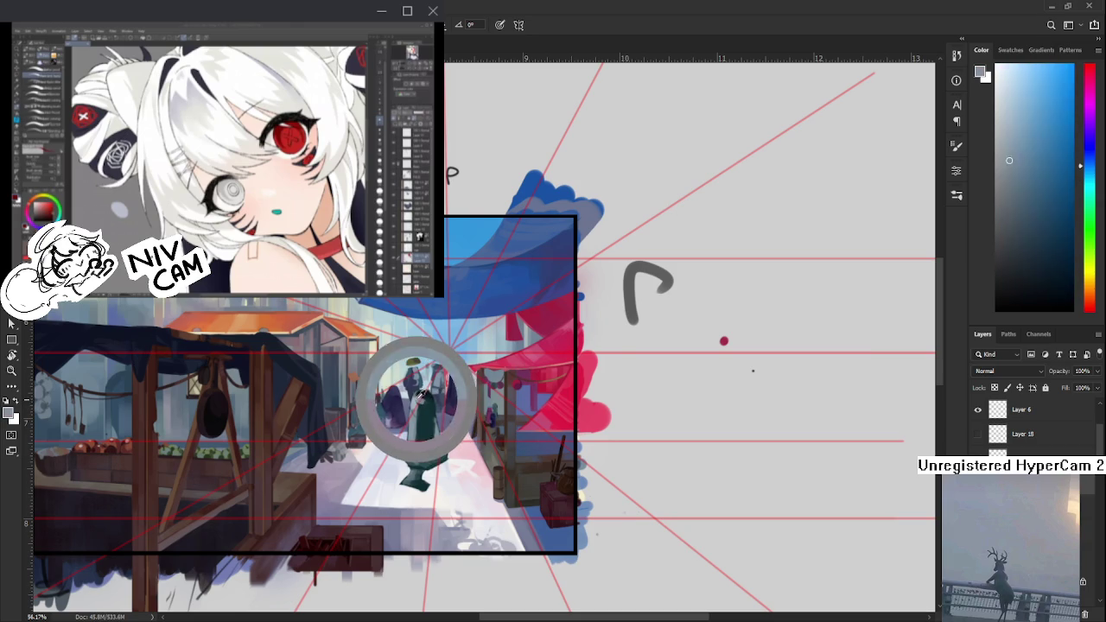
pyautogui.moveTo(422, 398); pyautogui.dragTo(425, 406)
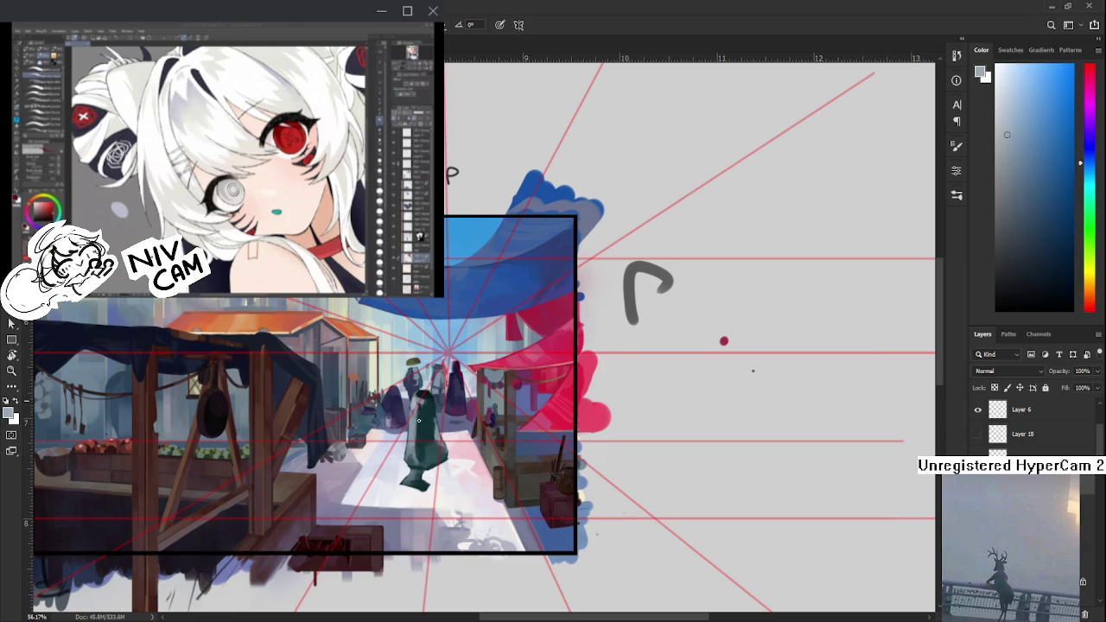
pyautogui.click(421, 434)
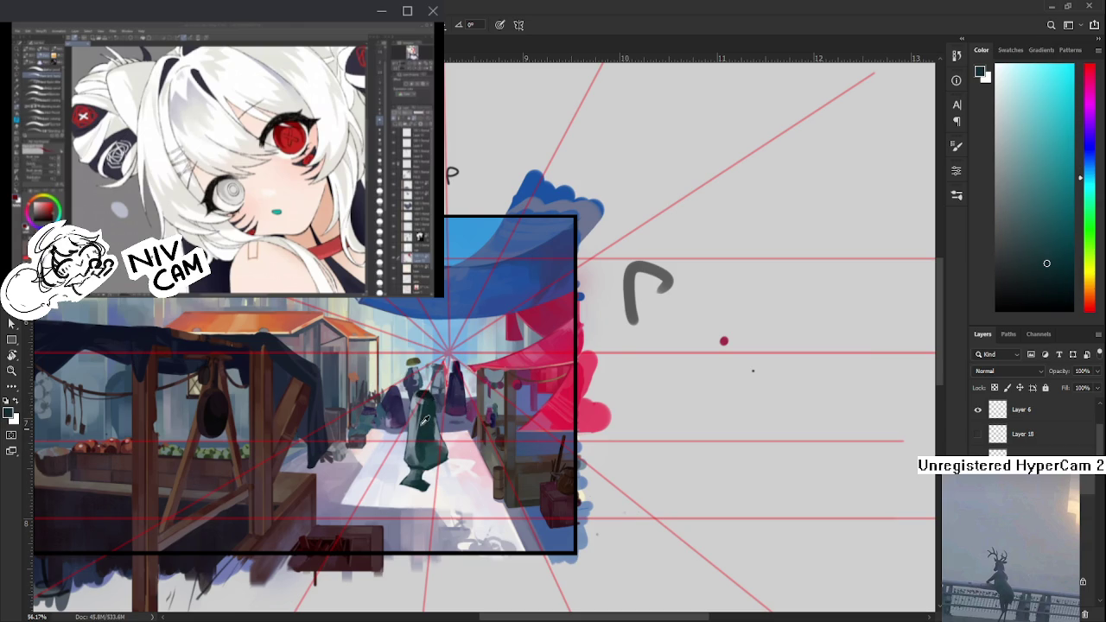
pyautogui.click(425, 396)
pyautogui.click(420, 422)
pyautogui.click(406, 425)
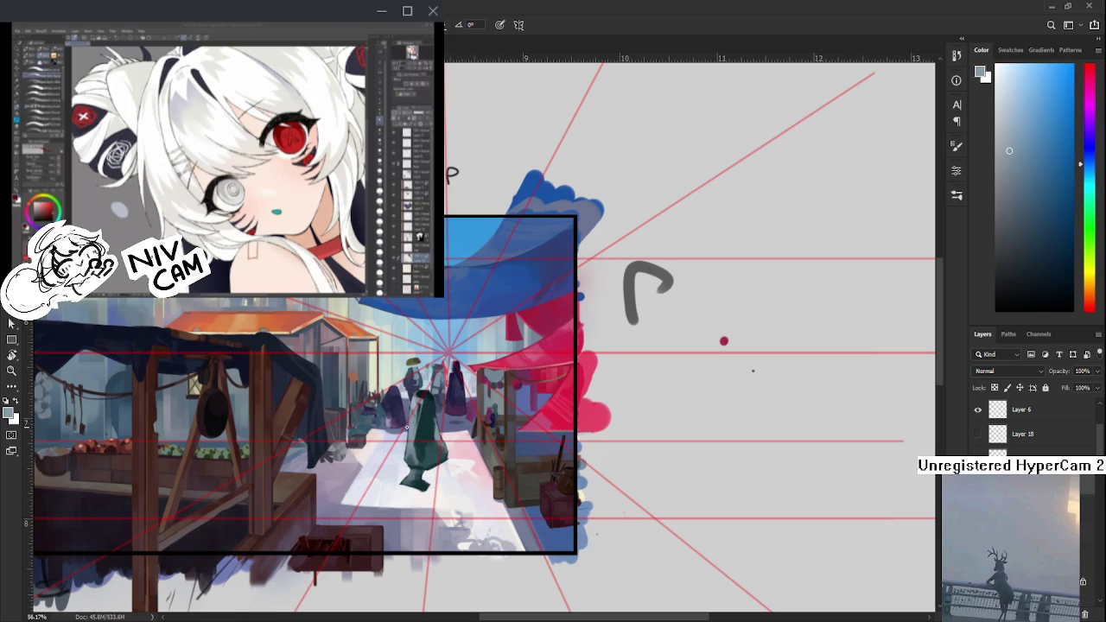
pyautogui.click(420, 433)
pyautogui.click(419, 434)
pyautogui.click(425, 427)
pyautogui.click(419, 443)
pyautogui.click(419, 444)
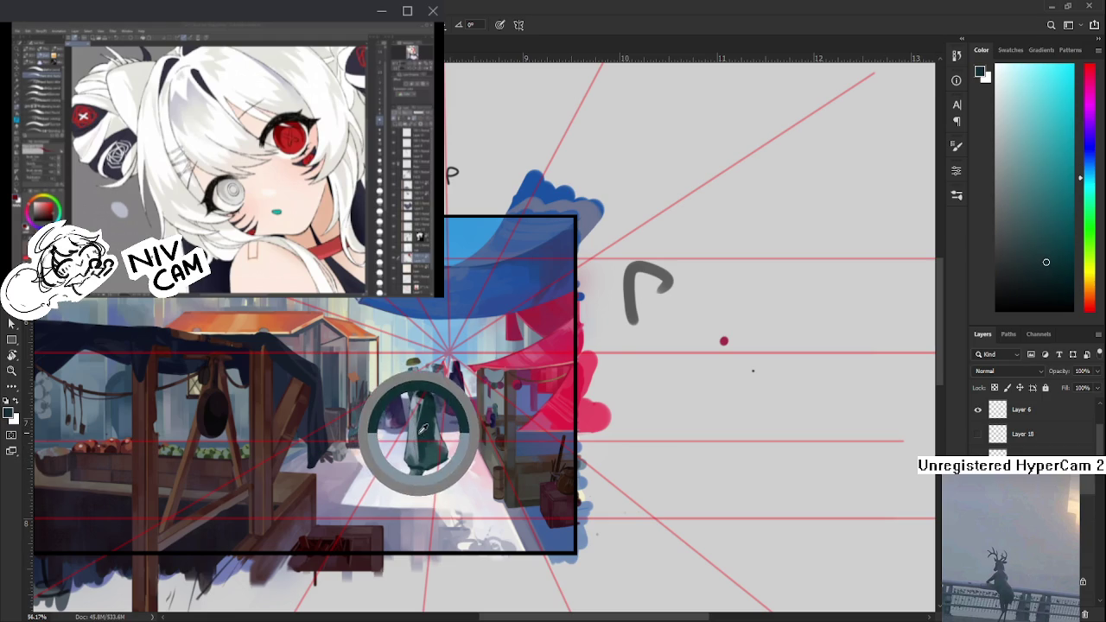
pyautogui.click(419, 428)
pyautogui.click(419, 432)
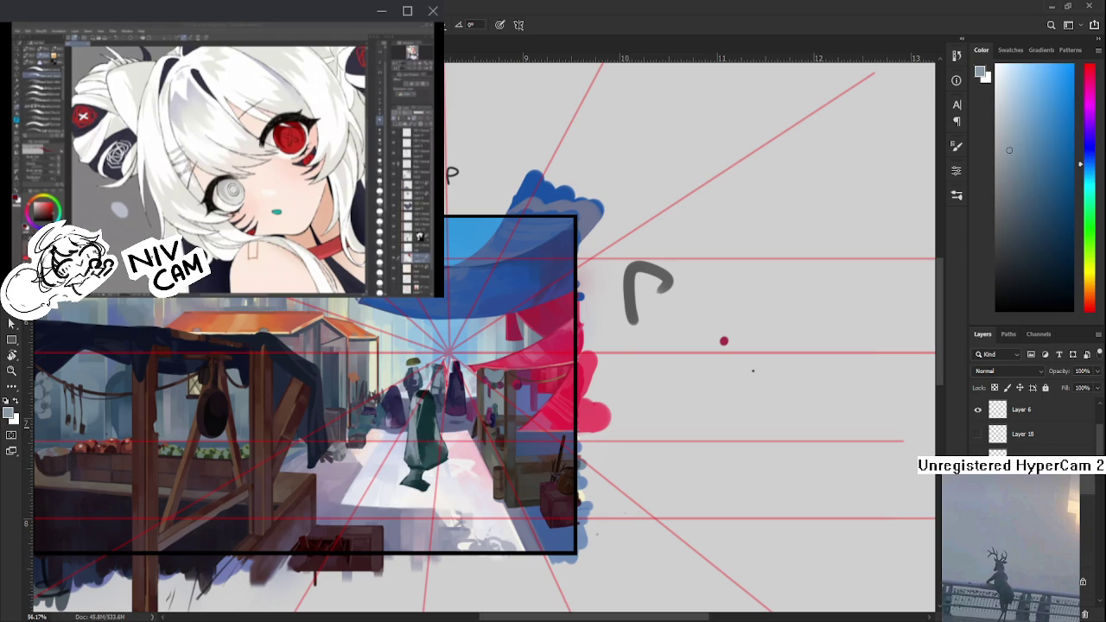
# - Shade the figure's lower body with darker teal and bluish-grey tones sampled from it
pyautogui.click(426, 462)
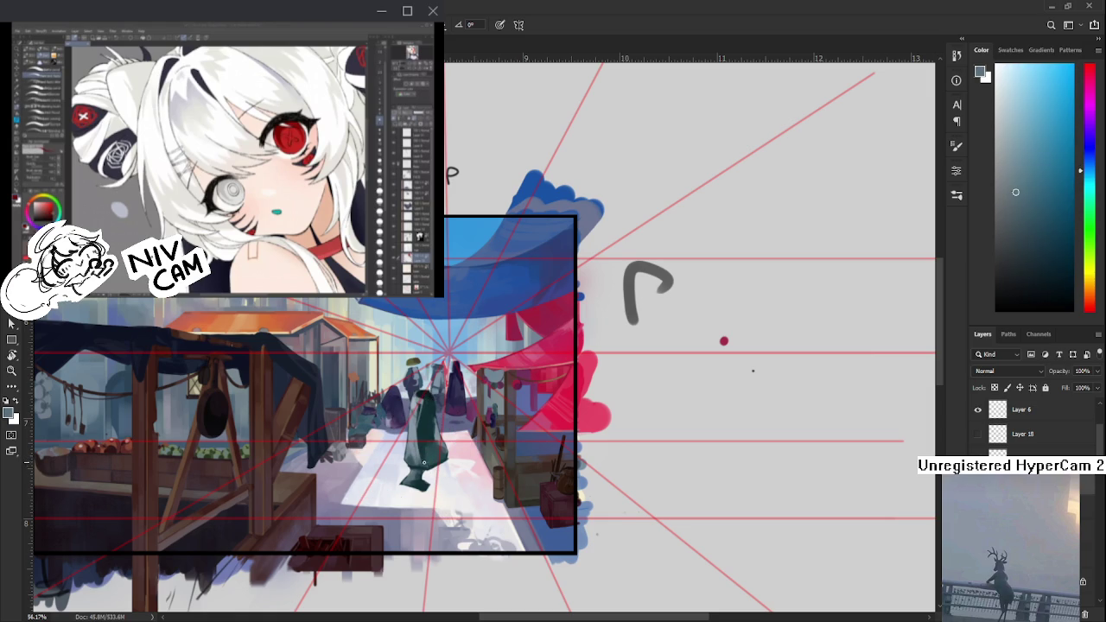
pyautogui.click(421, 444)
pyautogui.click(415, 425)
pyautogui.click(411, 429)
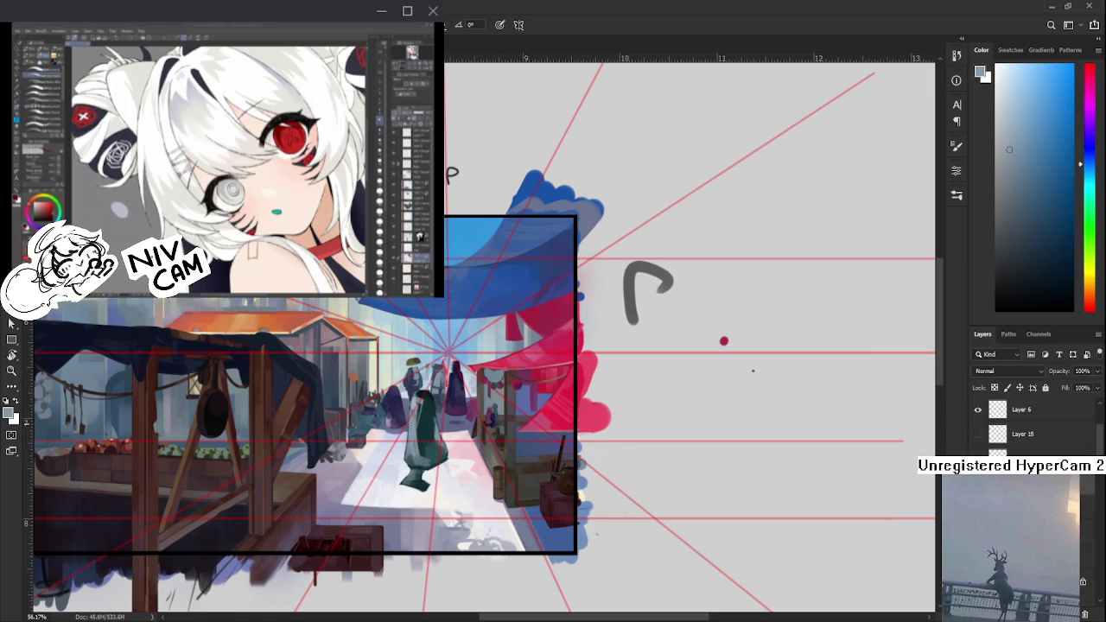
pyautogui.click(431, 456)
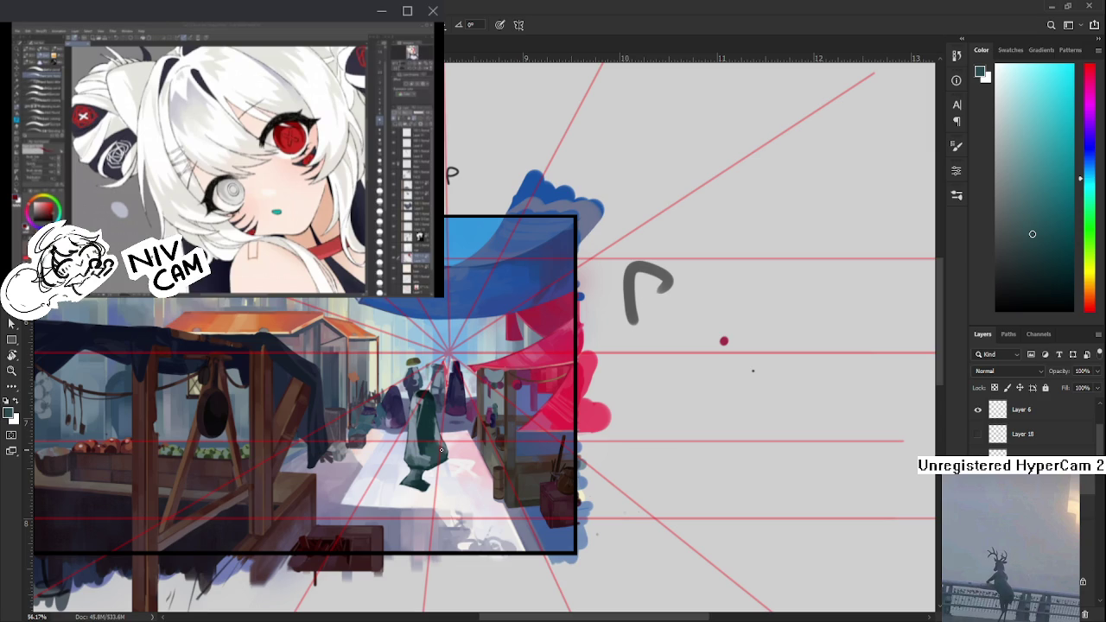
pyautogui.click(427, 454)
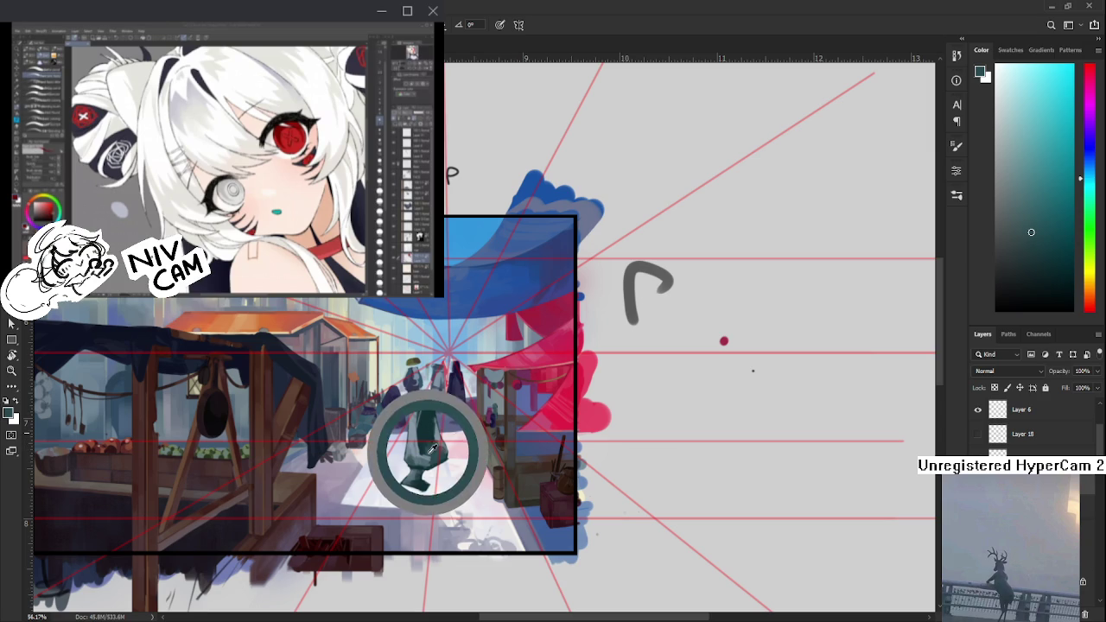
pyautogui.click(437, 449)
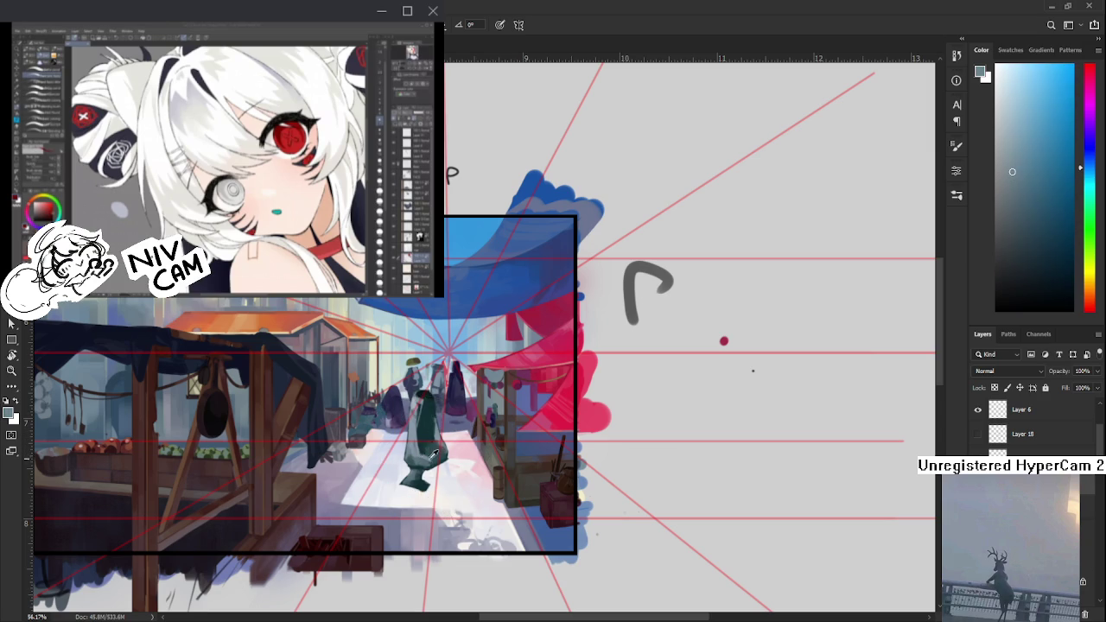
pyautogui.click(432, 448)
pyautogui.click(433, 446)
pyautogui.click(422, 451)
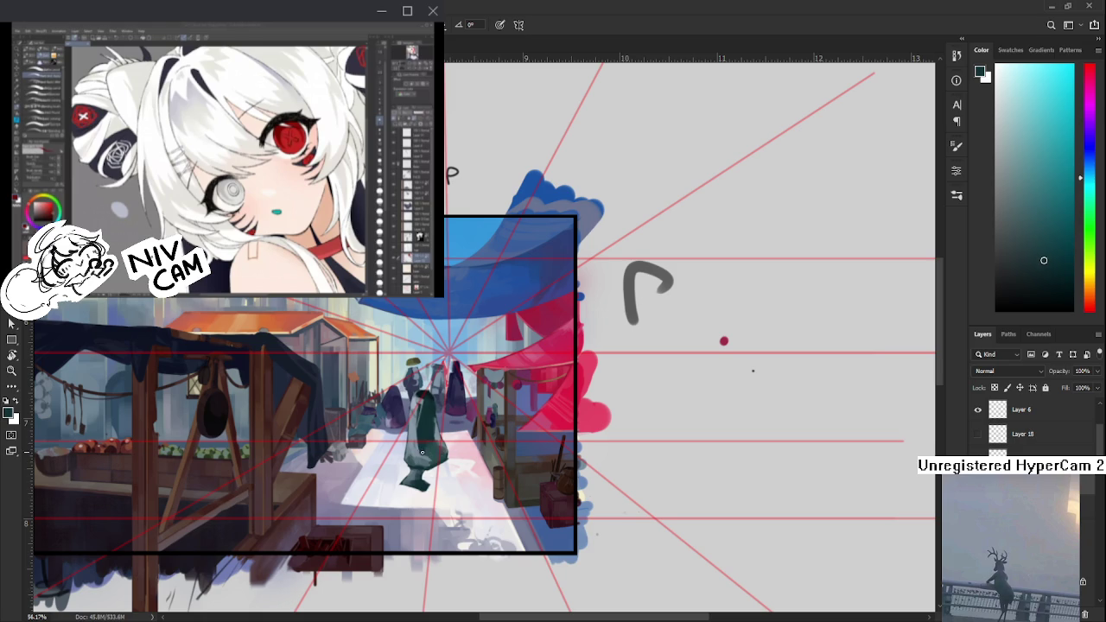
pyautogui.click(425, 456)
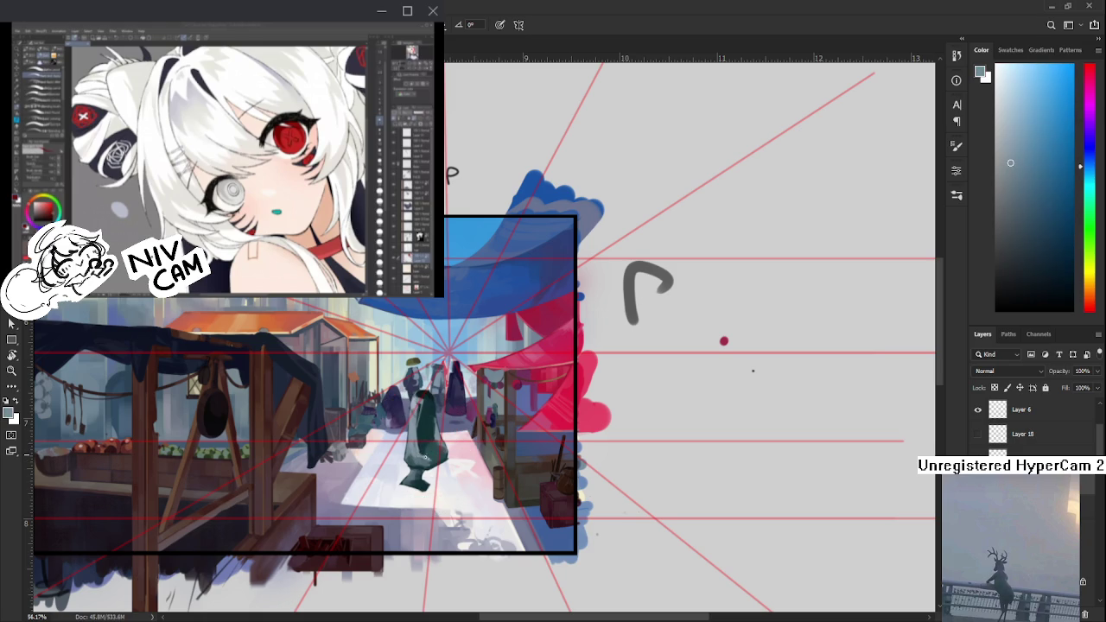
pyautogui.click(416, 436)
pyautogui.click(416, 435)
pyautogui.click(421, 435)
# - Add final light blue-grey and dark teal touches to the figure, then pan the canvas up
pyautogui.click(419, 431)
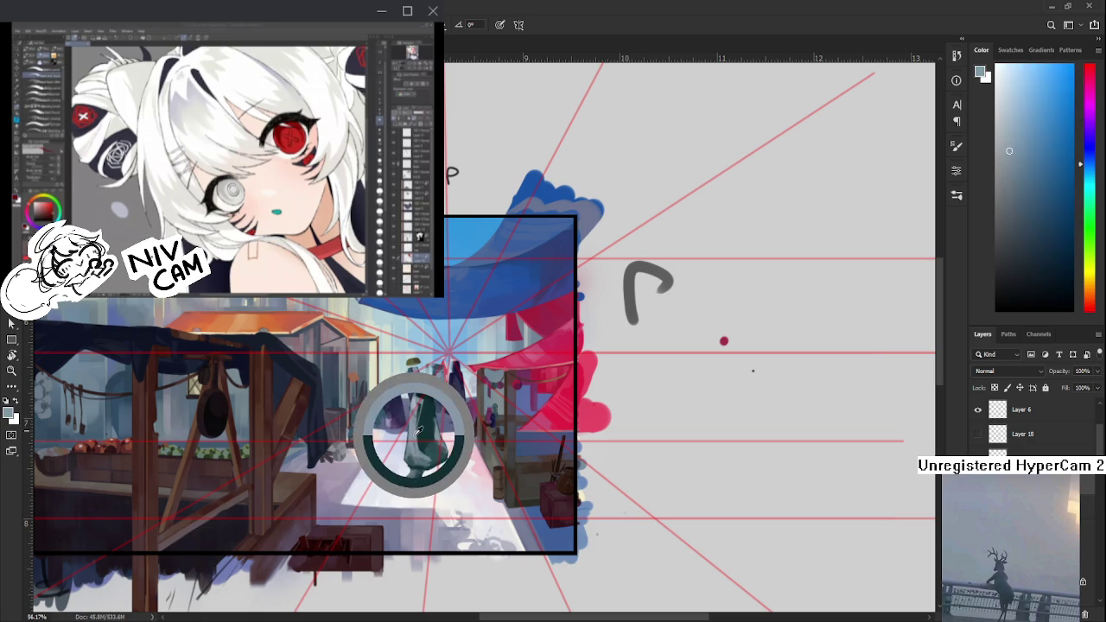
pyautogui.click(435, 419)
pyautogui.click(424, 406)
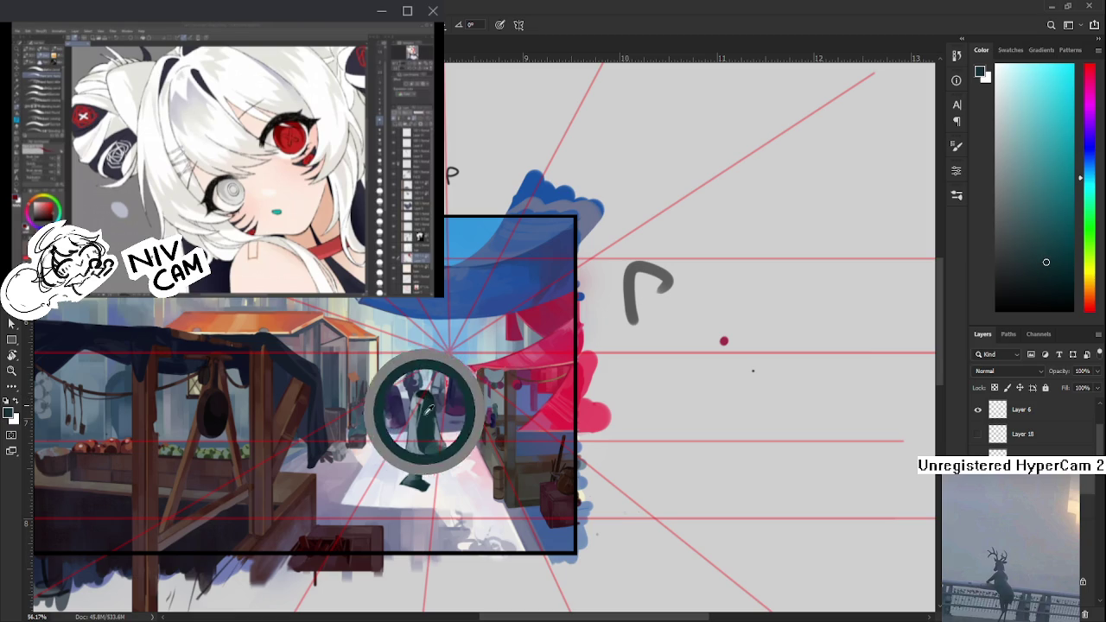
pyautogui.click(421, 428)
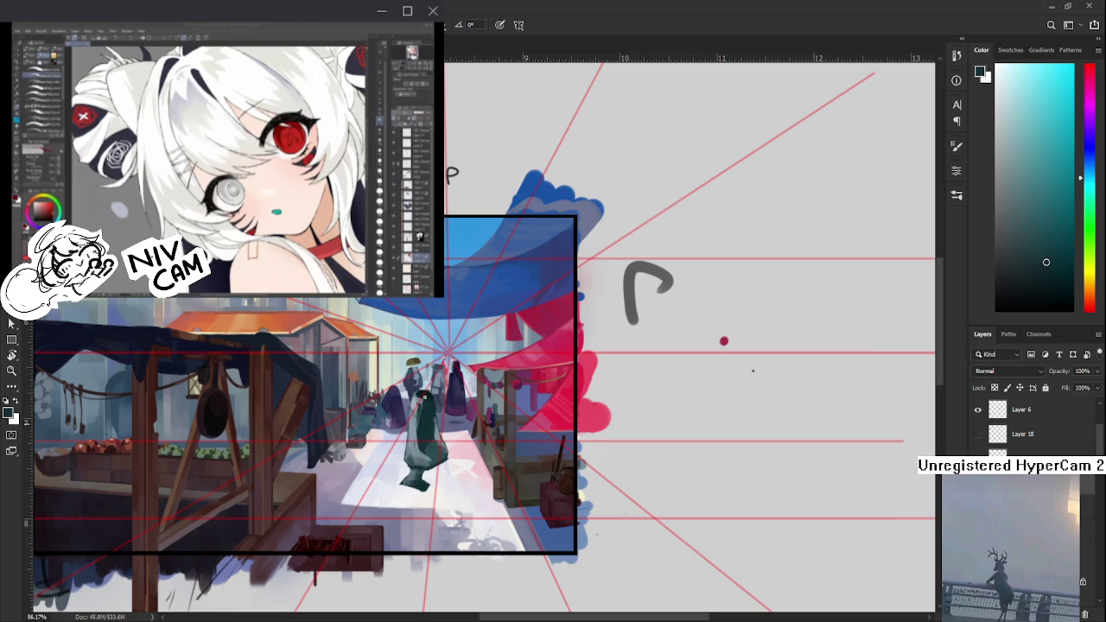
pyautogui.click(416, 418)
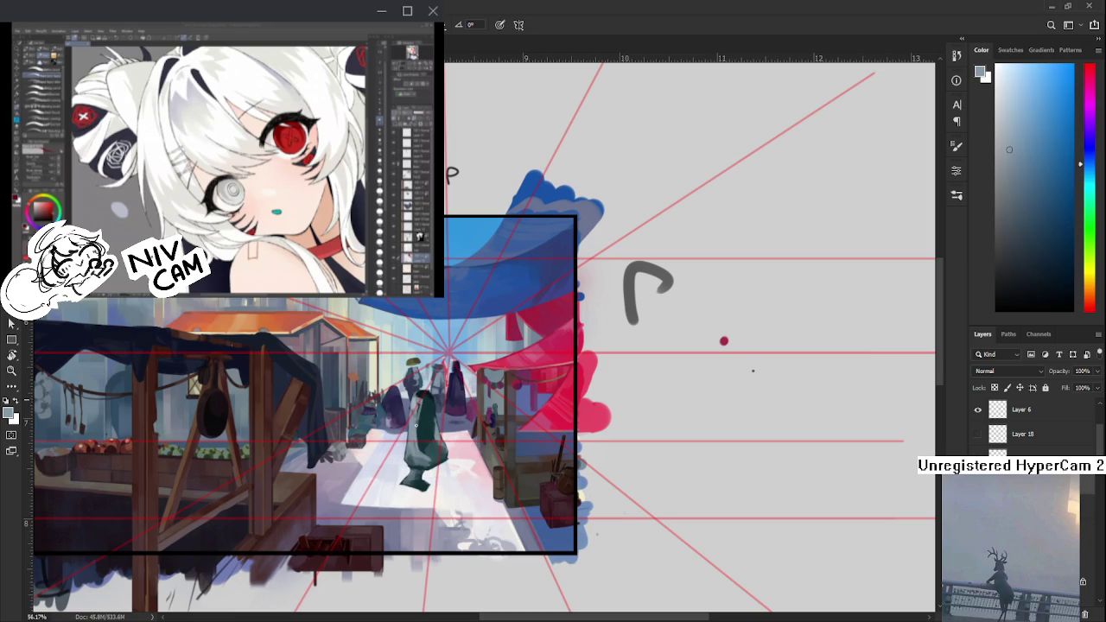
pyautogui.click(427, 408)
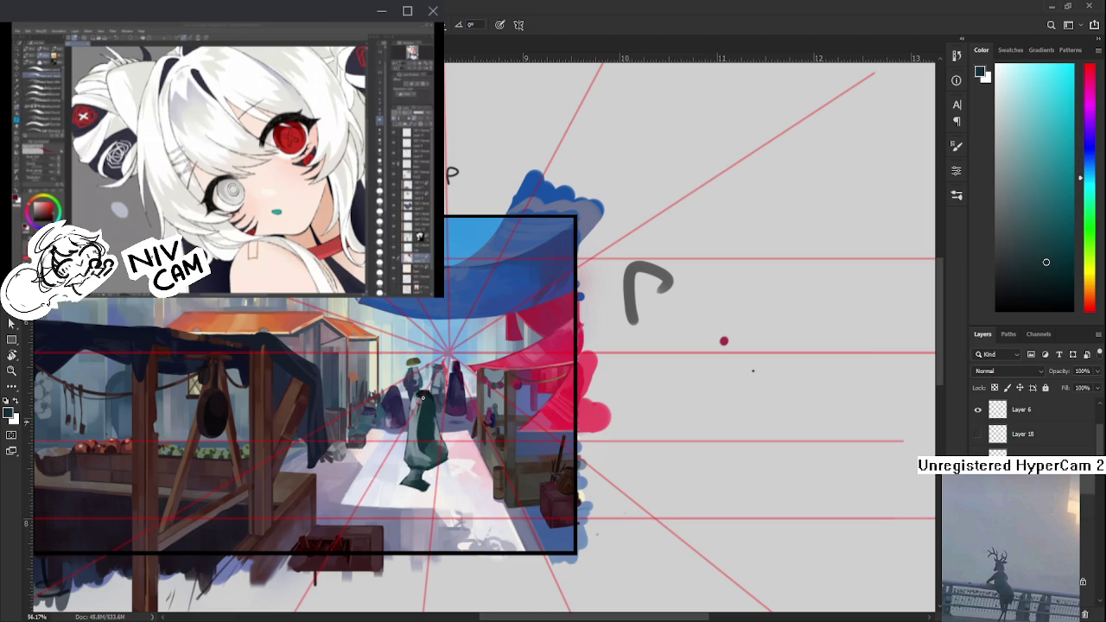
pyautogui.moveTo(435, 427); pyautogui.dragTo(437, 405)
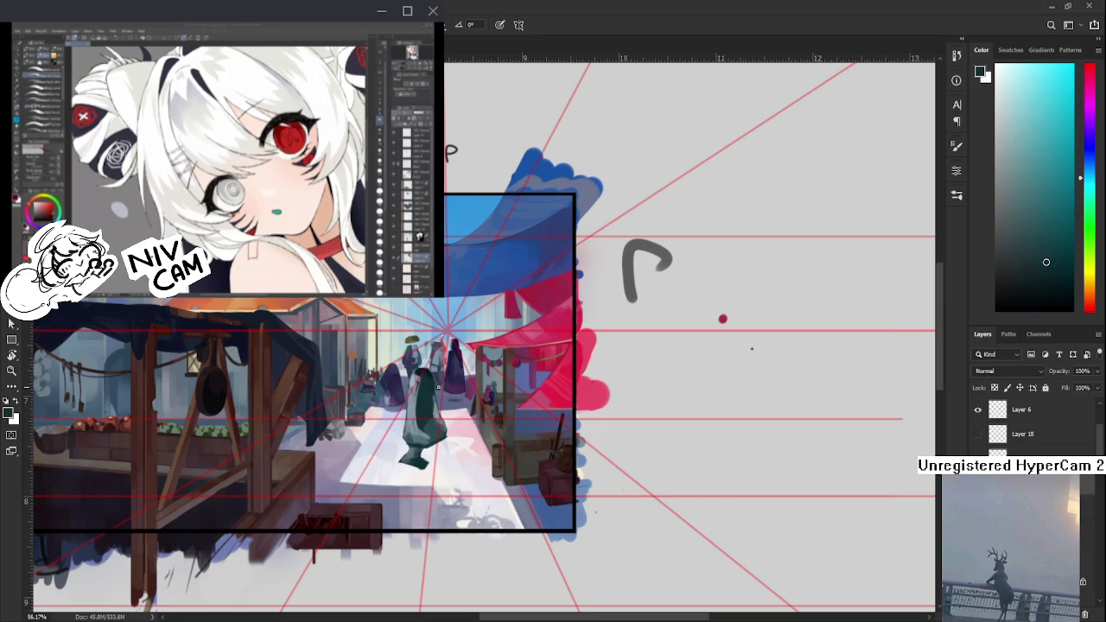
# - With a larger brush, repaint the figure's torso in solid dark teal, then switch to the Eraser
pyautogui.scroll(2, 439, 387)
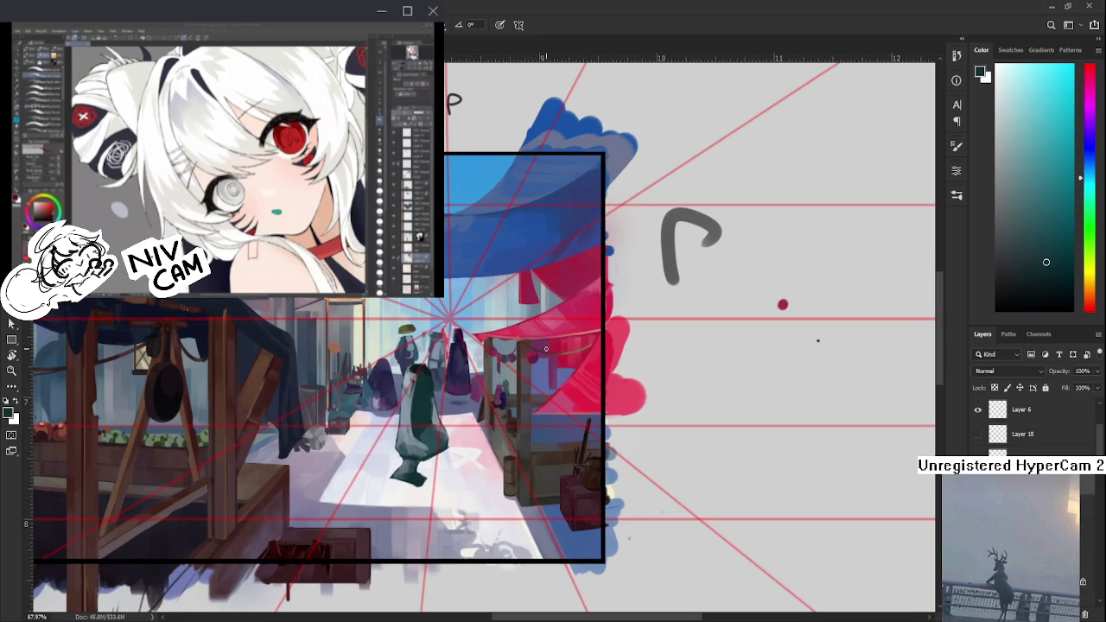
pyautogui.moveTo(456, 371); pyautogui.dragTo(414, 390)
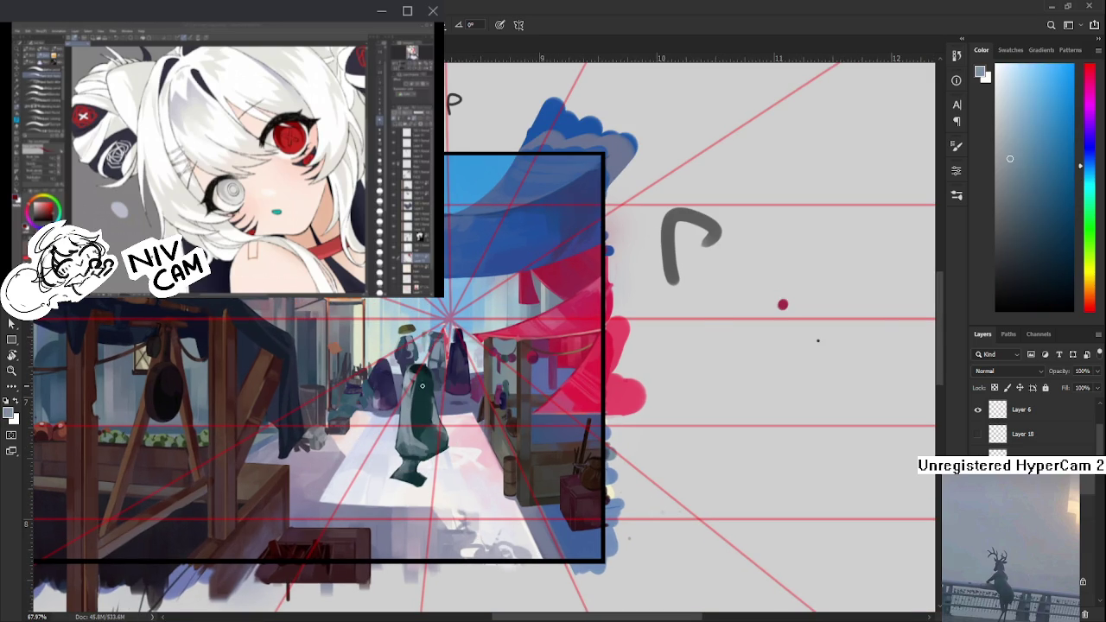
pyautogui.press(']')
pyautogui.press(']')
pyautogui.keyDown('alt'); pyautogui.click(428, 408); pyautogui.keyUp('alt')
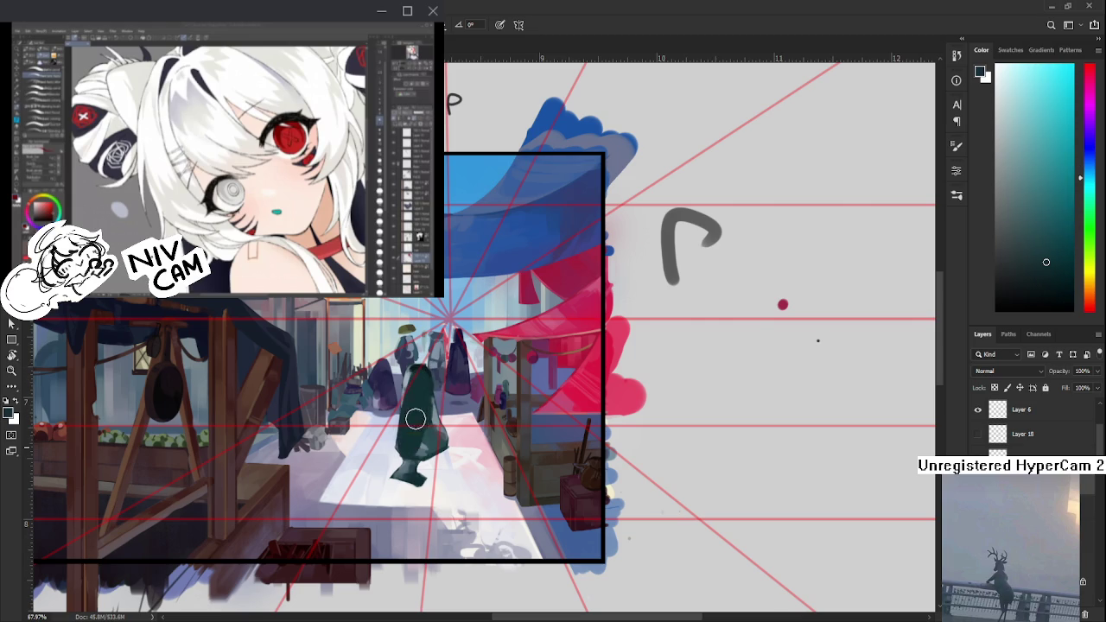
pyautogui.keyDown('alt'); pyautogui.click(421, 446); pyautogui.keyUp('alt')
pyautogui.moveTo(415, 398)
pyautogui.mouseDown()
pyautogui.moveTo(429, 446)
pyautogui.moveTo(441, 443)
pyautogui.mouseUp()
pyautogui.keyDown('alt'); pyautogui.click(424, 449); pyautogui.keyUp('alt')
pyautogui.keyDown('alt'); pyautogui.click(415, 420); pyautogui.keyUp('alt')
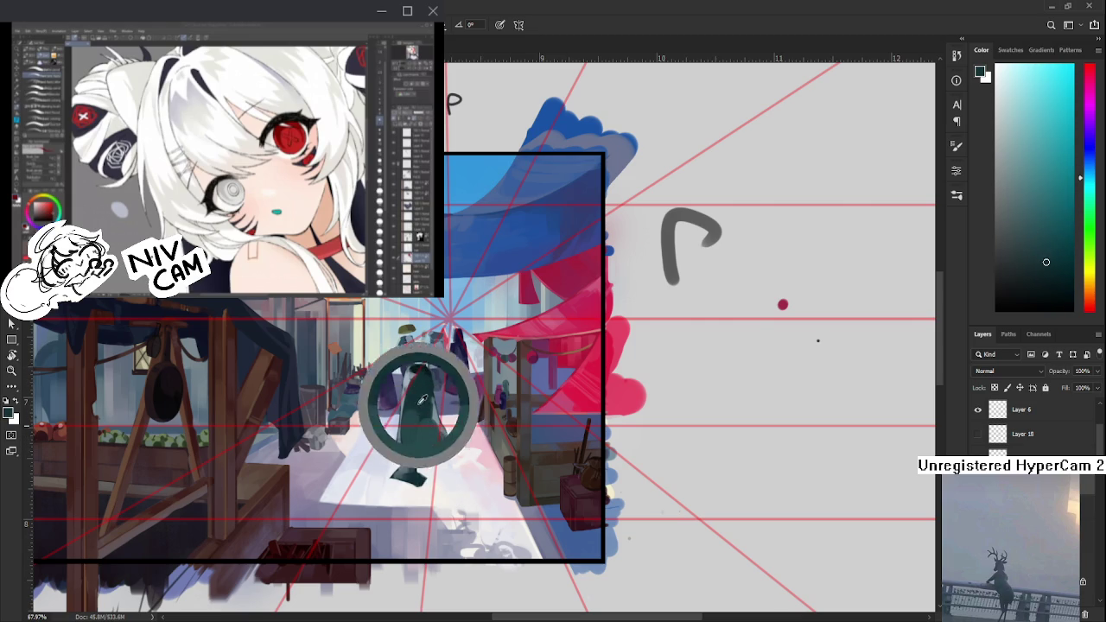
pyautogui.keyDown('alt'); pyautogui.click(421, 419); pyautogui.keyUp('alt')
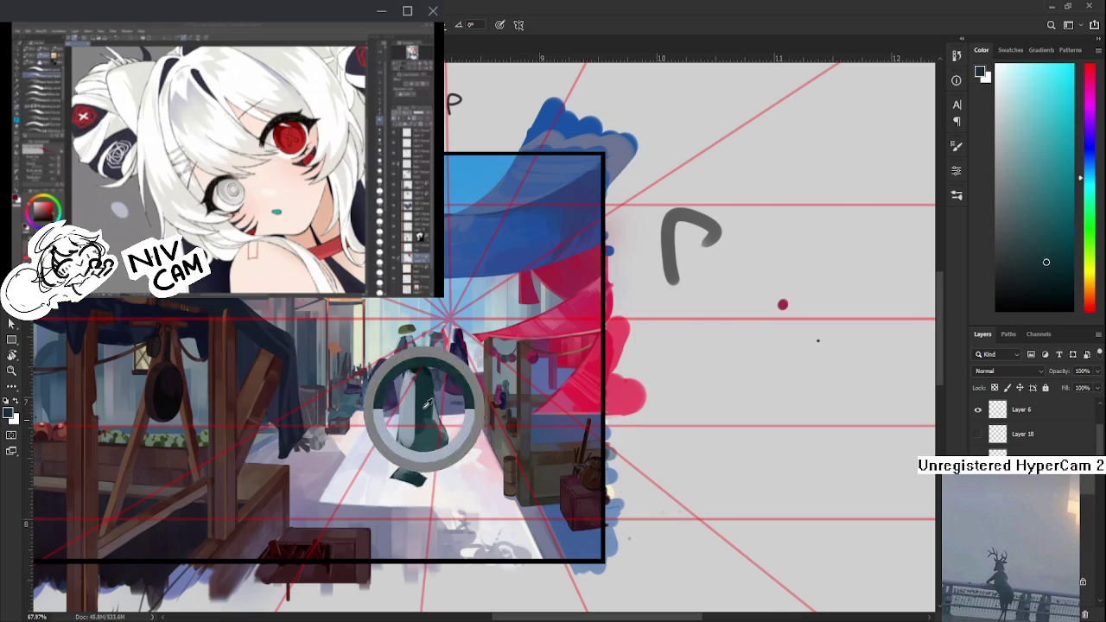
pyautogui.keyDown('alt'); pyautogui.click(436, 432); pyautogui.keyUp('alt')
pyautogui.press('e')
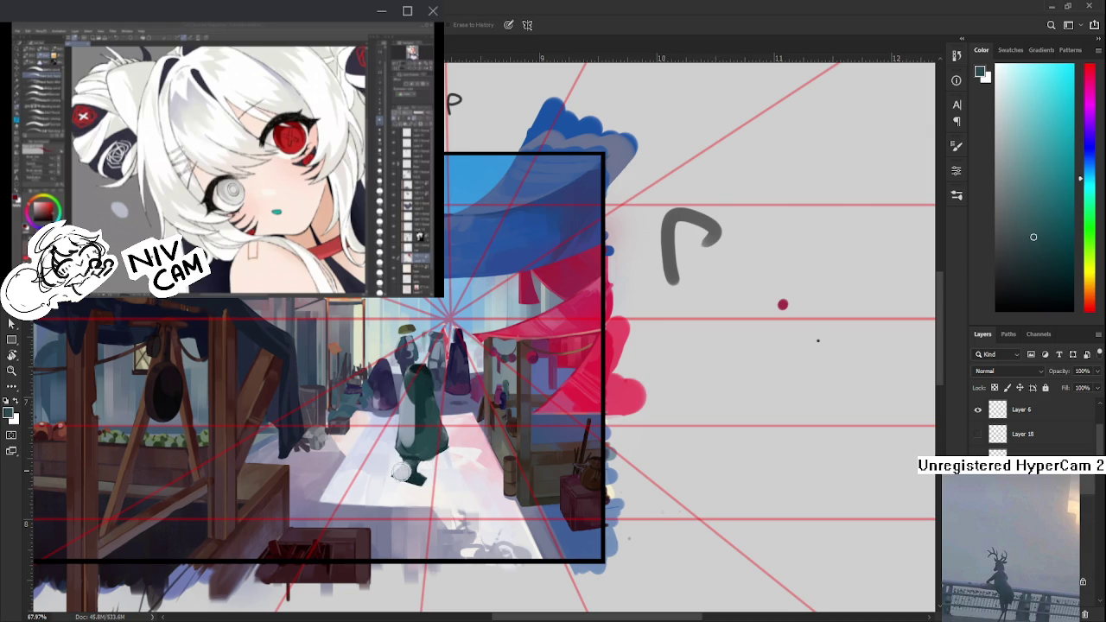